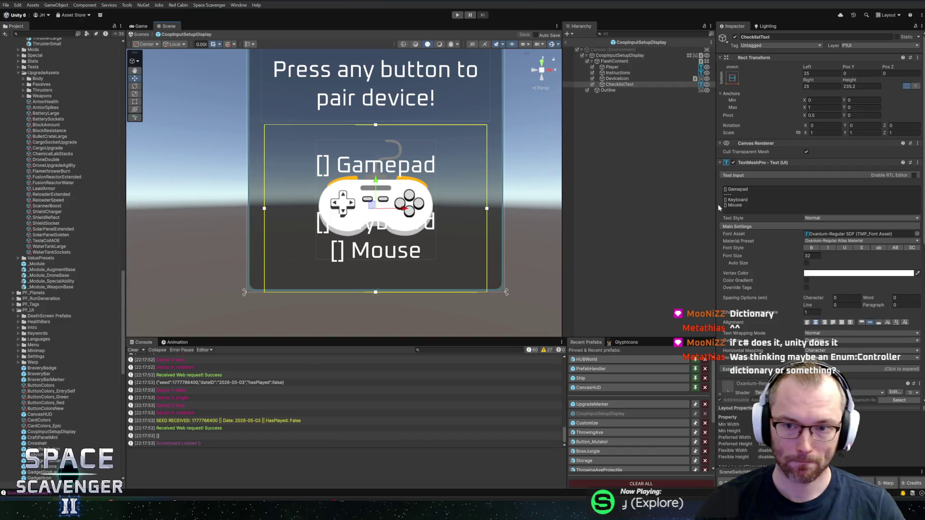
Step: Left-align the device checklist text in TextMeshPro, edit its Text Input, then switch windows toward the code editor
left_click(808, 323)
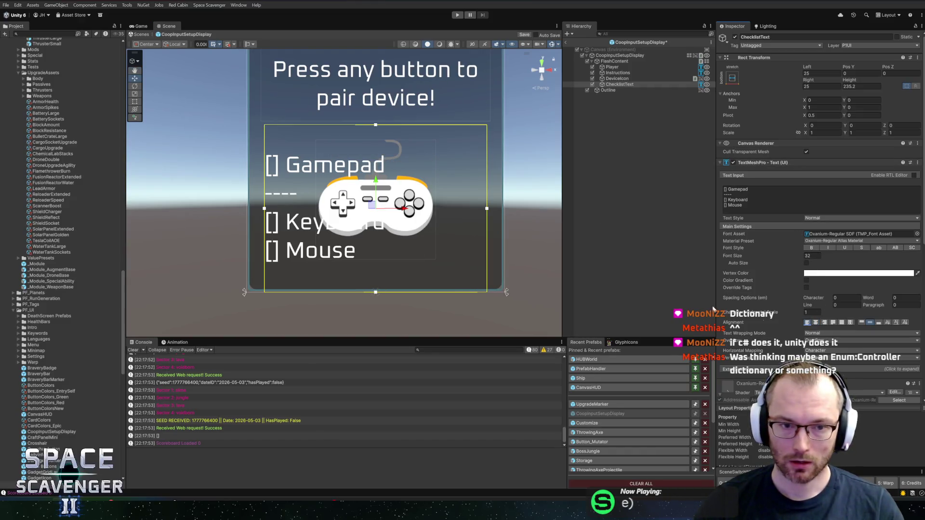
scroll(444, 215, "down", 2)
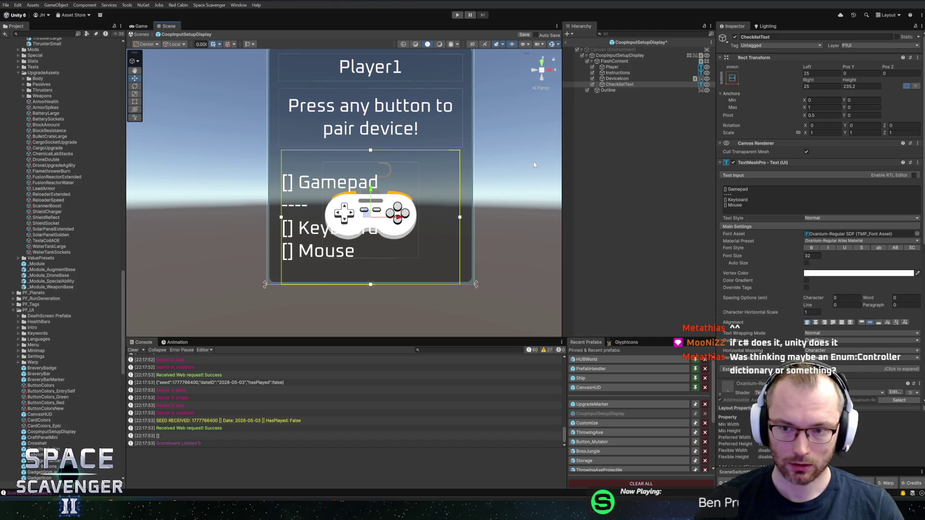
left_click(751, 206)
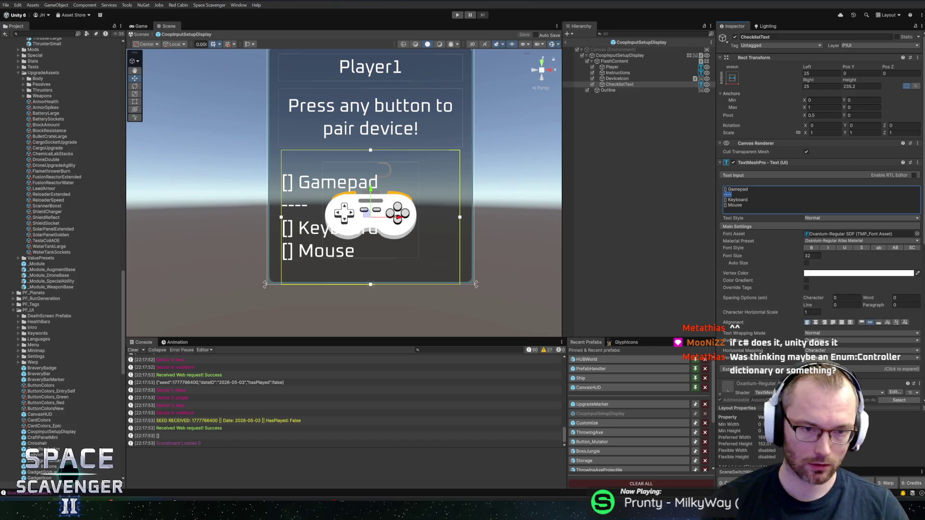
type("or")
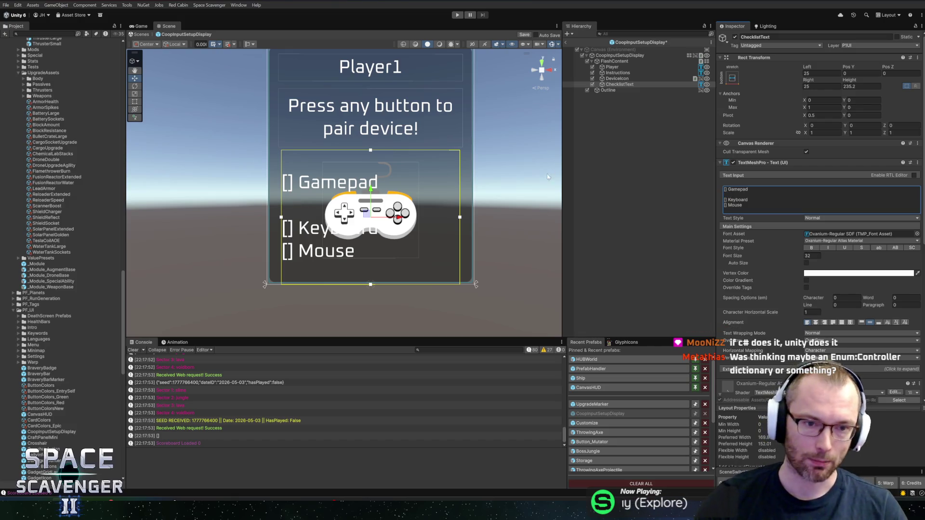
key("alt+Tab")
key("alt+Tab")
key("Tab")
key("Tab")
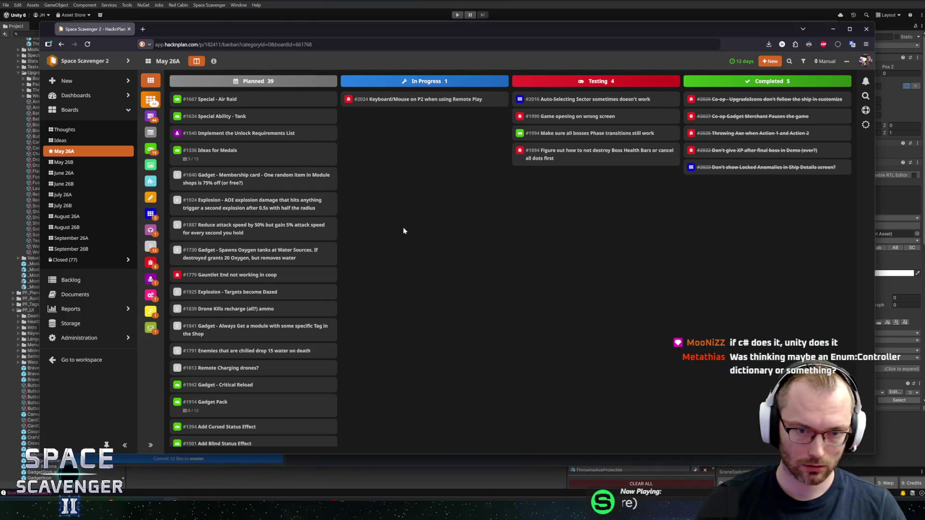
Step: Bring up Rider and go to the UpdateChecklist method in CoopInputSetupDisplay.cs
key("alt+Tab")
key("Tab")
key("Tab")
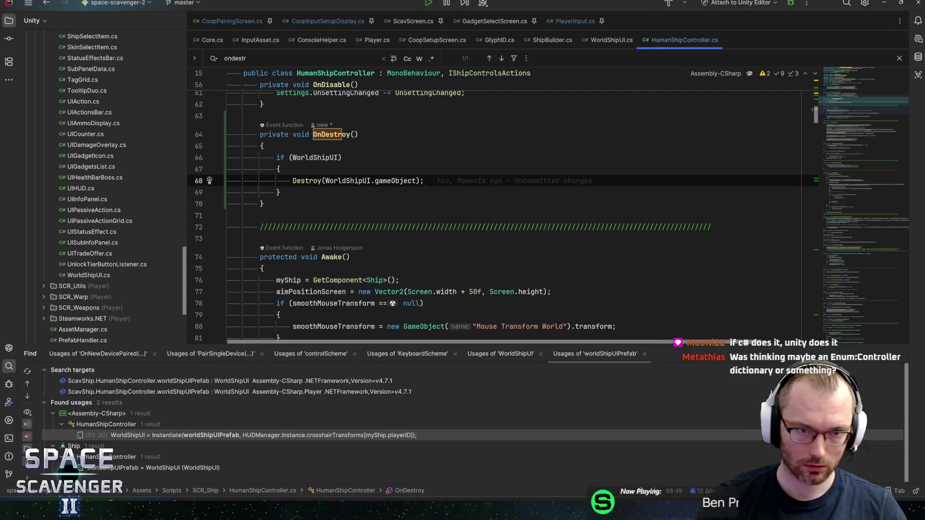
key("ctrl+Tab")
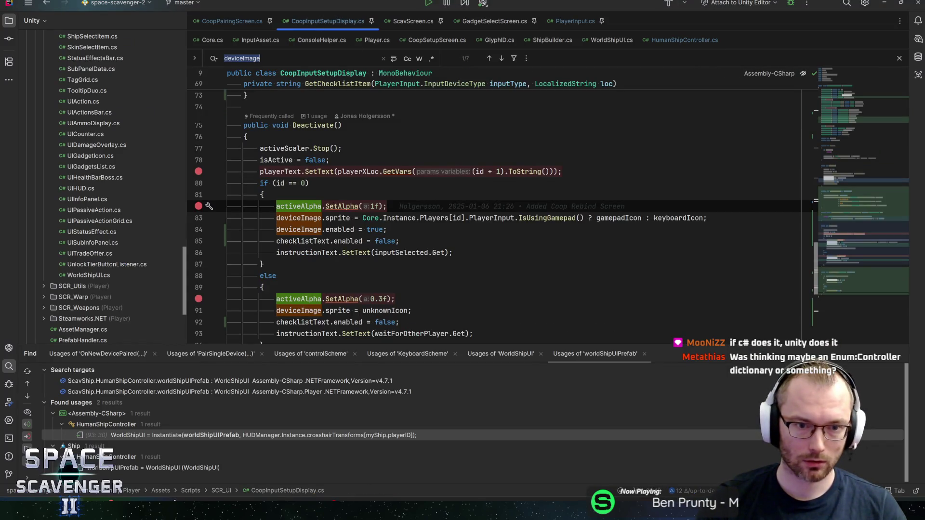
key("shift+Return")
key("ctrl+b")
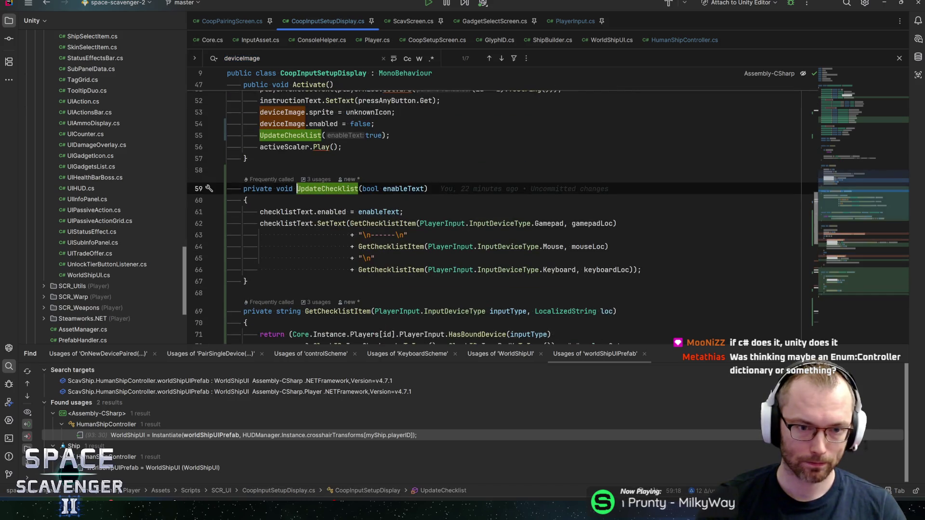
Step: Delete the dashes so the separator reads "\n\n", and save the file
key("Down")
key("Down")
key("Down")
key("ctrl+w")
key("BackSpace")
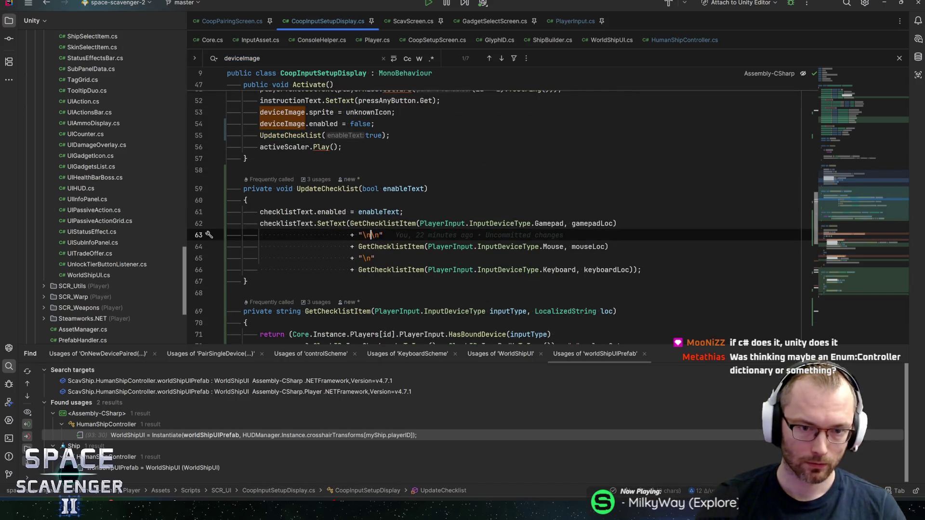
type("\\n")
key("ctrl+s")
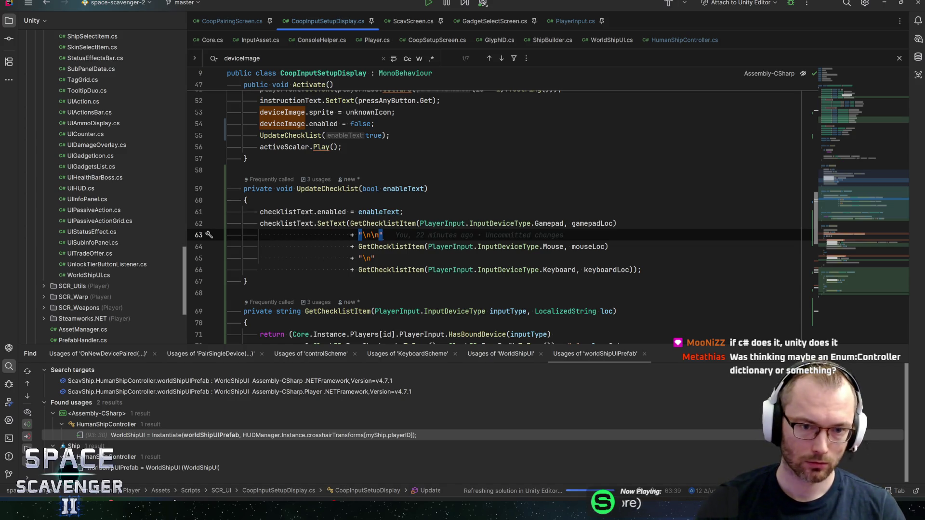
key("alt+Tab")
key("alt+Tab")
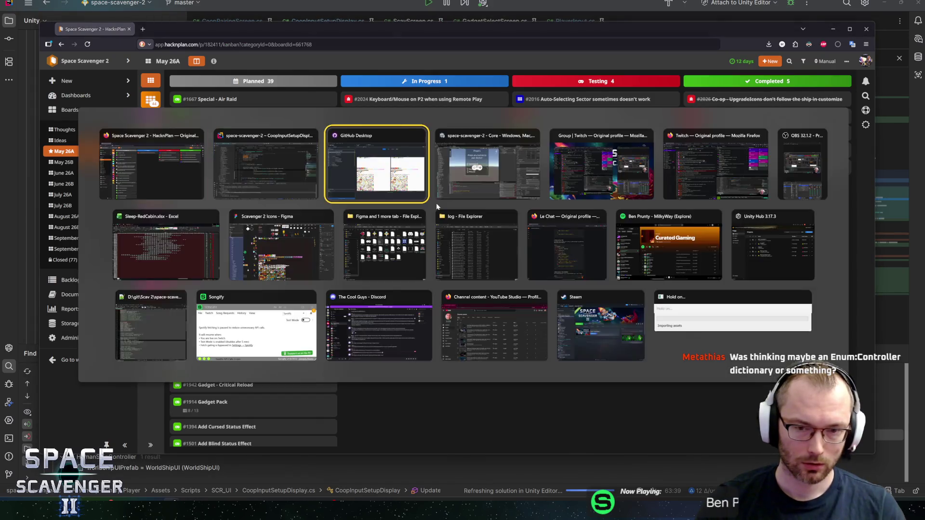
key("alt+Tab")
Step: Review the GlyphIcons.png image diff in GitHub Desktop, then go back to the Unity window
key("Tab")
key("Tab")
key("Escape")
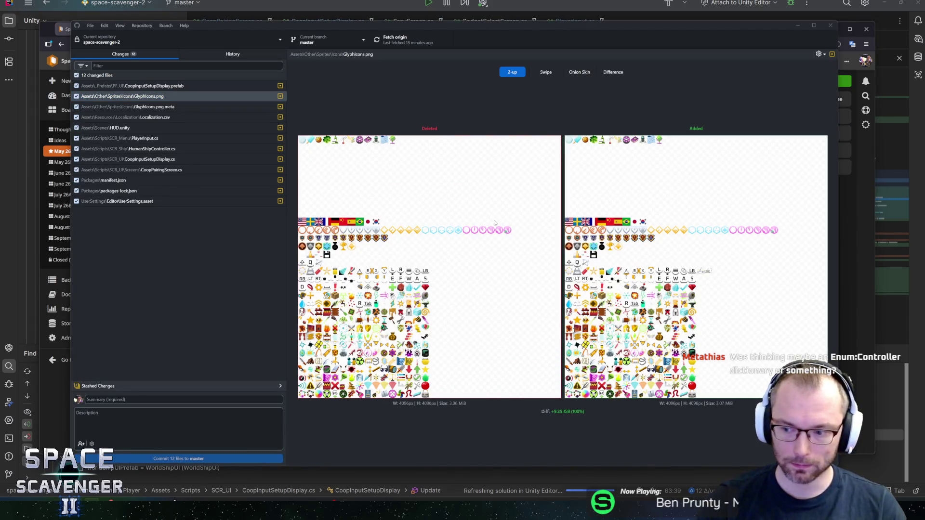
key("alt+Tab")
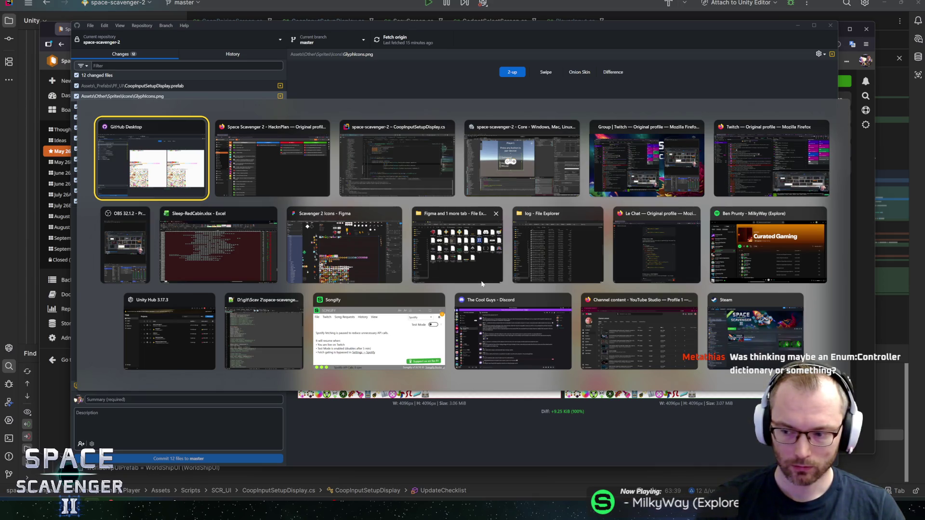
left_click(487, 189)
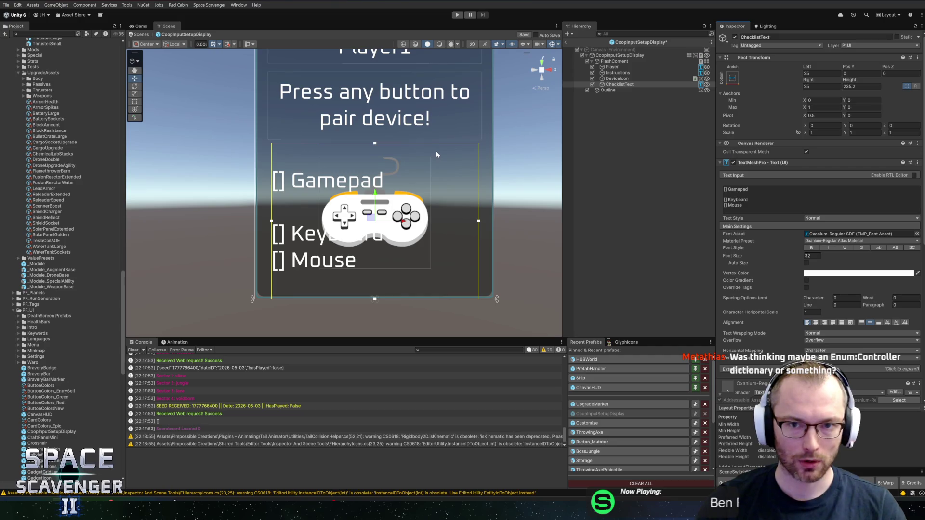
Step: Set the checklist's Rect Transform Left and Right to 40, save the prefab, exit prefab mode and press Play
key("ctrl+s")
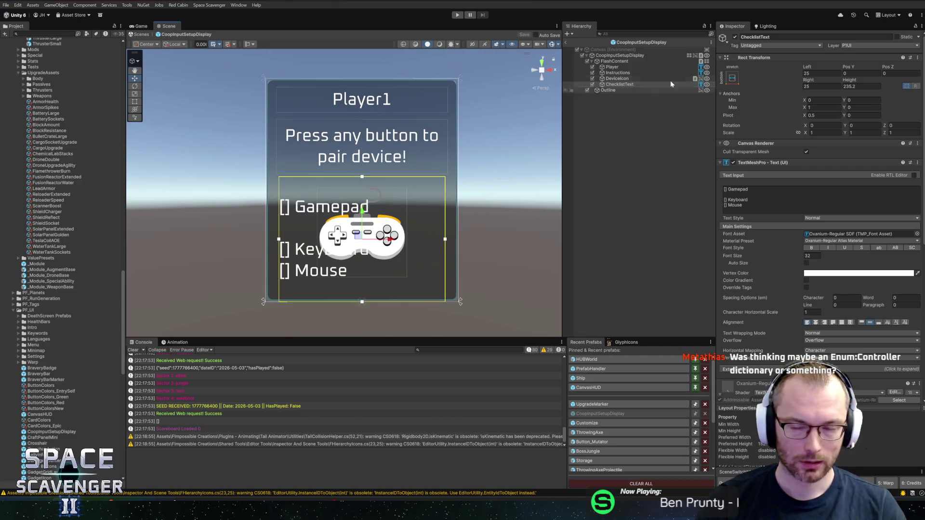
left_click(818, 73)
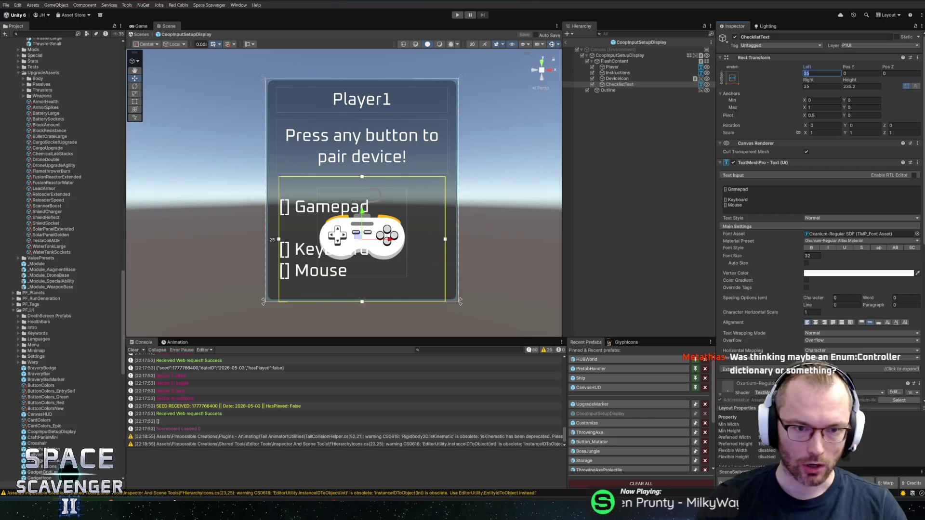
type("40")
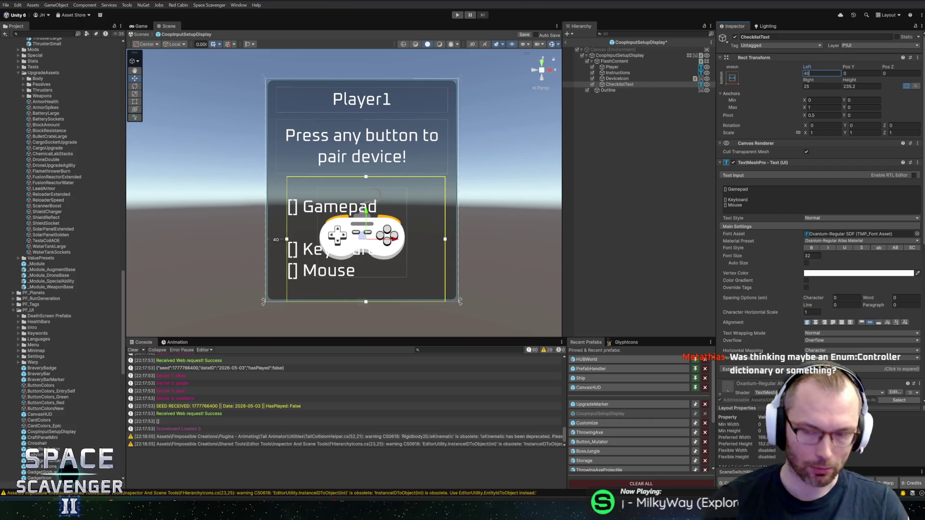
left_click(822, 86)
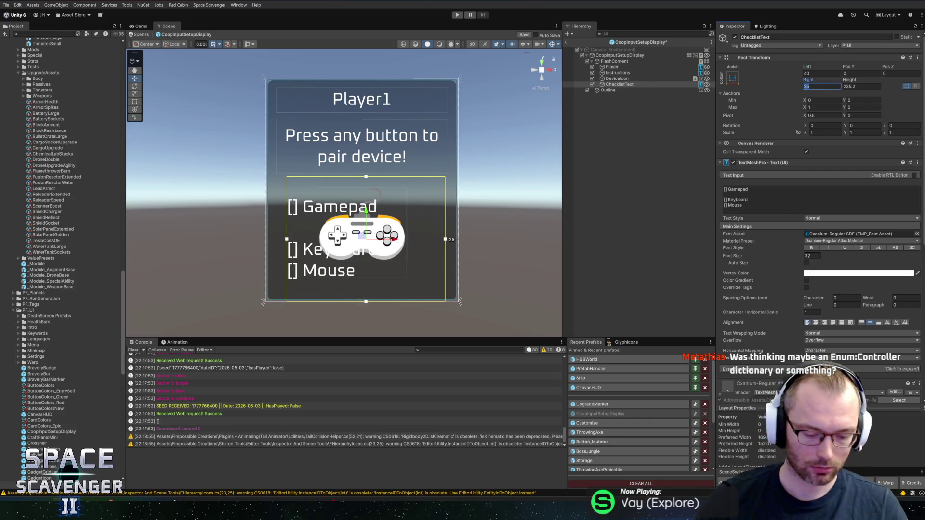
type("40")
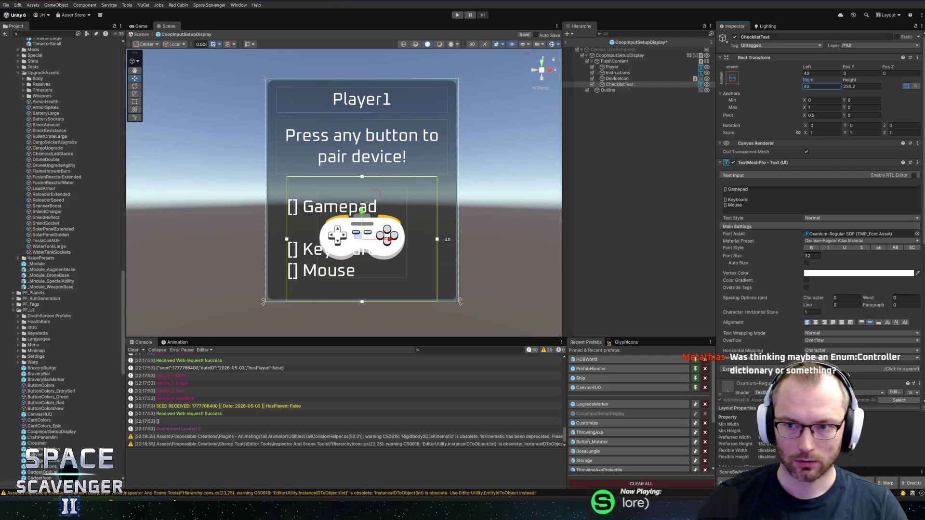
key("ctrl+s")
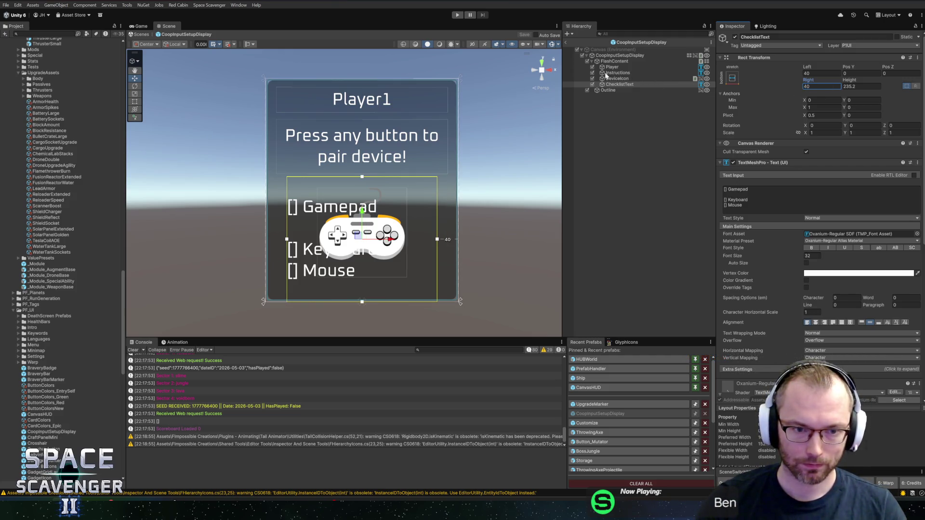
left_click(585, 46)
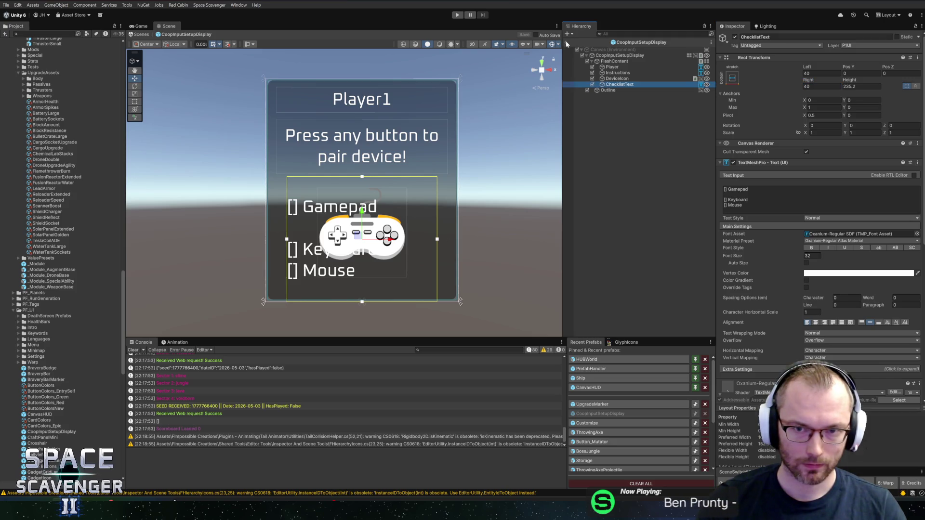
left_click(567, 43)
left_click(457, 16)
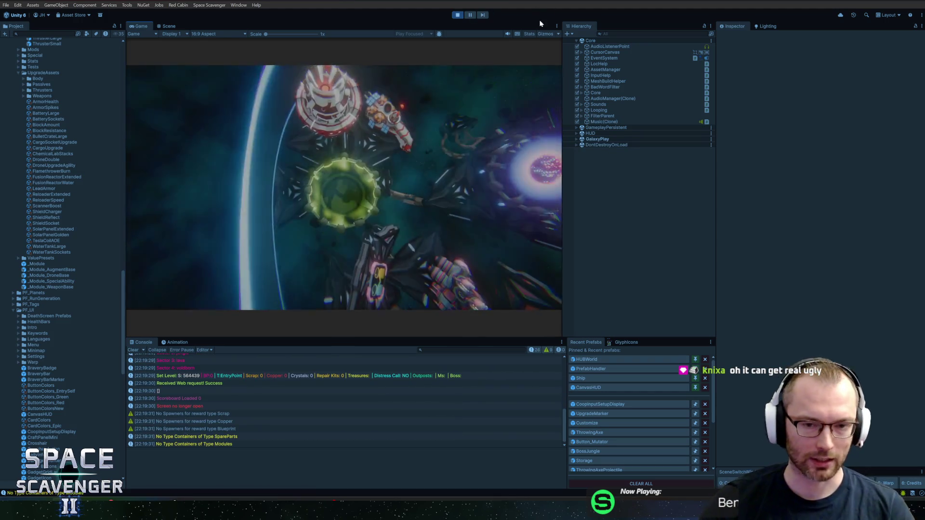
Step: Maximise the Game view, fly the ship to the co-op NPC, and switch to co-op mode
key("shift+space")
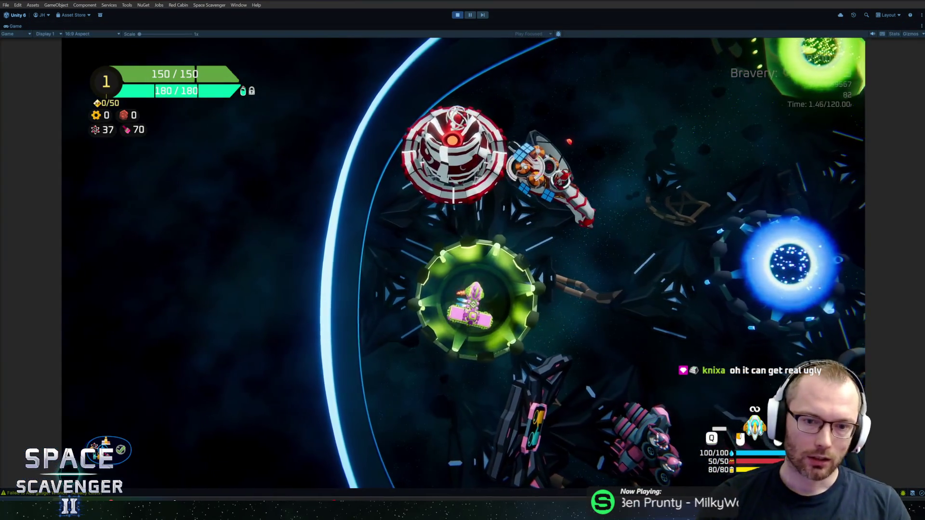
key("d")
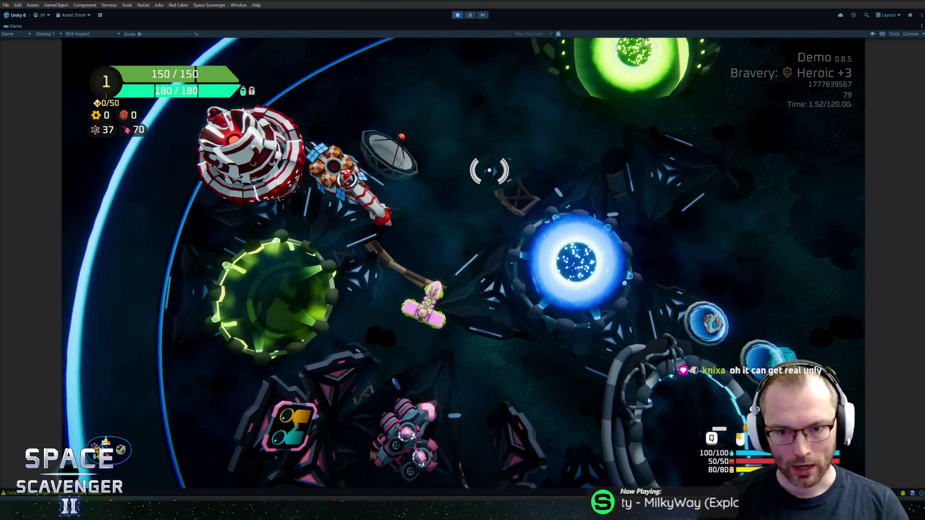
key("s")
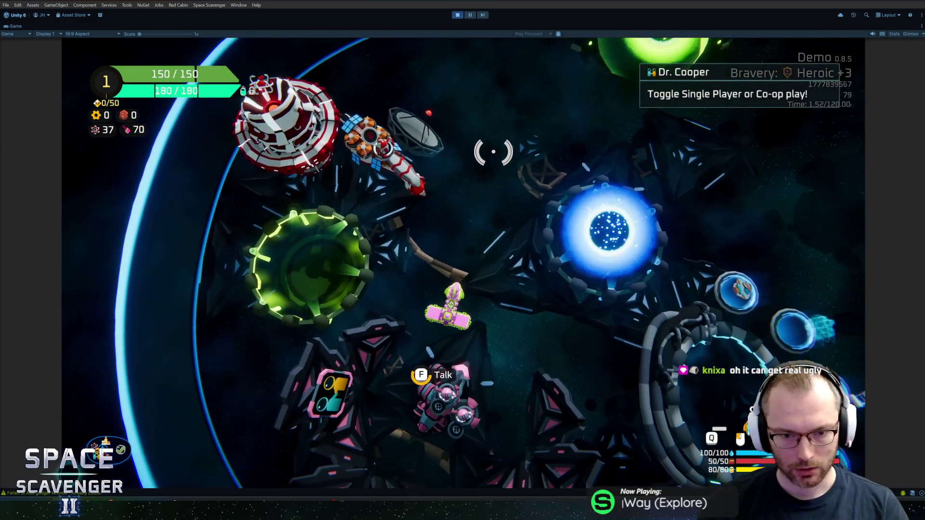
key("e")
left_click(479, 237)
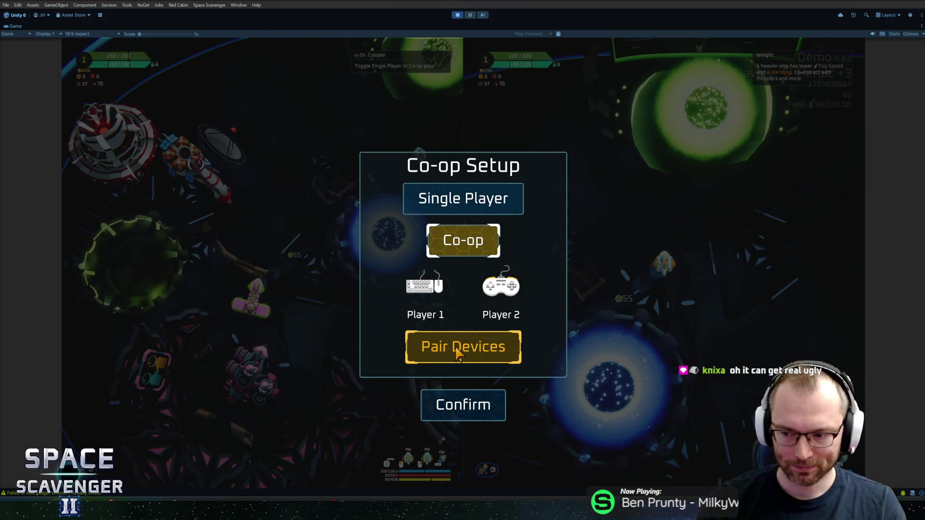
Step: Pair a keyboard for Player 2 on the device pairing screen, then confirm the co-op setup
left_click(456, 349)
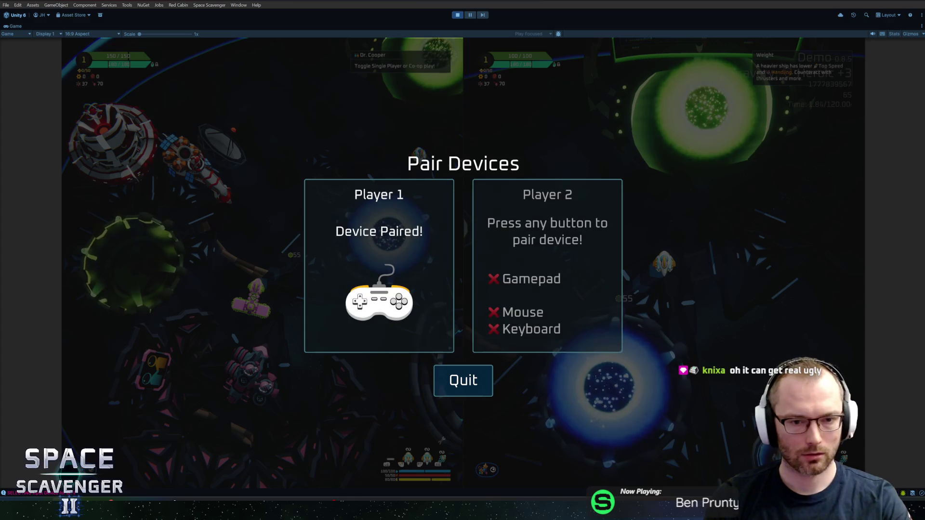
key("space")
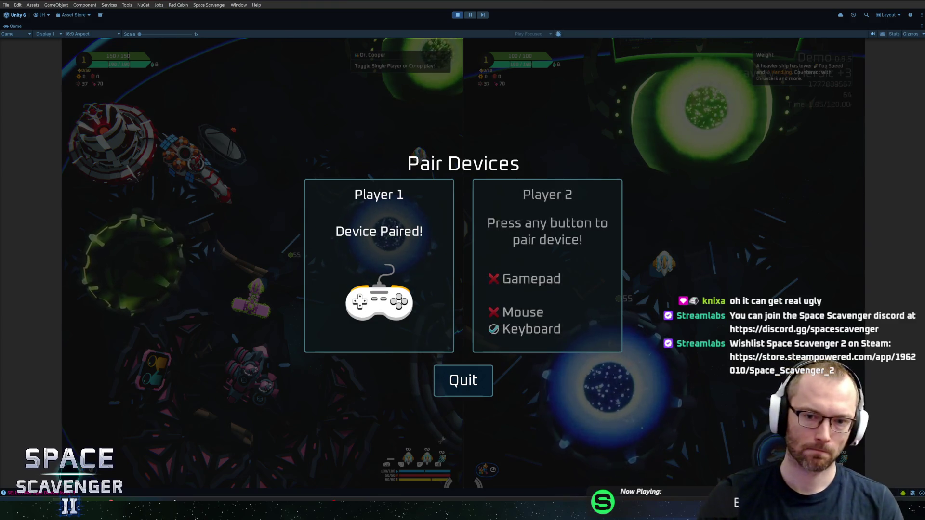
key("Escape")
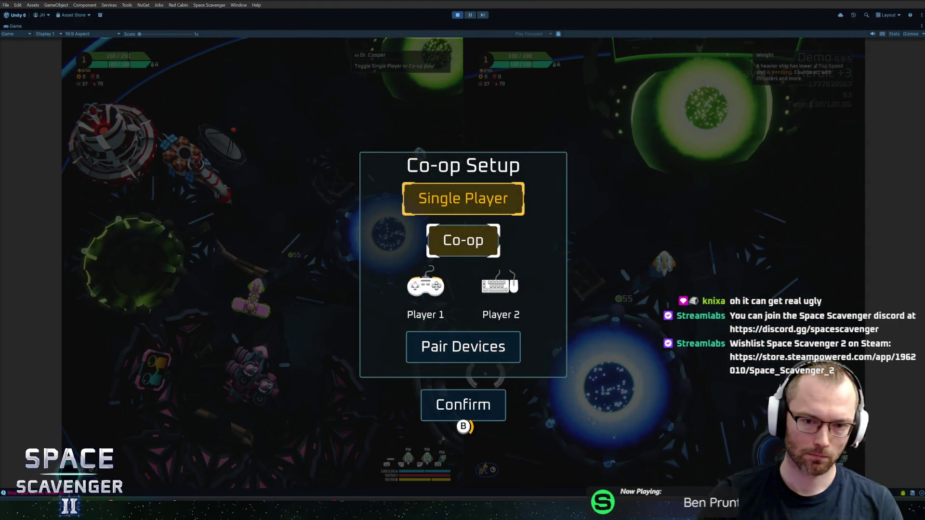
left_click(428, 393)
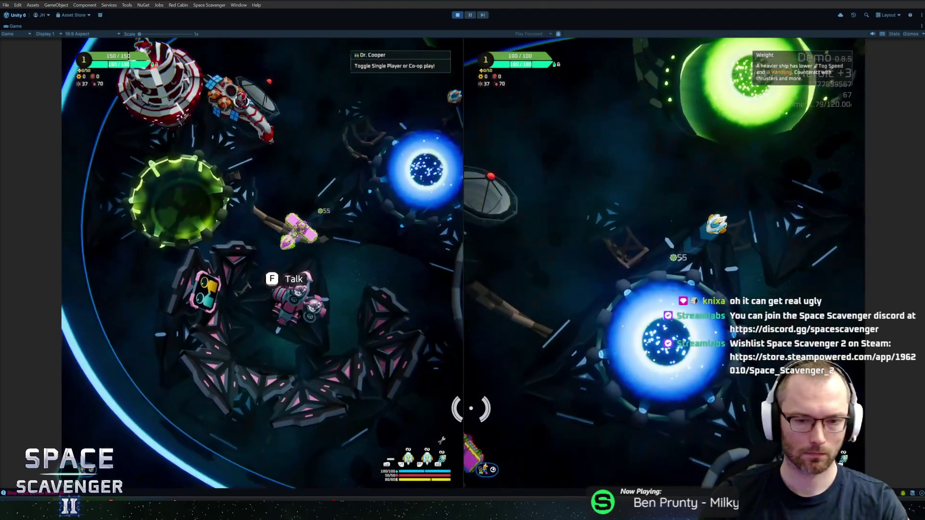
key("alt+Tab")
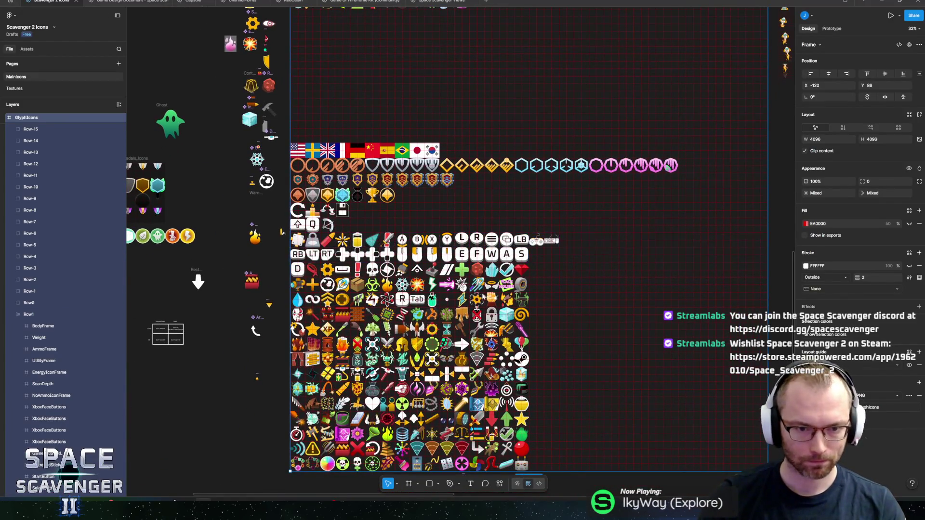
Step: Bring the keyboard key glyphs into view and apply horizontal auto layout to Row2
scroll(466, 258, "up", 5)
left_click_drag(489, 198, 614, 151)
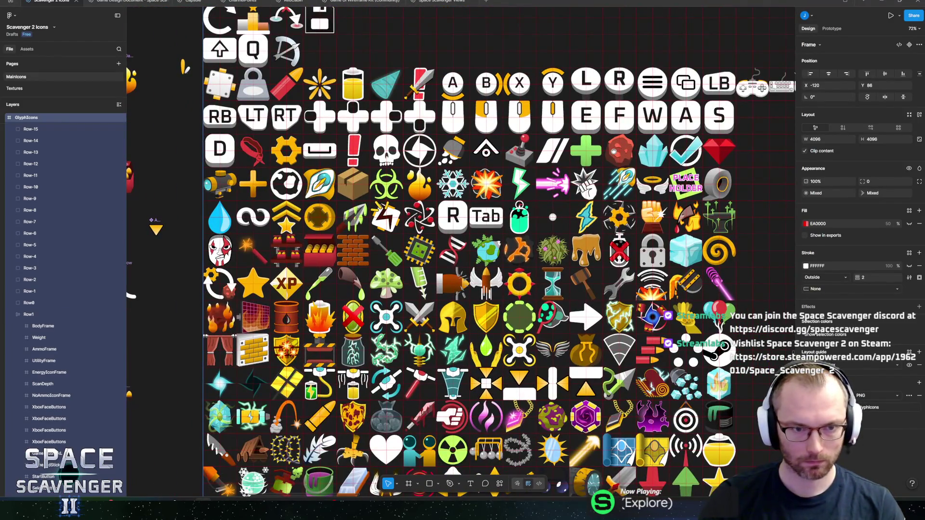
scroll(622, 154, "right", 5)
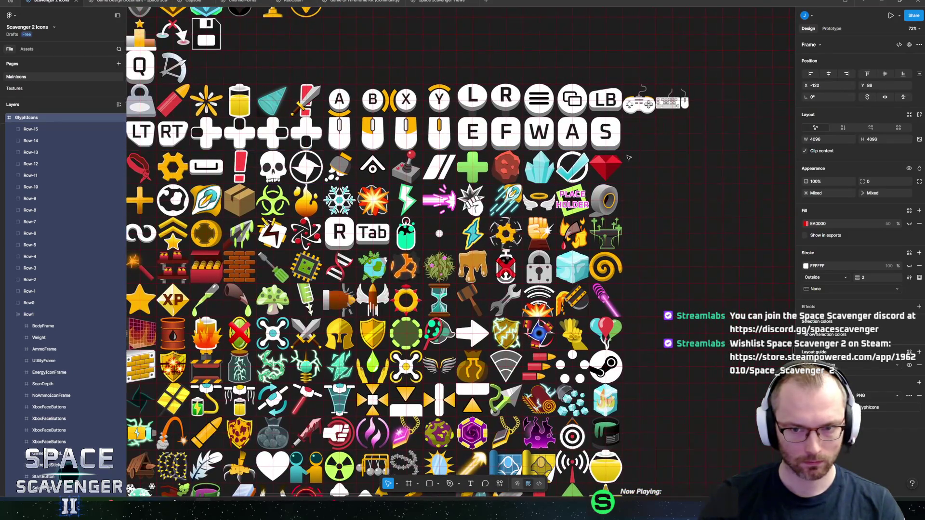
left_click(593, 144)
scroll(660, 164, "right", 2)
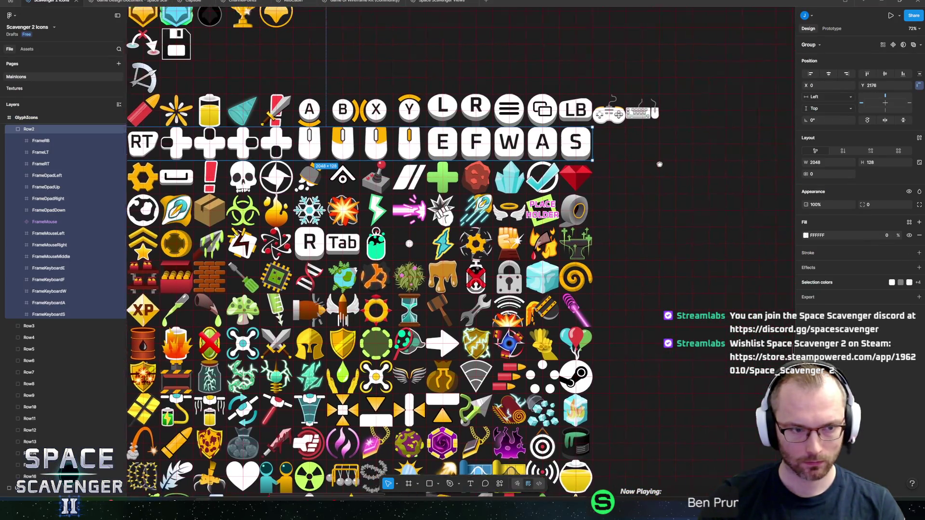
scroll(660, 164, "right", 2)
left_click(60, 314)
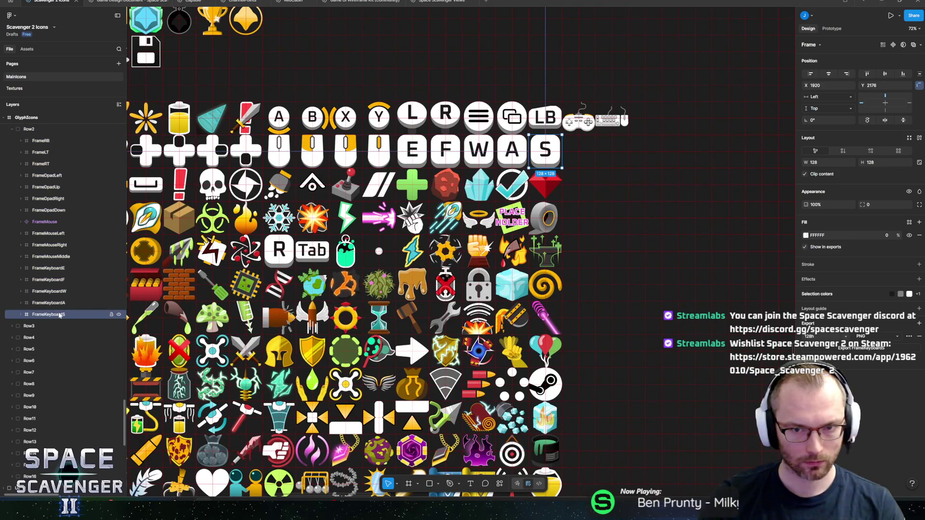
left_click(28, 129)
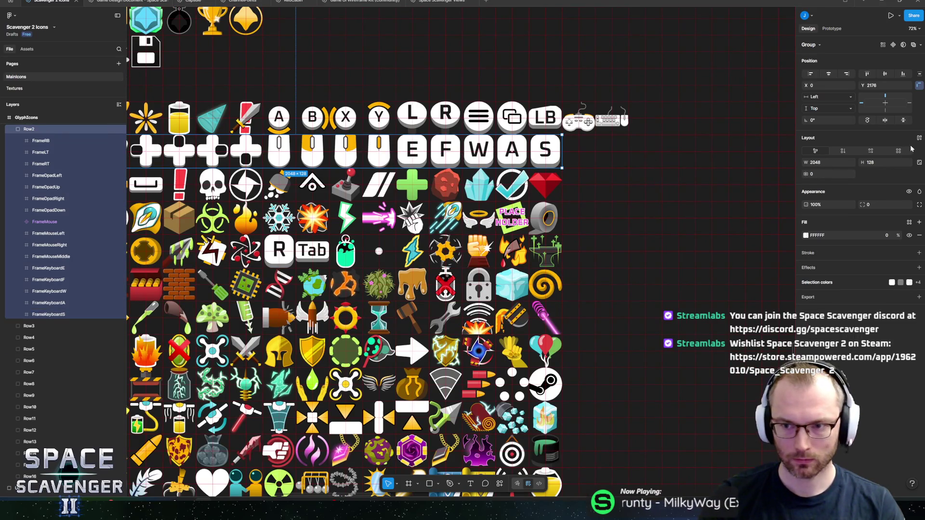
left_click(871, 151)
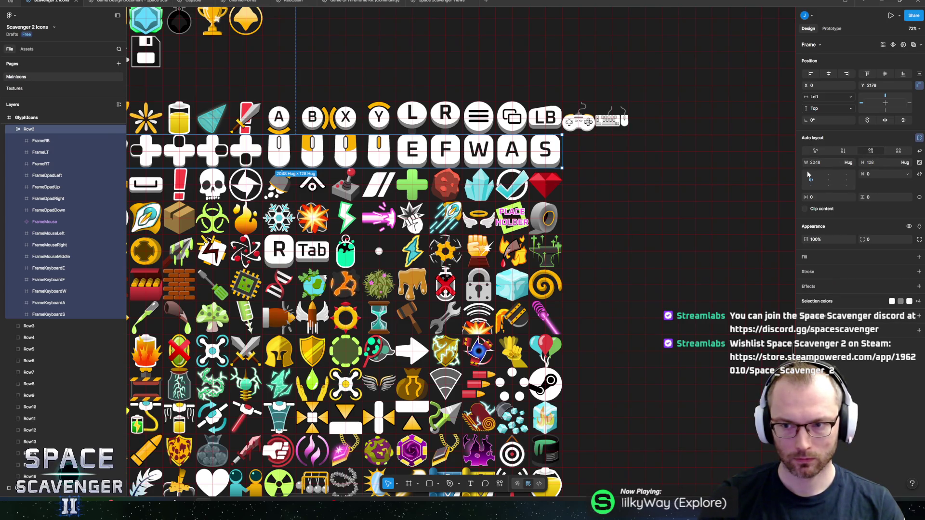
Step: Duplicate the FrameKeyboardS frame at the end of Row2 and start renaming the copy
left_click(33, 314)
key("ctrl+d")
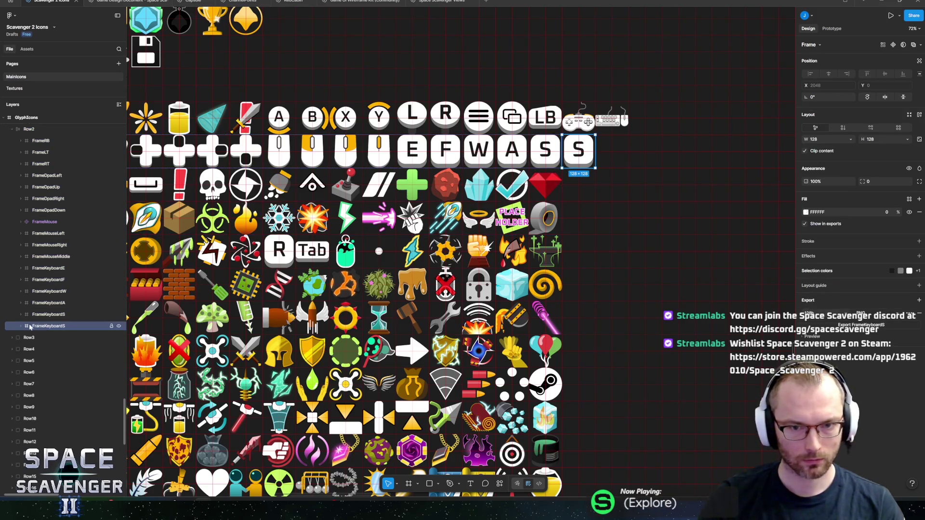
double_click(21, 328)
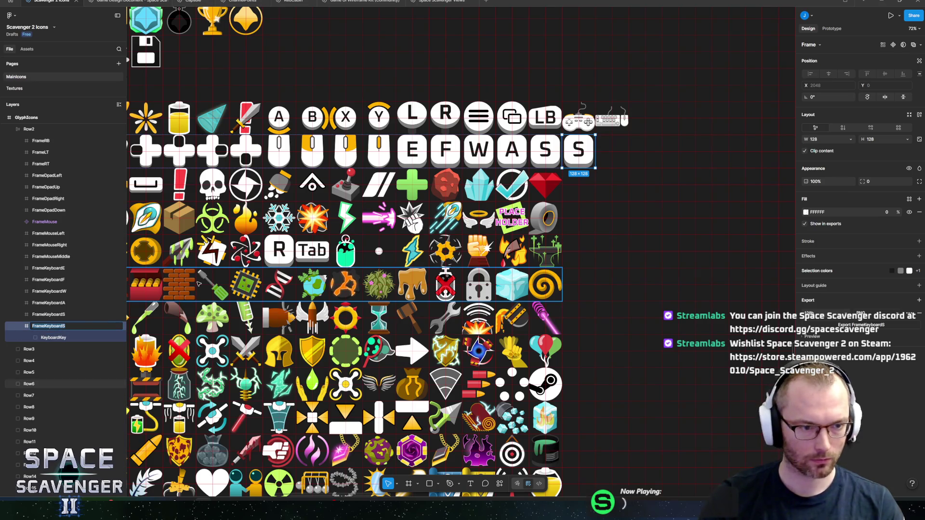
Step: Rename the S key copy to Frame, delete its S graphic, and duplicate it three times along Row2
key("End")
key("BackSpace")
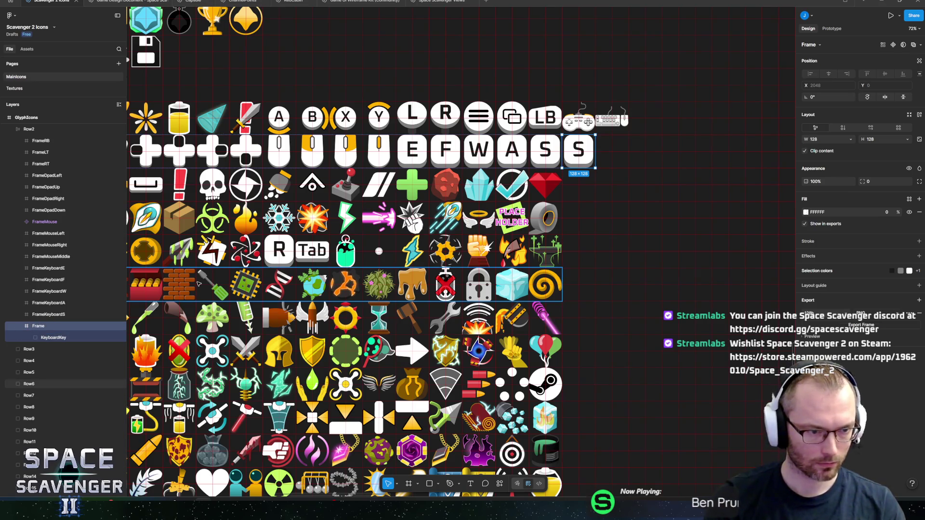
left_click(56, 337)
key("Delete")
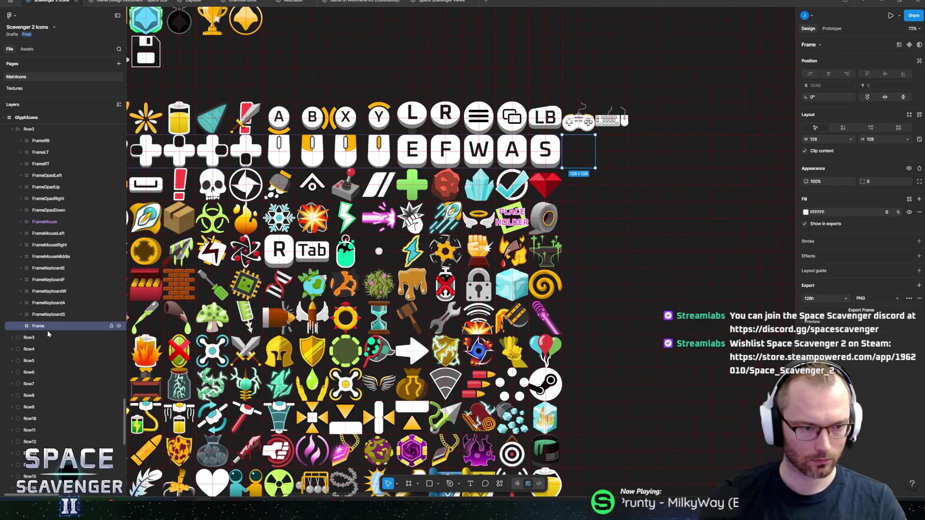
key("ctrl+d")
key("ctrl+d")
key("ctrl+d")
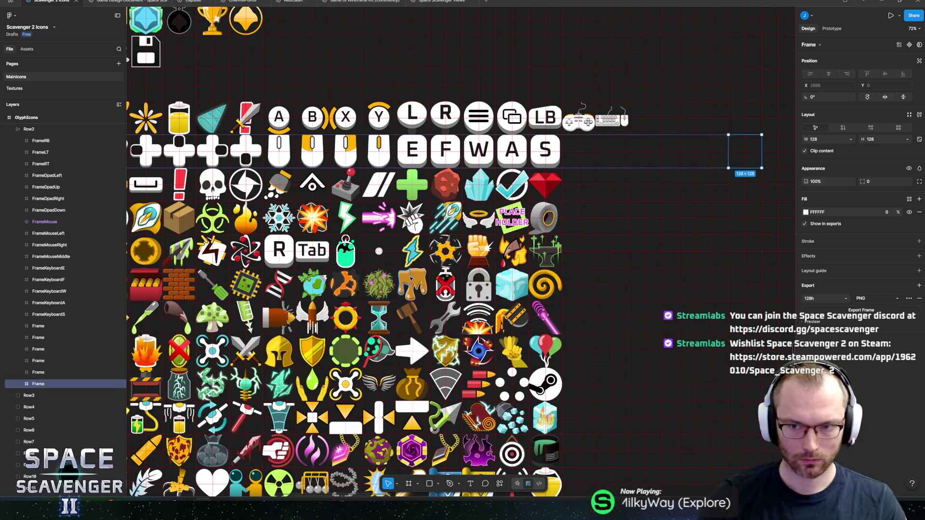
scroll(409, 276, "down", 5)
key("ctrl+d")
key("ctrl+d")
key("ctrl+d")
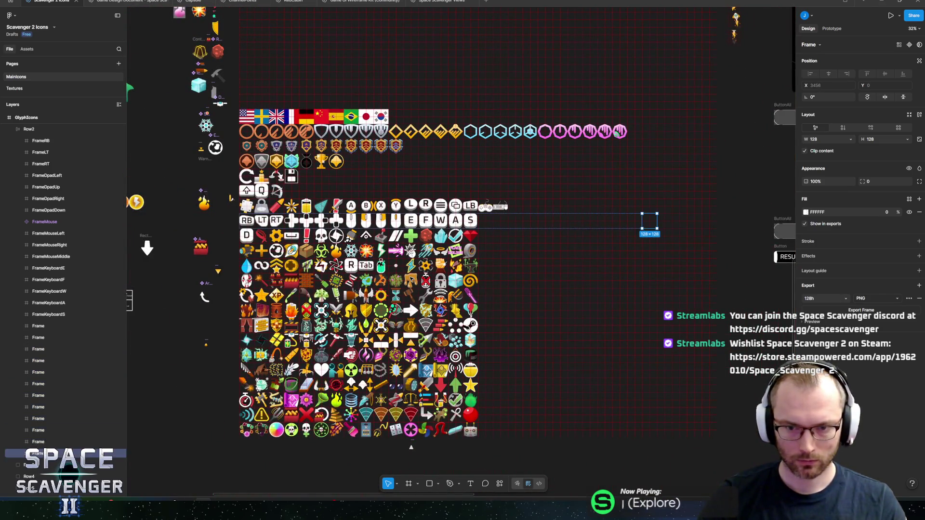
key("ctrl+d")
key("ctrl+d")
key("ctrl+d")
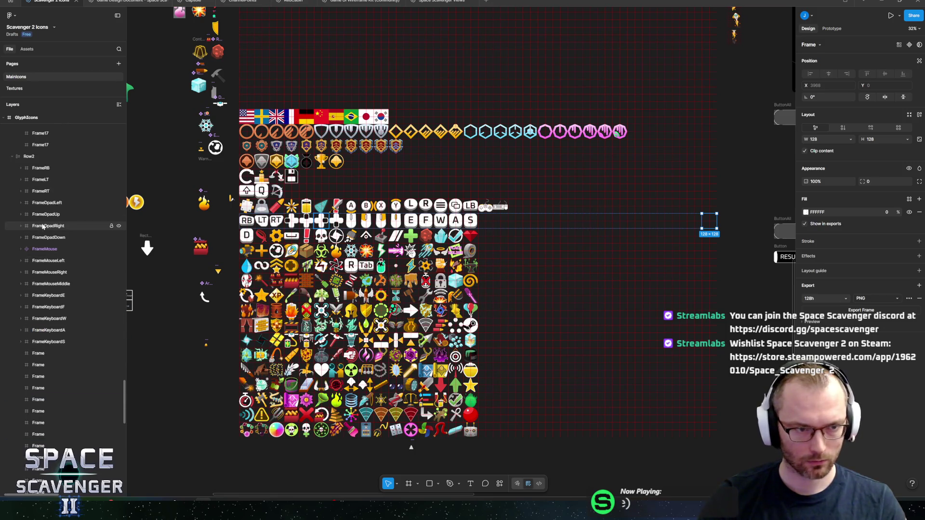
Step: Collapse Row2 and turn Row3 into a horizontal auto-layout row
left_click(38, 162)
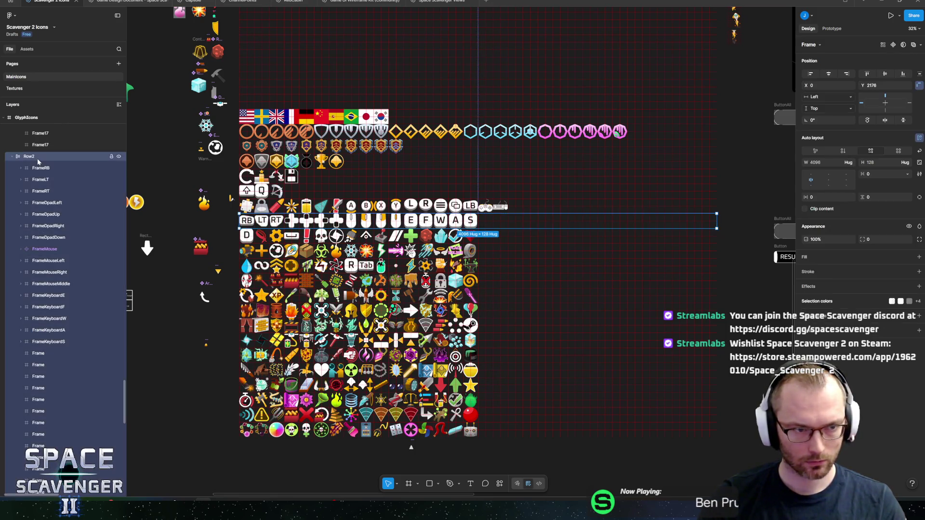
left_click(12, 157)
left_click(14, 169)
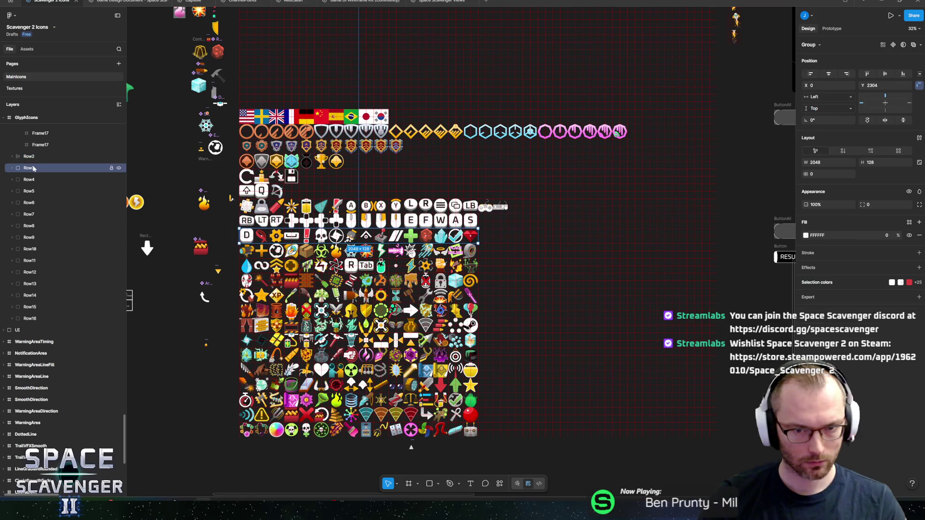
left_click(13, 168)
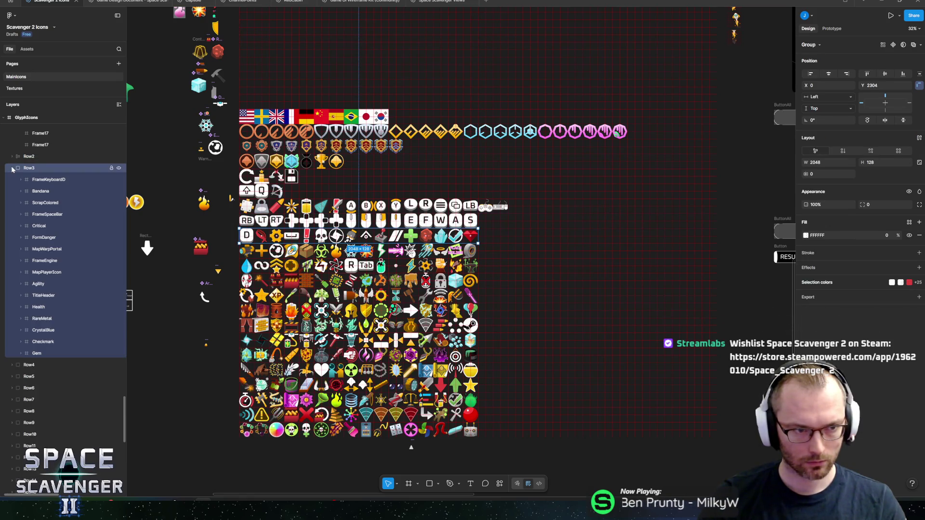
left_click(47, 354)
left_click(72, 168)
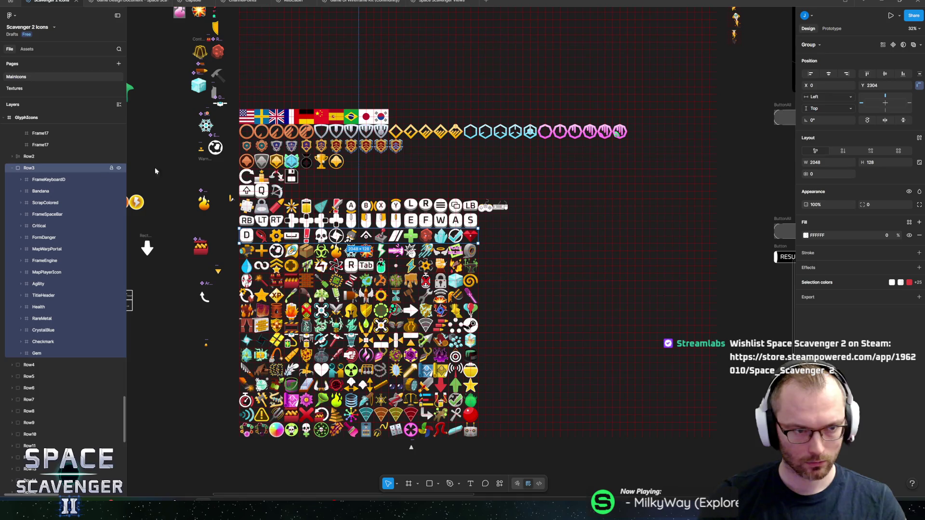
left_click(870, 152)
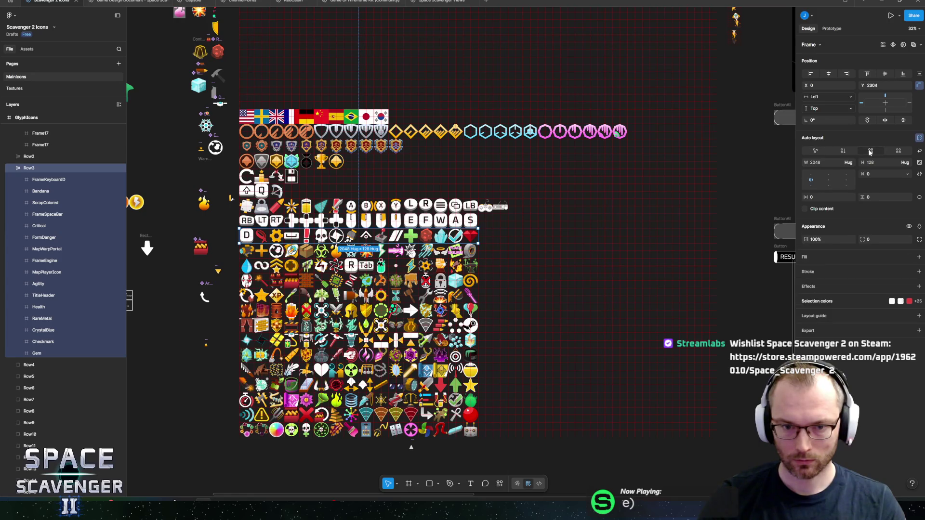
Step: Duplicate the Gem frame, strip its drawing and hidden polygon, rename it Frame, and copy it twice
left_click(61, 354)
key("ctrl+d")
key("Return")
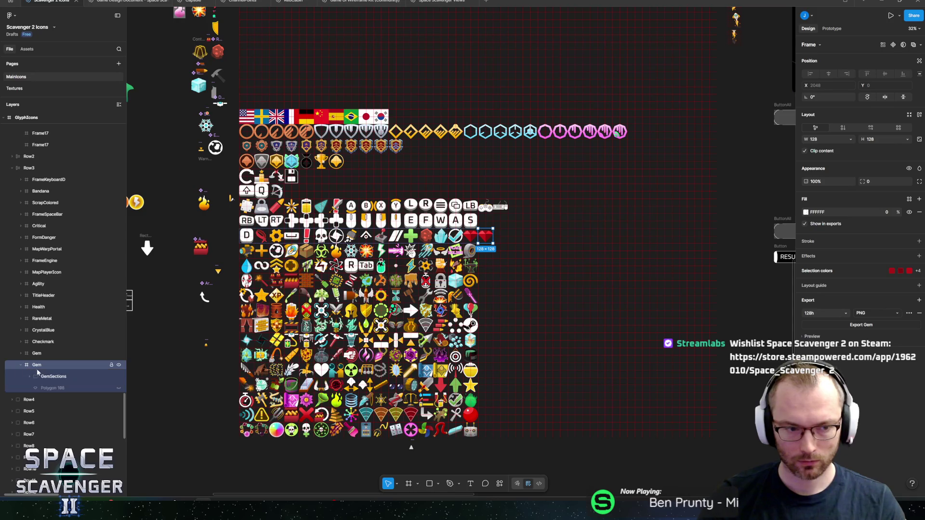
key("ctrl+shift+h")
left_click(42, 377)
key("Delete")
key("ctrl+r")
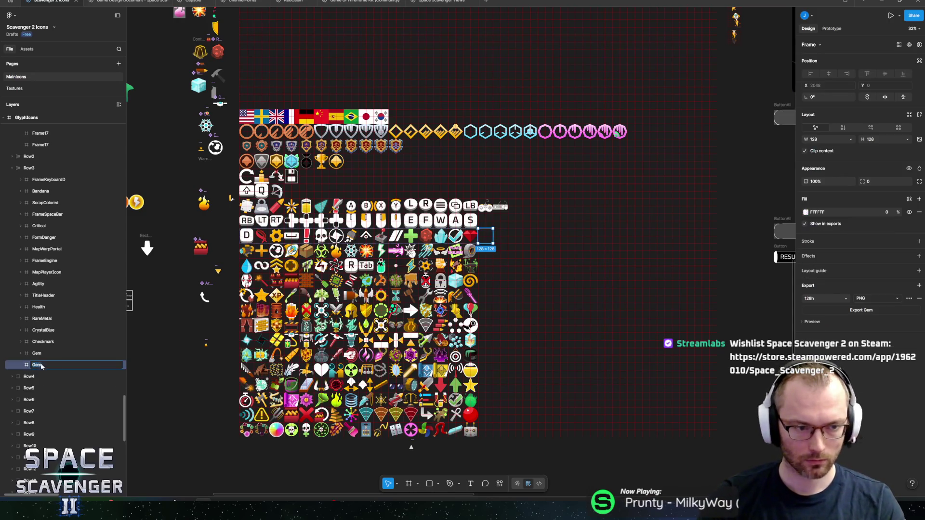
type("Frame")
key("Return")
key("ctrl+d")
key("ctrl+d")
key("ctrl+d")
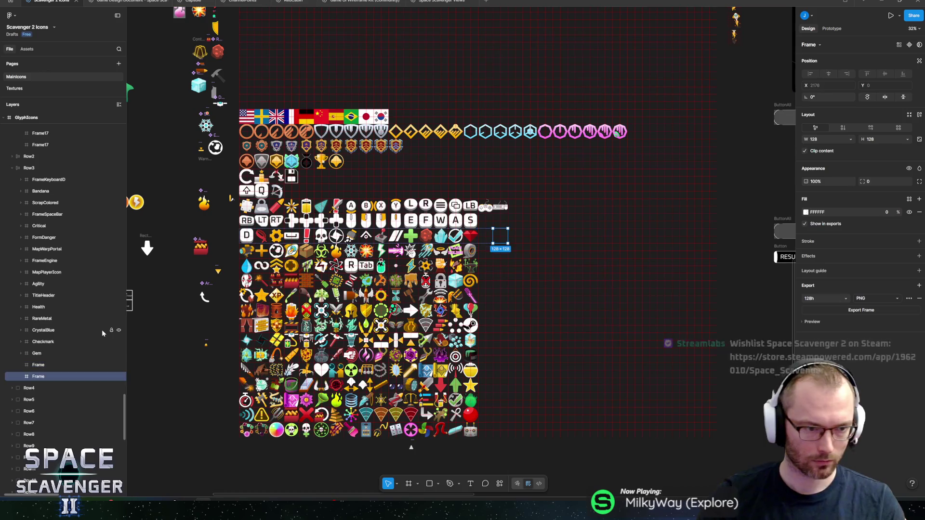
key("ctrl+d")
key("ctrl+d")
key("ctrl+d")
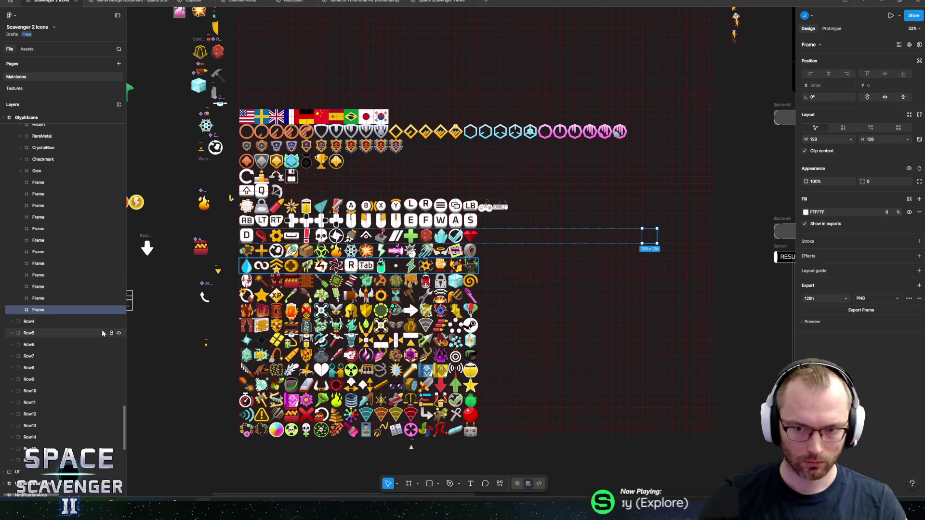
scroll(482, 227, "up", 10, "ctrl")
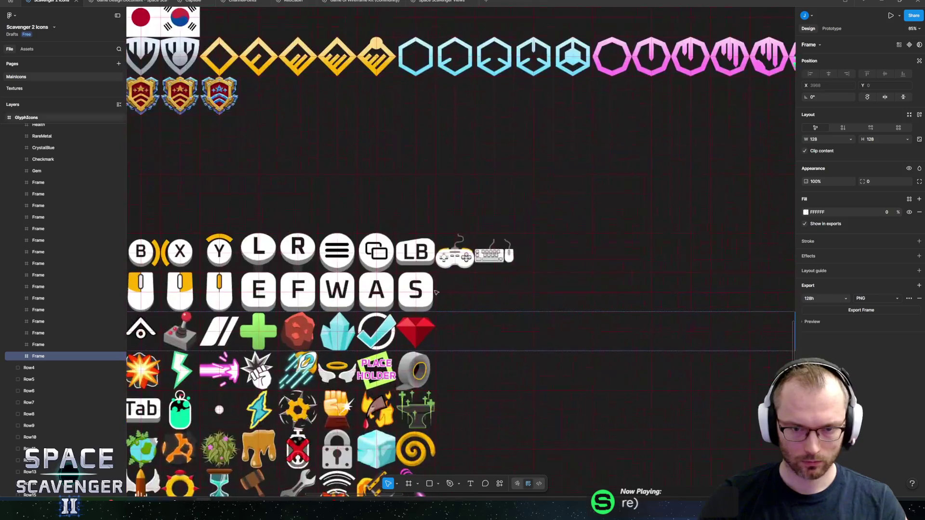
Step: Paste the checkmark icon's five layers into the first empty frame after the gem
left_click(287, 284)
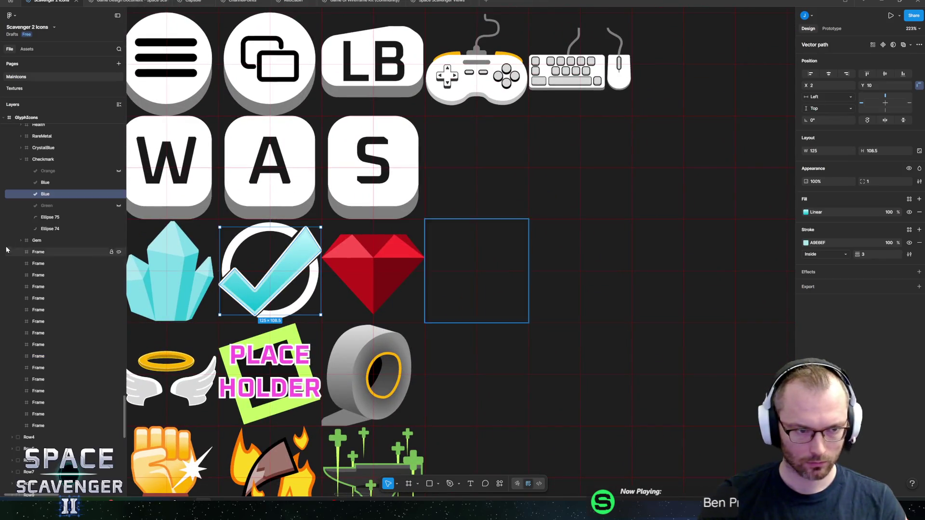
left_click(40, 235)
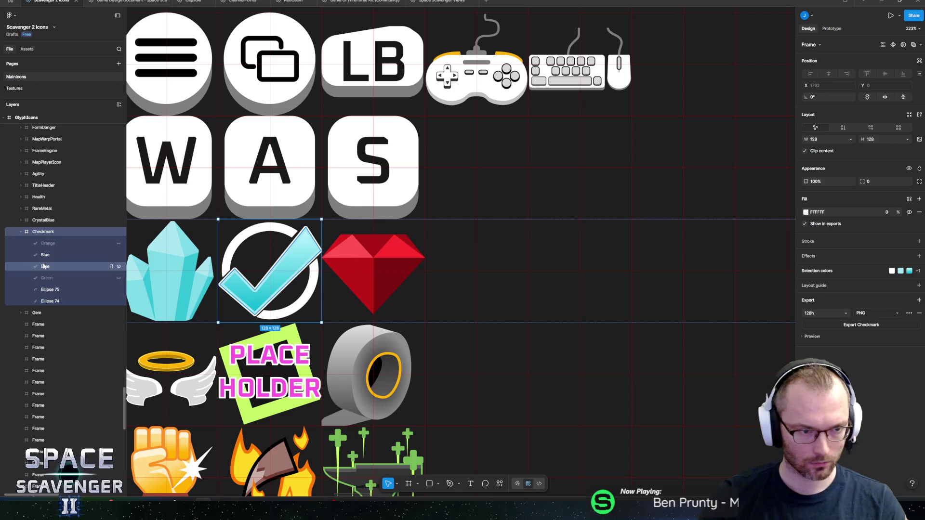
left_click(45, 255)
left_click(48, 301, "shift")
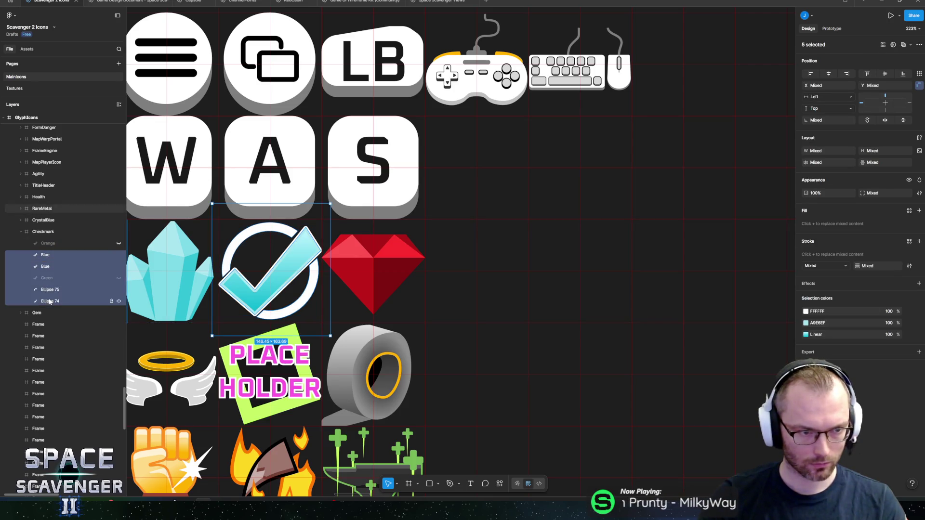
left_click(459, 286)
key("ctrl+v")
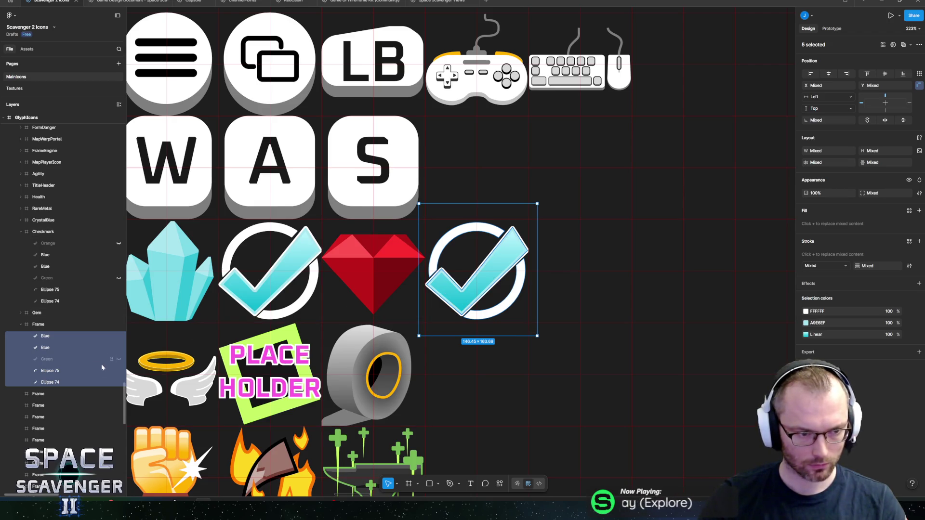
Step: Hide both Blue tick layers in the pasted copy and select the Ellipse 75 arc
left_click(119, 348)
left_click(119, 336)
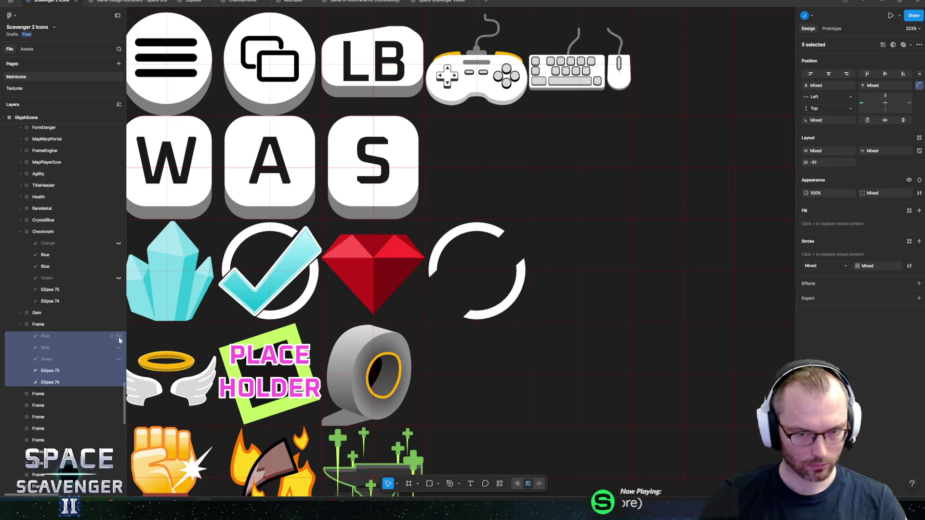
left_click(119, 341)
left_click(119, 341)
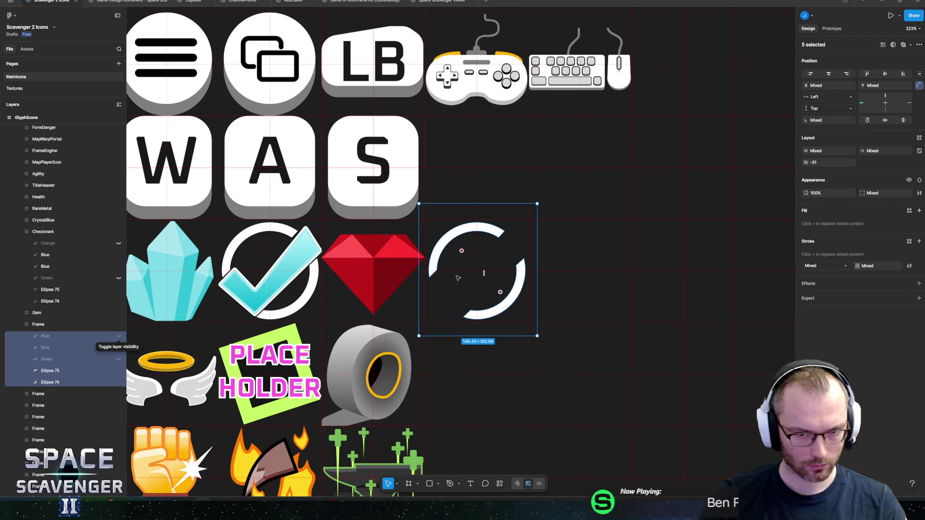
scroll(471, 266, "up", 5)
left_click(394, 274)
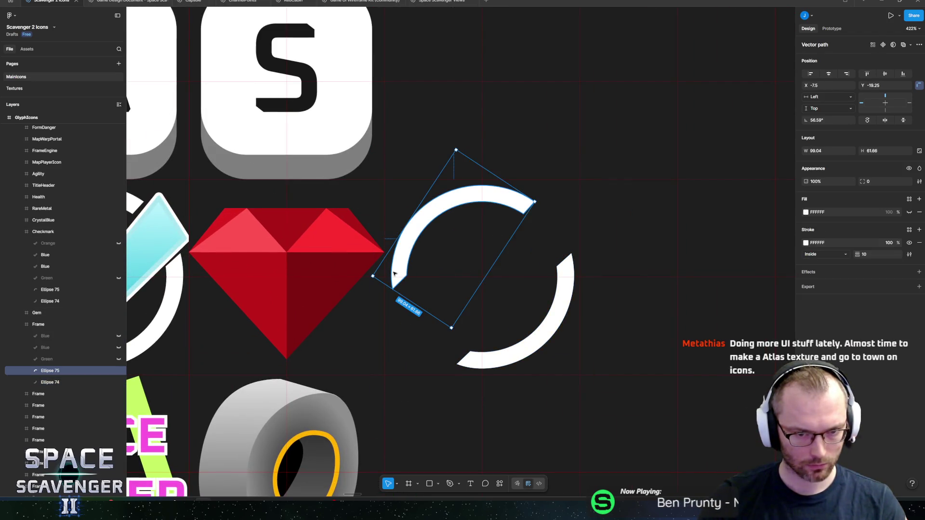
Step: Draw a new ellipse over the copied ring and size it to 120.21 square
key("o")
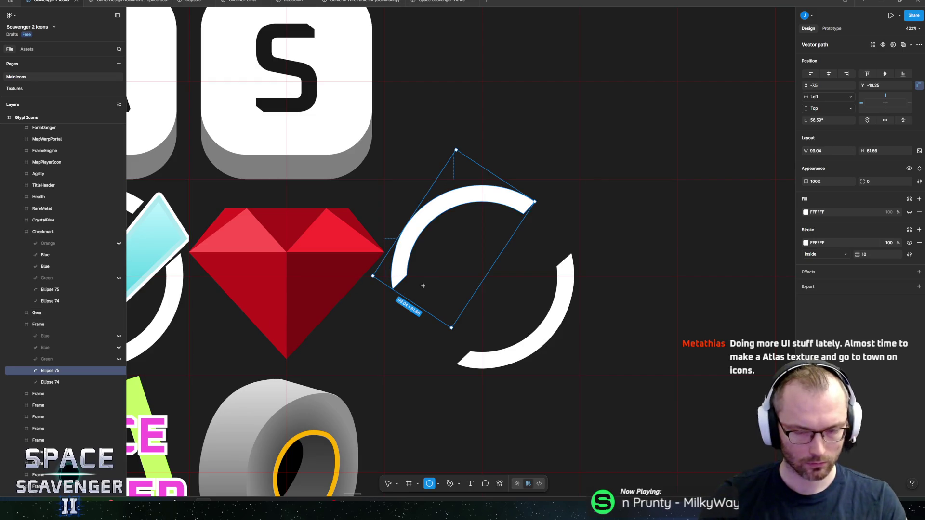
mouse_move(492, 305)
left_mouse_down()
mouse_move(556, 368)
mouse_move(439, 253)
mouse_move(481, 254)
left_mouse_up()
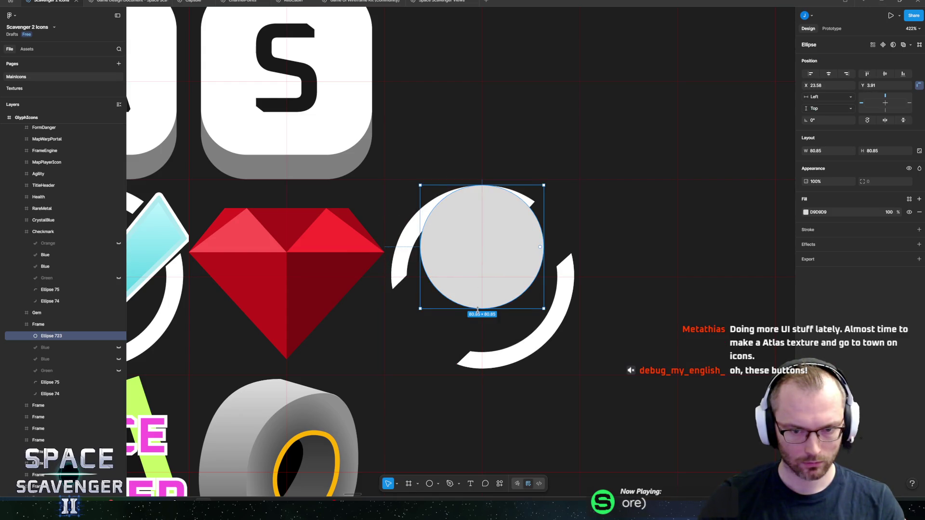
left_click_drag(481, 311, 485, 369)
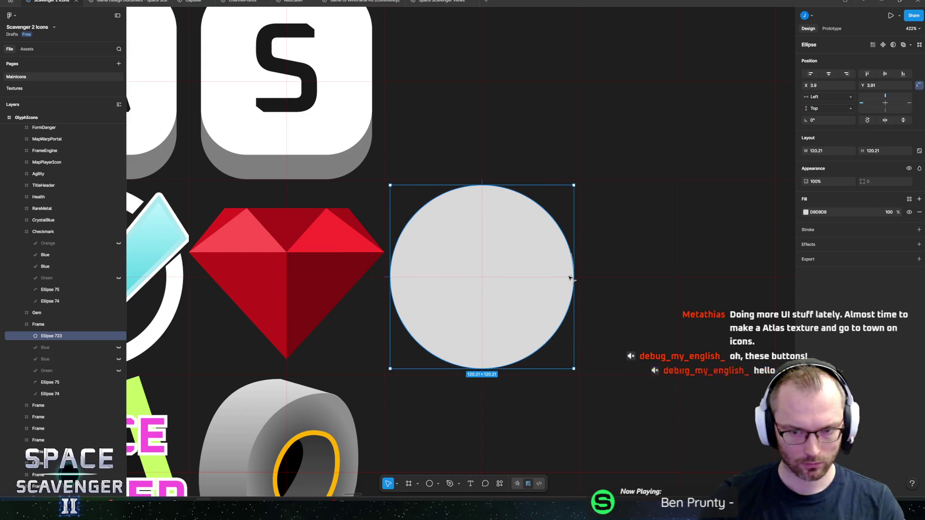
scroll(550, 289, "up", 5)
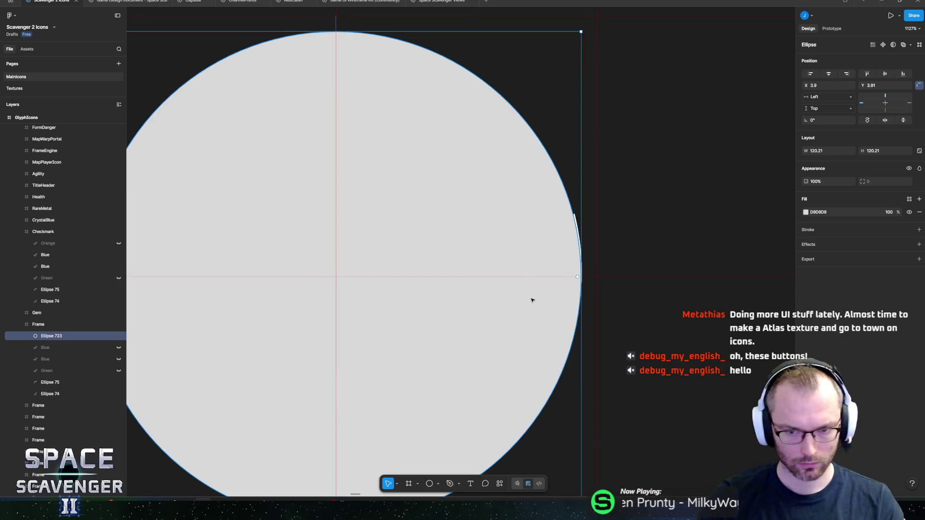
left_click_drag(532, 300, 532, 300)
key("ctrl+z")
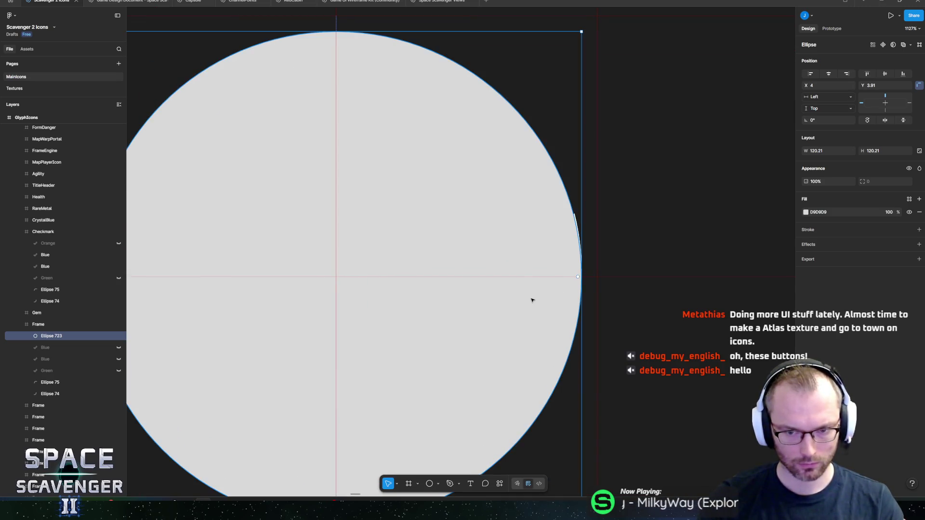
scroll(514, 304, "down", 3)
left_click_drag(539, 280, 541, 279)
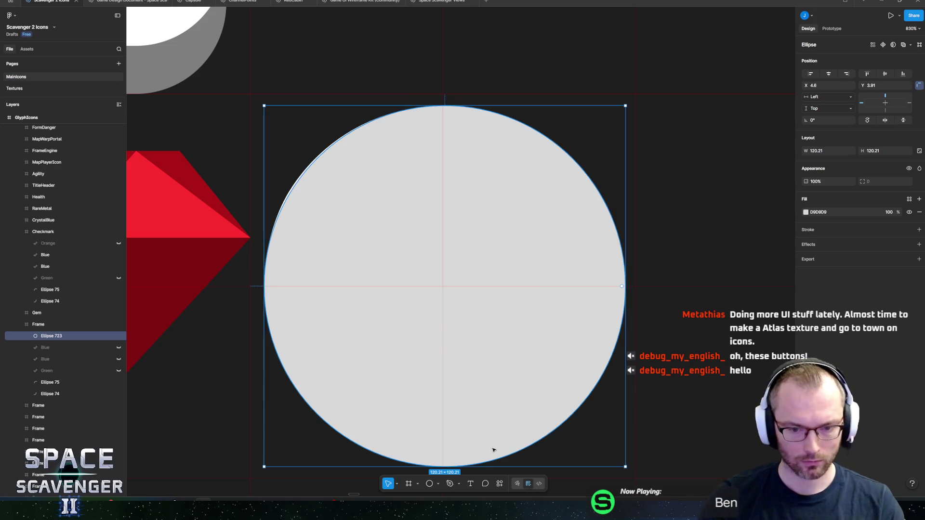
mouse_move(478, 466)
left_mouse_down()
mouse_move(479, 452)
mouse_move(479, 467)
left_mouse_up()
Step: Shape the ellipse into a closed ring with 83.21% inner ratio and white FFFFFF fill
left_click_drag(622, 288, 453, 325)
mouse_move(445, 288)
left_mouse_down()
mouse_move(454, 278)
mouse_move(419, 325)
left_mouse_up()
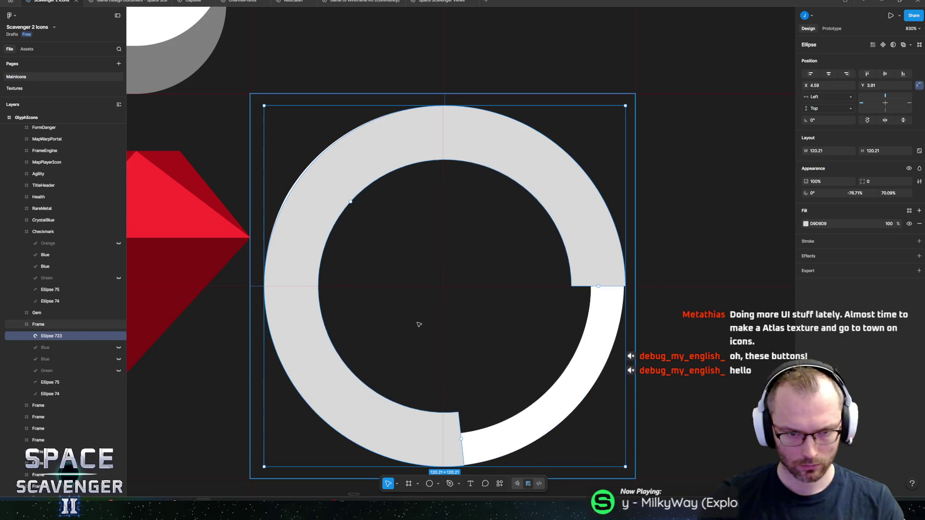
mouse_move(463, 440)
left_mouse_down()
mouse_move(516, 415)
mouse_move(620, 296)
mouse_move(629, 272)
mouse_move(626, 282)
left_mouse_up()
mouse_move(318, 286)
left_mouse_down()
mouse_move(286, 279)
mouse_move(297, 284)
left_mouse_up()
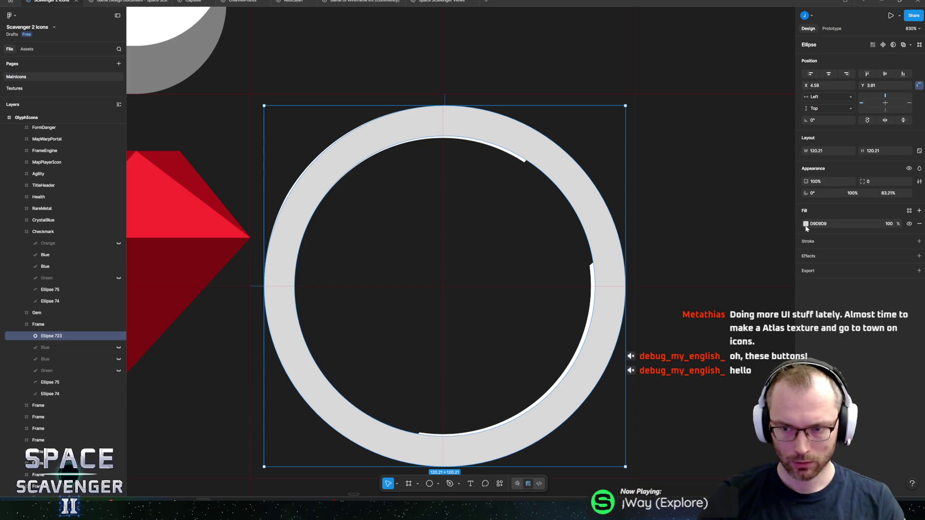
left_click(805, 223)
left_click(714, 253)
key("Escape")
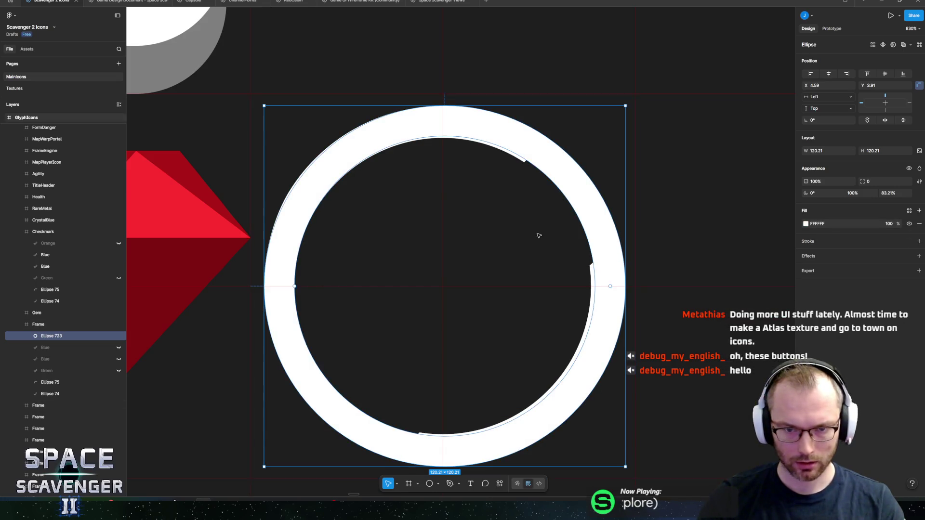
scroll(539, 236, "down", 10)
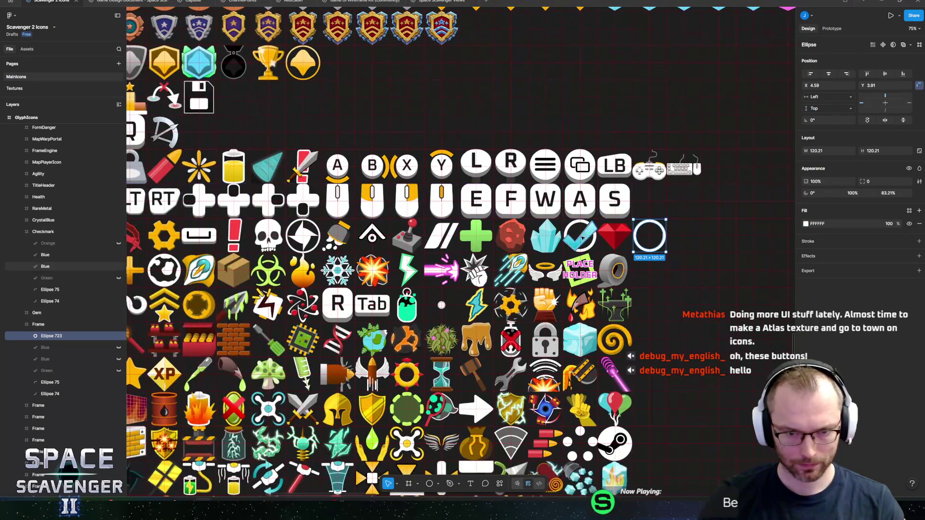
Step: Select Ellipse 723 and thicken the ring slightly to an 81.58% inner ratio
scroll(539, 235, "down", 3)
key("Escape")
scroll(578, 252, "up", 5)
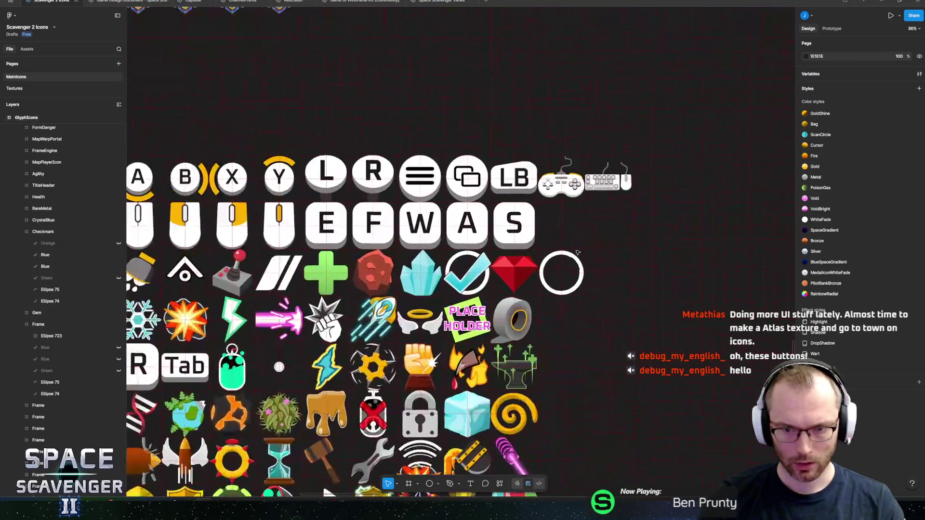
scroll(577, 252, "up", 10)
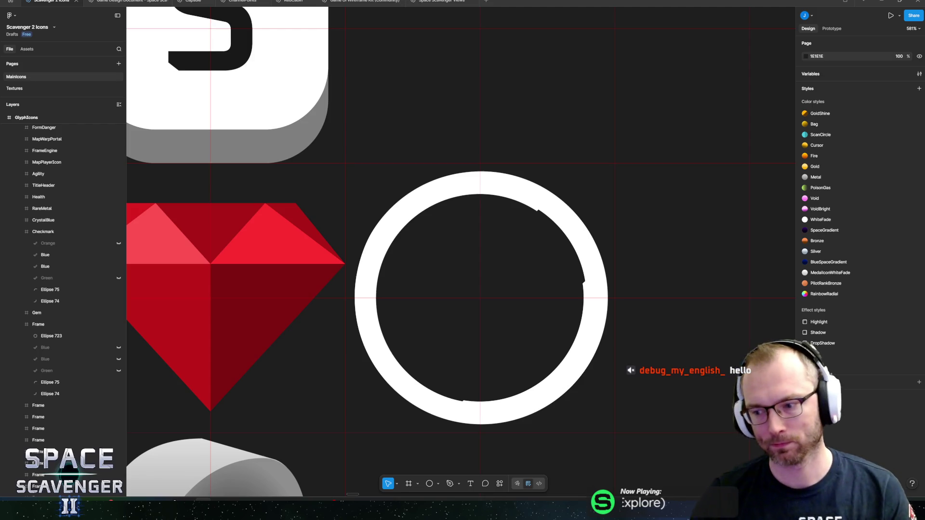
scroll(398, 306, "down", 5, "ctrl")
scroll(405, 305, "up", 5, "ctrl")
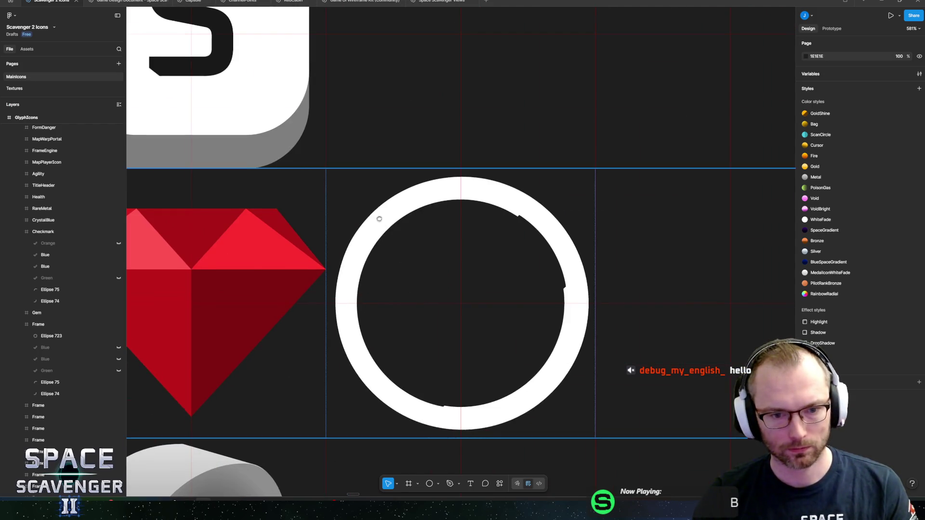
scroll(379, 219, "down", 2)
scroll(352, 289, "up", 3, "ctrl")
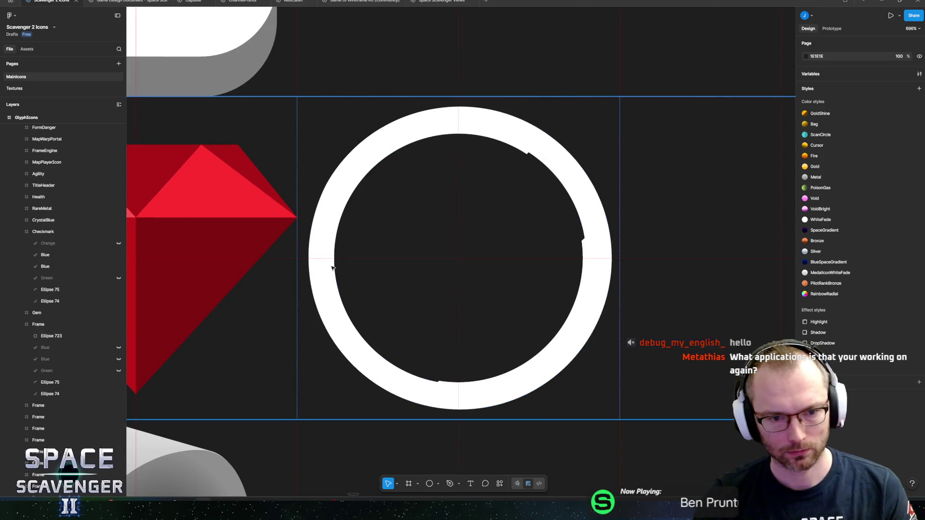
left_click(332, 268)
scroll(482, 336, "right", 2)
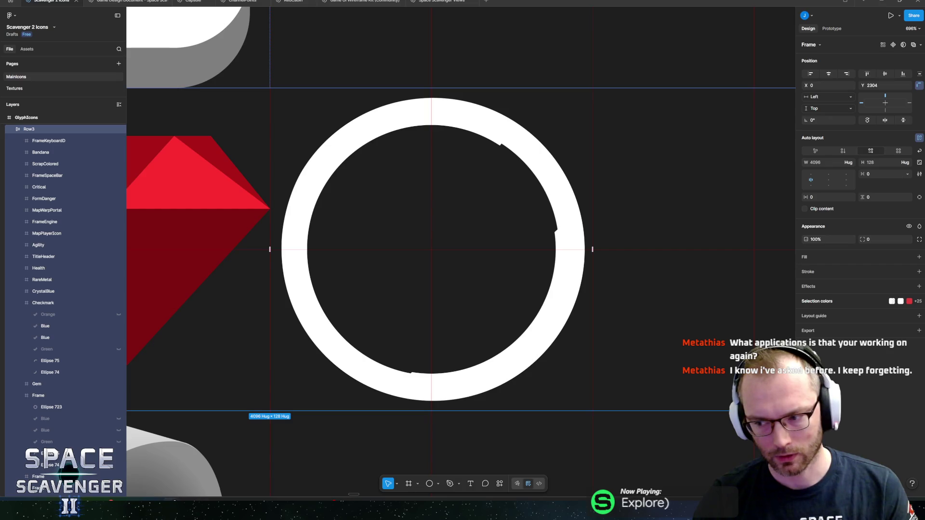
scroll(424, 253, "down", 5)
scroll(427, 253, "up", 5)
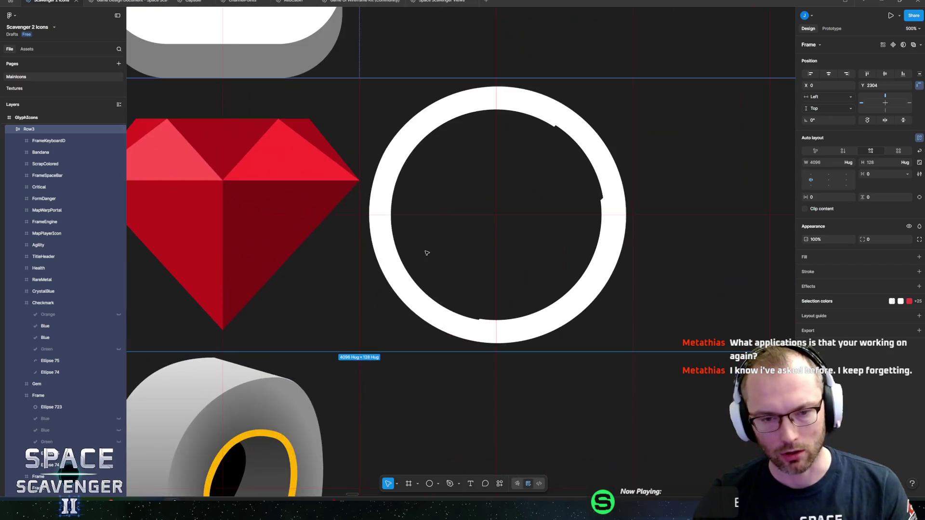
left_click(410, 202)
scroll(397, 255, "up", 5)
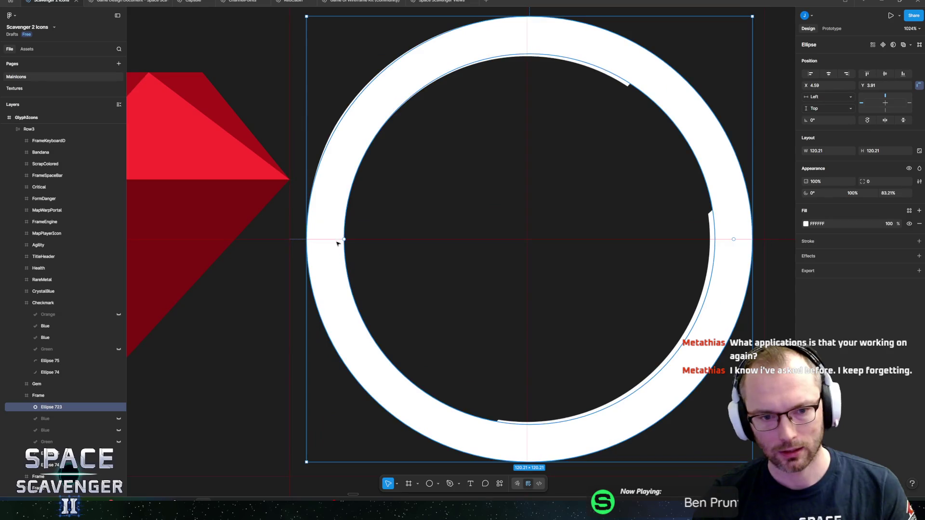
left_click_drag(345, 239, 348, 240)
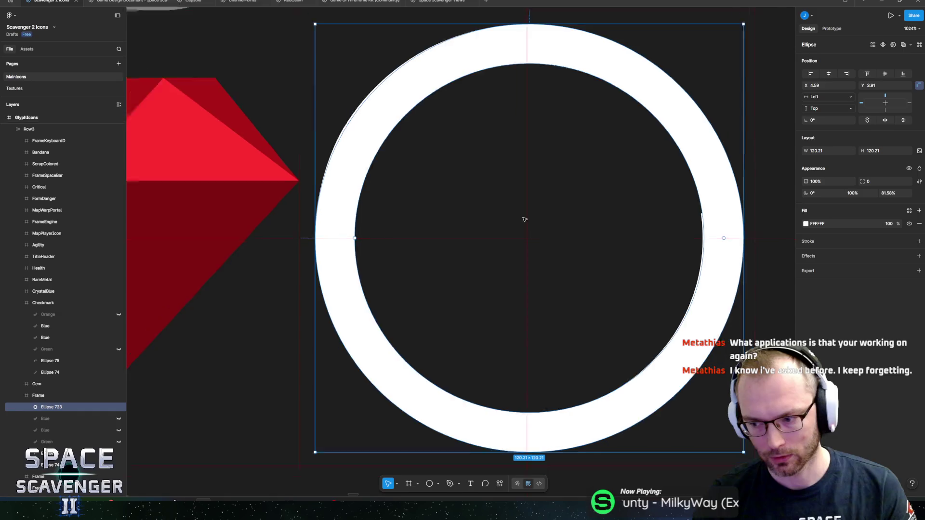
Step: Centre the white ring within its icon cell beside the ruby
scroll(495, 206, "down", 3)
scroll(413, 217, "up", 3)
mouse_move(466, 209)
left_mouse_down()
mouse_move(420, 190)
mouse_move(426, 217)
mouse_move(427, 192)
left_mouse_up()
scroll(453, 211, "down", 3)
scroll(452, 211, "right", 2)
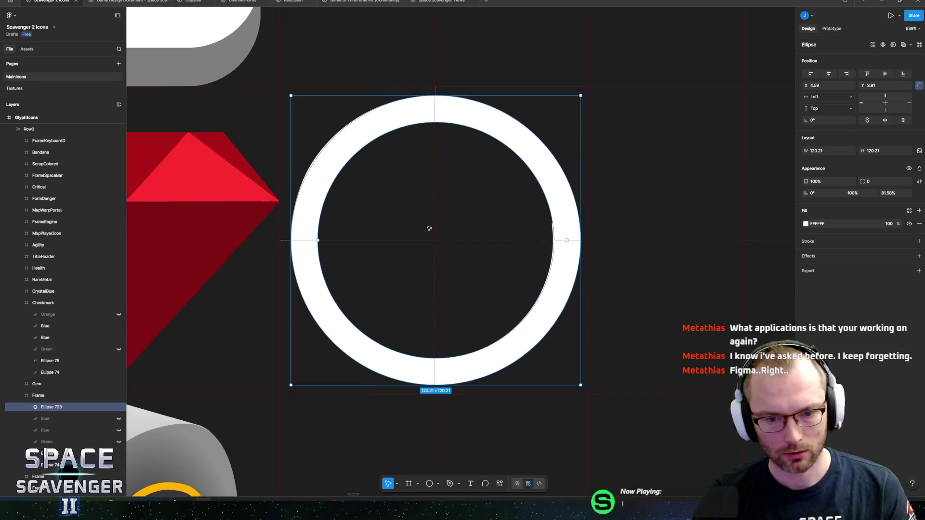
scroll(429, 227, "up", 2)
left_click_drag(433, 101, 433, 99)
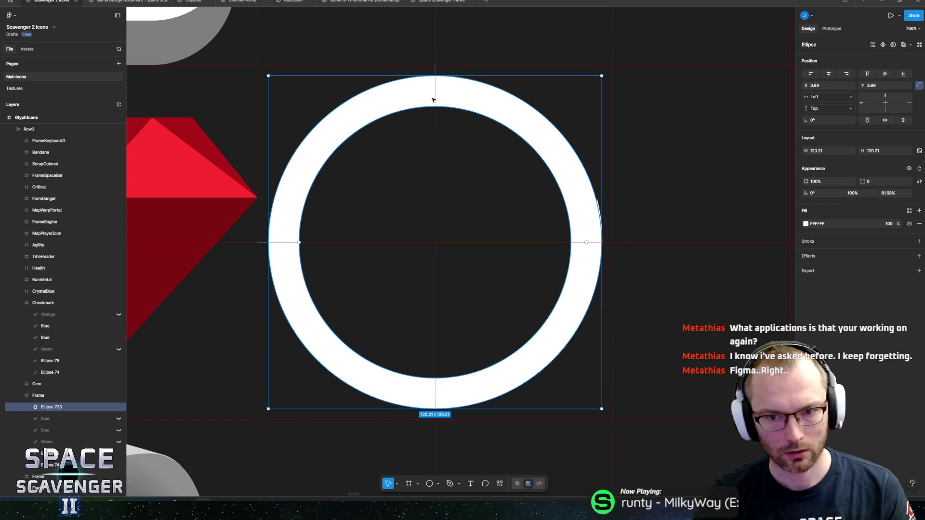
Step: Hide the old Ellipse 75 and Ellipse 74 arcs so only the new ring shows
scroll(76, 409, "down", 2)
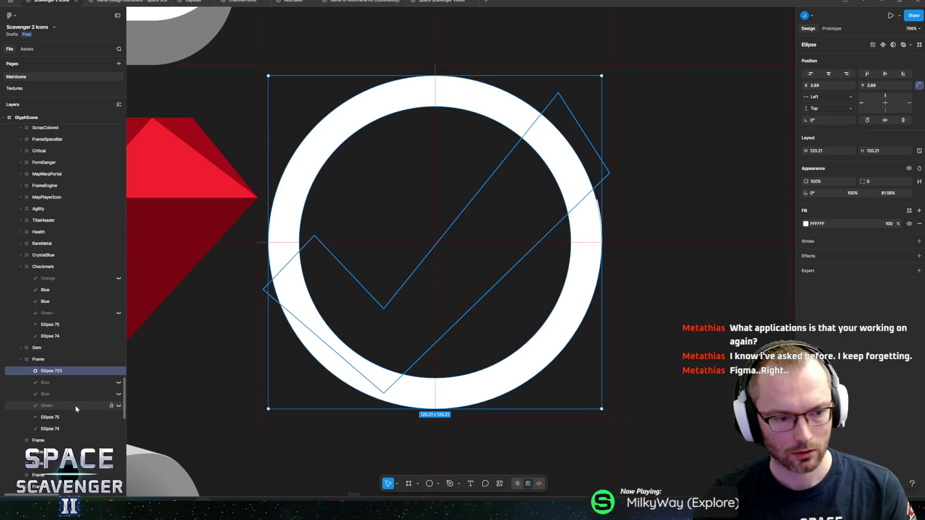
left_click(118, 418)
left_click(119, 429)
scroll(379, 271, "down", 5)
scroll(684, 250, "down", 10)
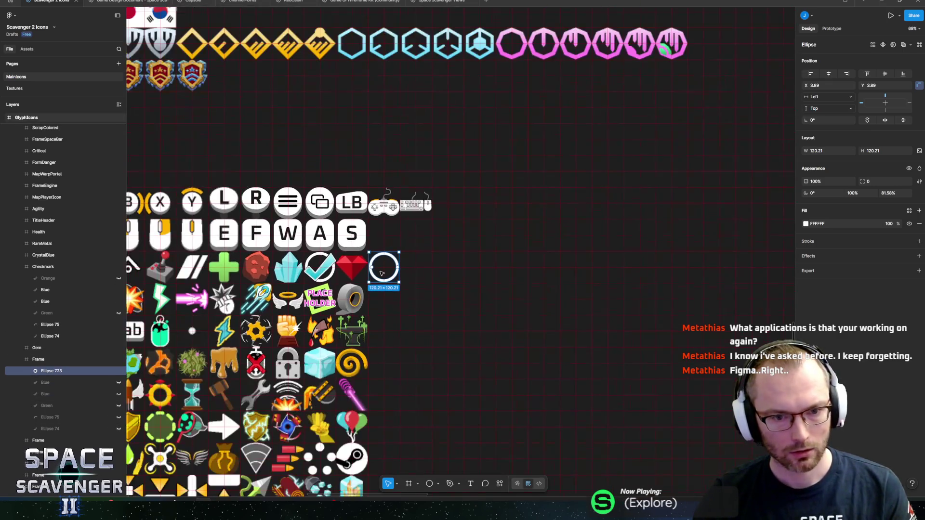
scroll(656, 245, "up", 8)
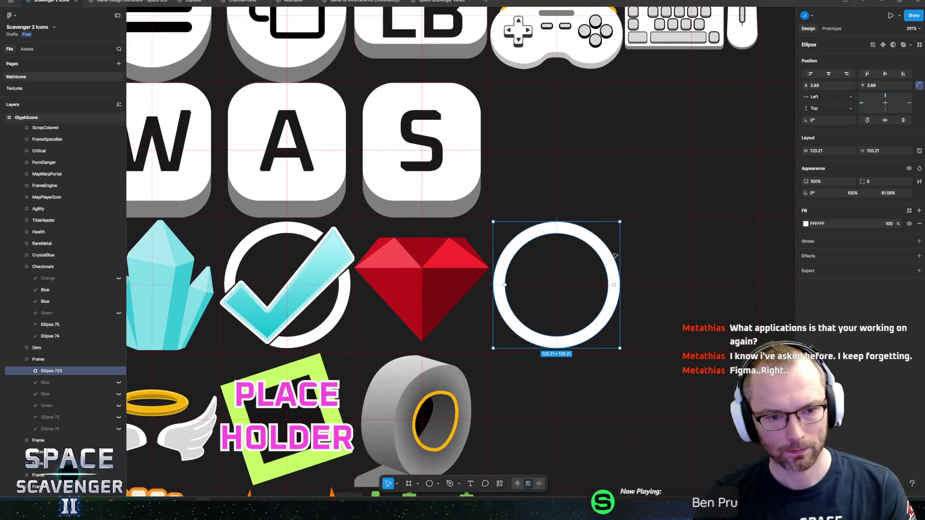
scroll(546, 245, "left", 5)
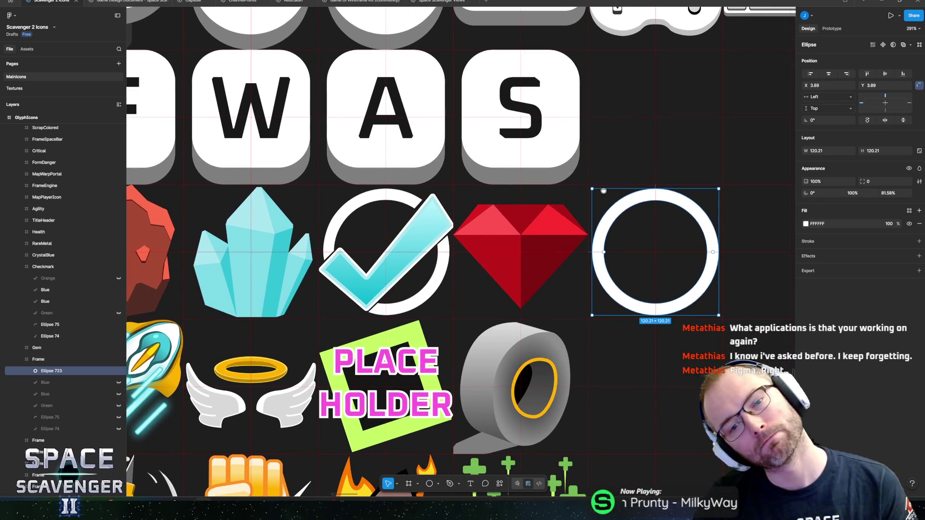
left_click_drag(603, 191, 585, 189)
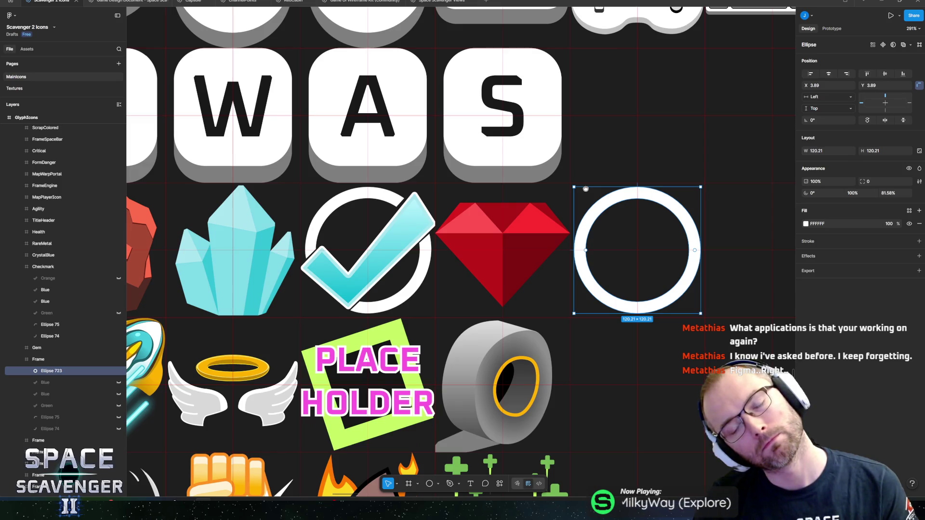
left_click_drag(585, 189, 589, 188)
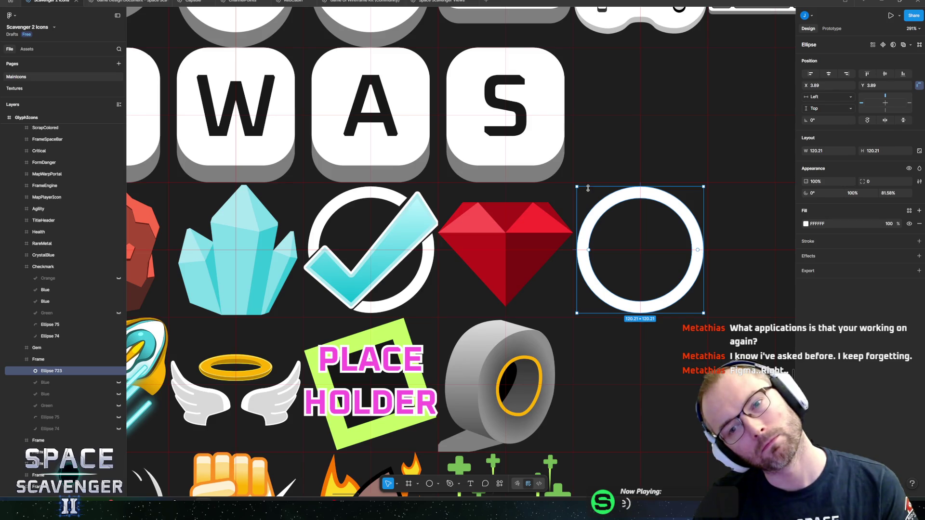
Step: Unhide the two Blue checkmark layers inside the new white ring
left_click(411, 218)
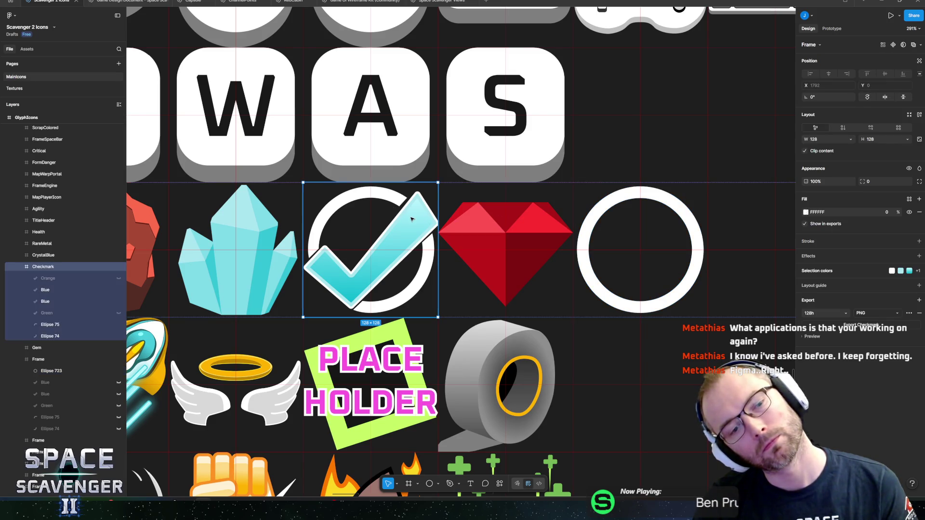
left_click(584, 251, "ctrl")
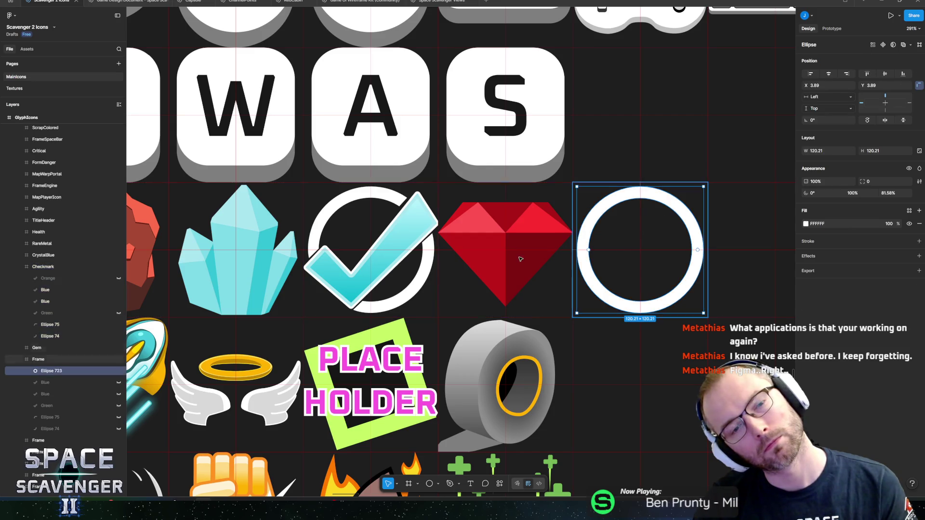
left_click(118, 382)
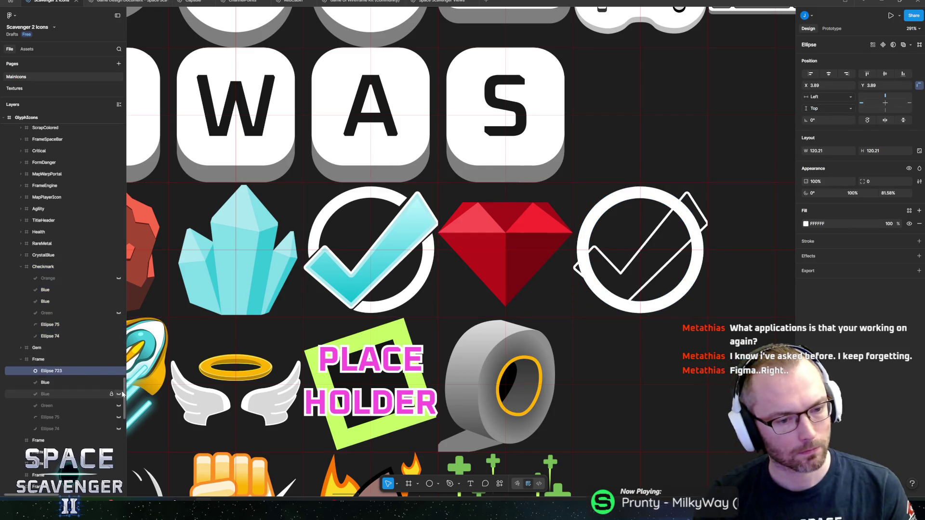
left_click(119, 394)
Step: Give the checkmark a gradient fill from grey 808080 to near-black 1A1A1A
left_click(65, 394)
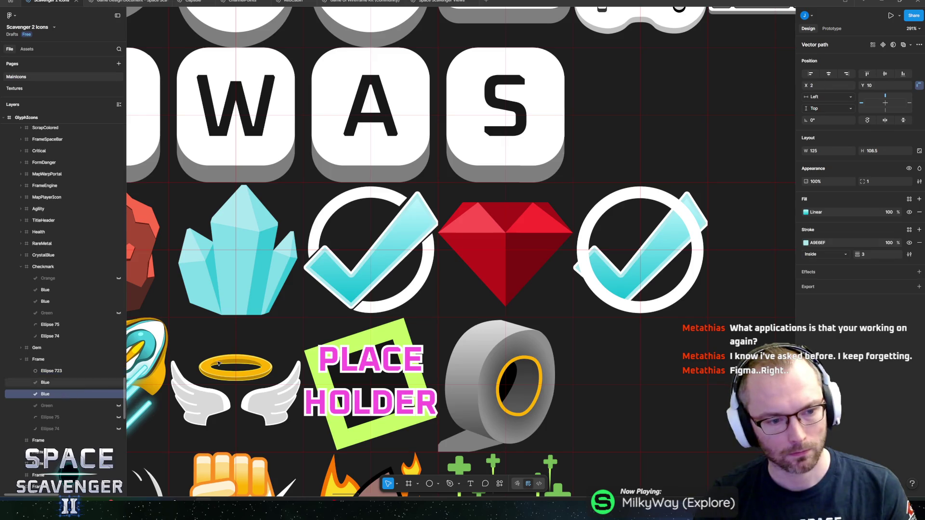
left_click(806, 212)
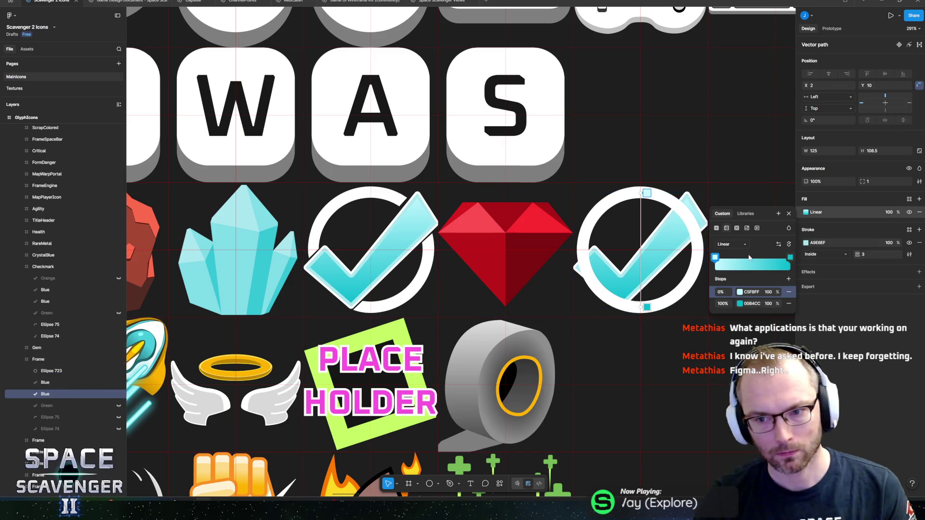
left_click(790, 258)
left_click_drag(657, 334, 626, 348)
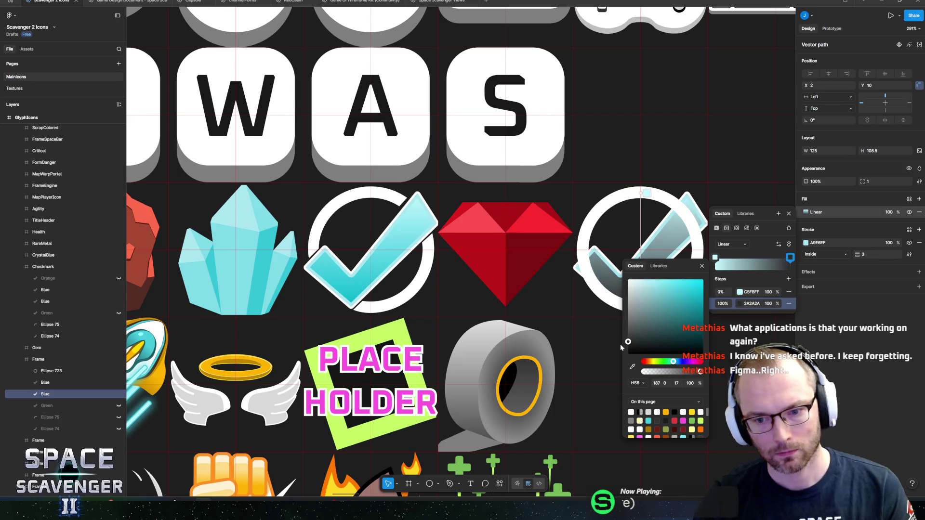
left_click(674, 413)
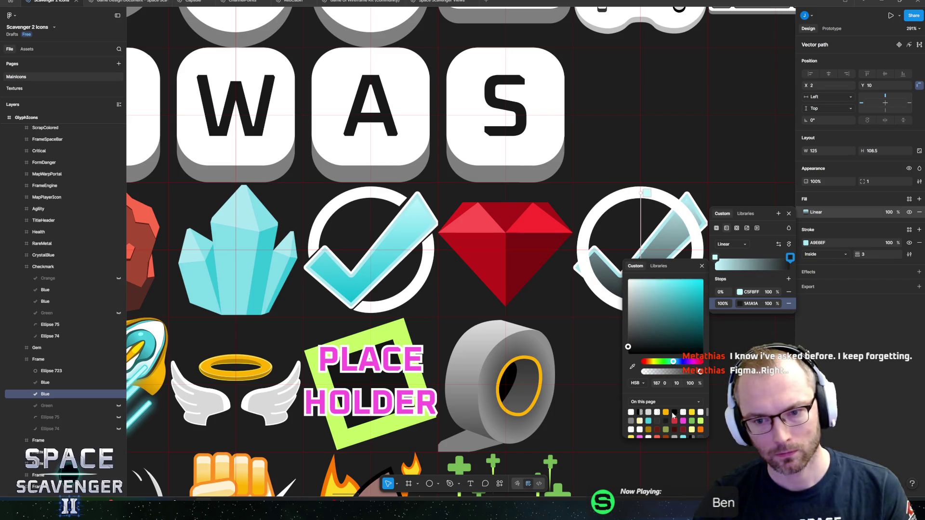
left_click(741, 293)
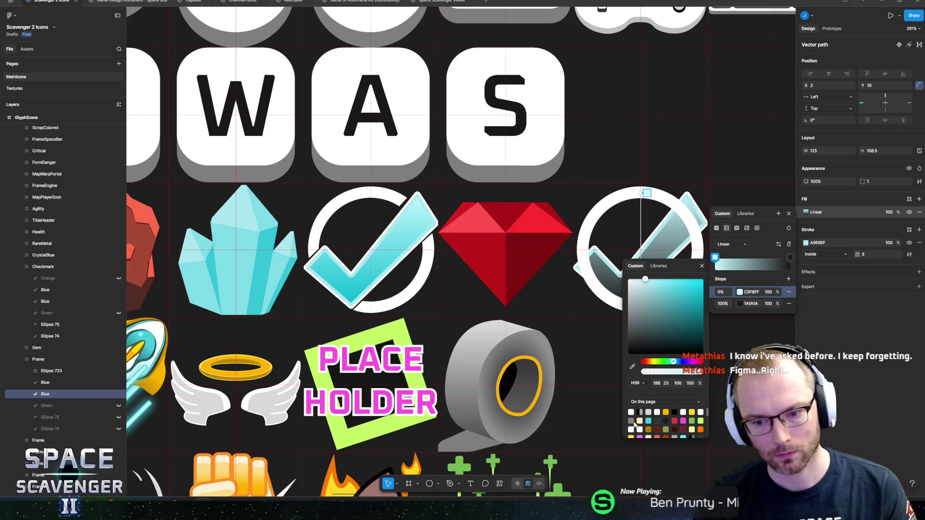
left_click(632, 421)
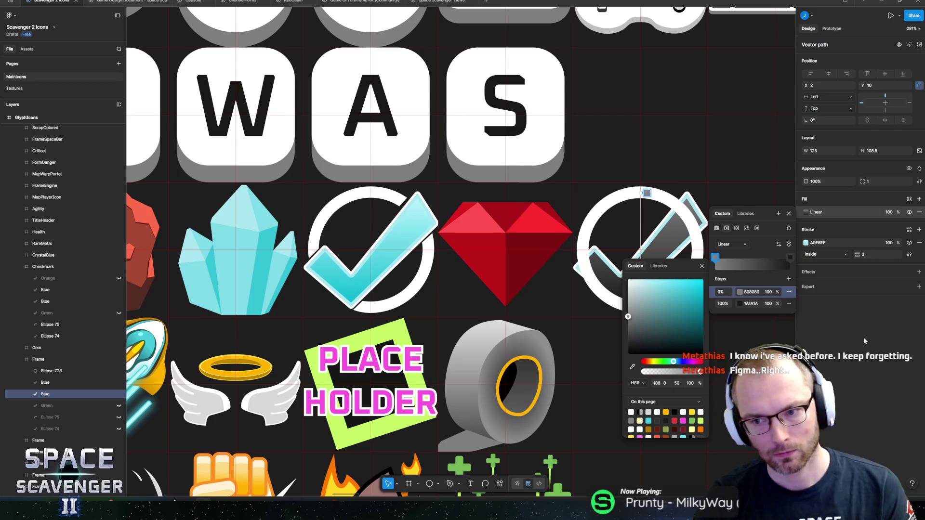
Step: Set the checkmark outline to black 000000 and move the ring layer below the checkmarks
left_click(806, 243)
left_click(675, 383)
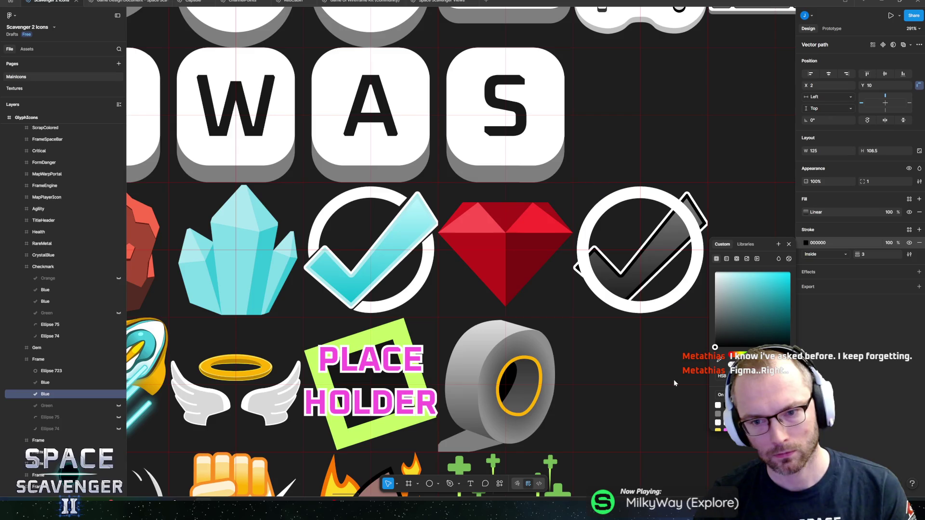
left_click(692, 293)
scroll(578, 256, "down", 10)
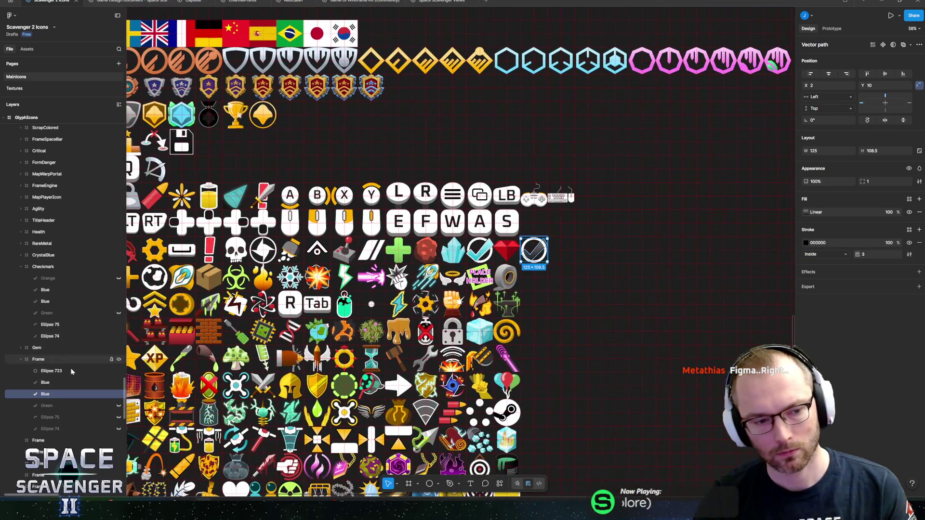
left_click_drag(48, 371, 62, 394)
Step: Darken the checkmark gradient's 0% stop to 333333
scroll(590, 302, "up", 5)
left_click(627, 233)
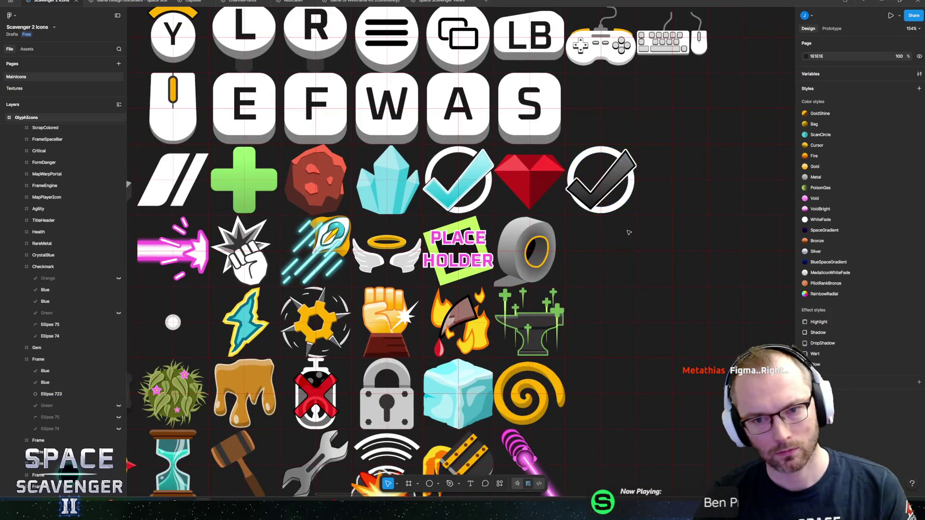
scroll(627, 233, "down", 5)
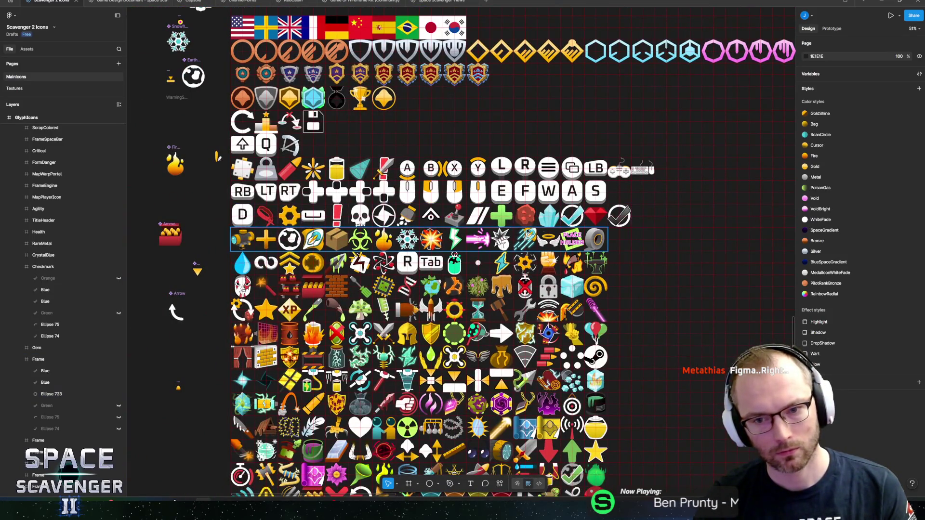
scroll(562, 205, "right", 2)
scroll(563, 206, "left", 1)
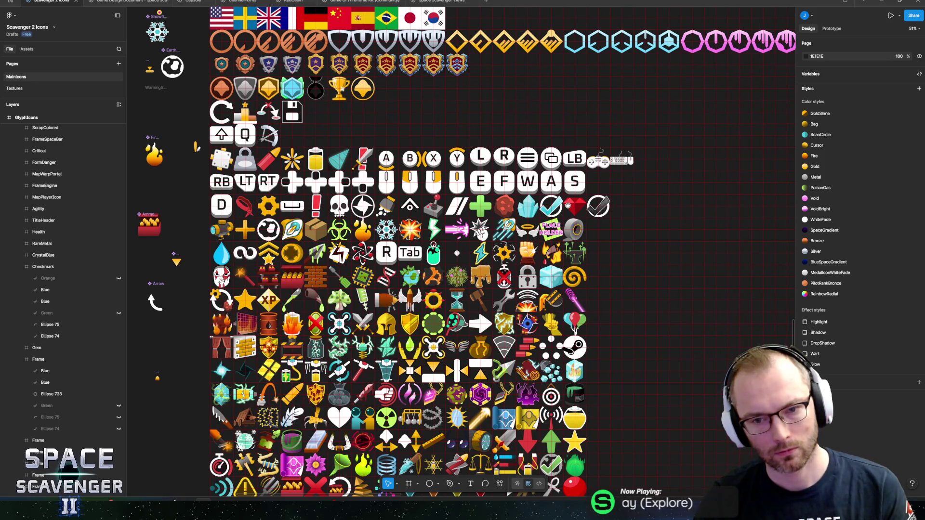
scroll(567, 206, "up", 5)
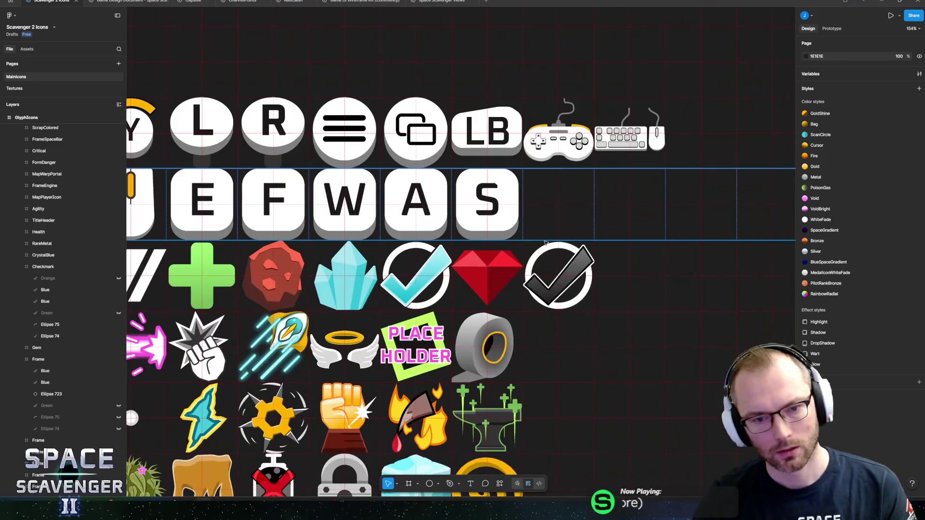
scroll(585, 292, "up", 5)
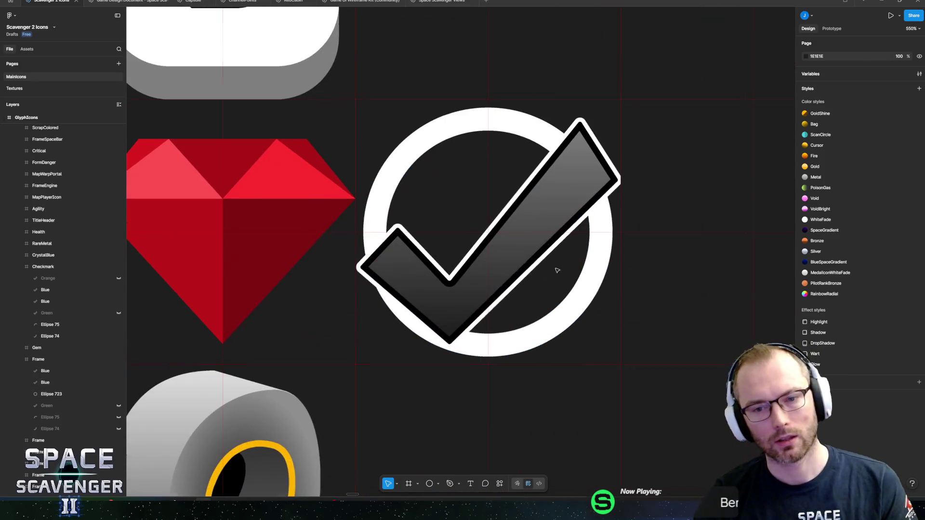
double_click(539, 226)
left_click(805, 213)
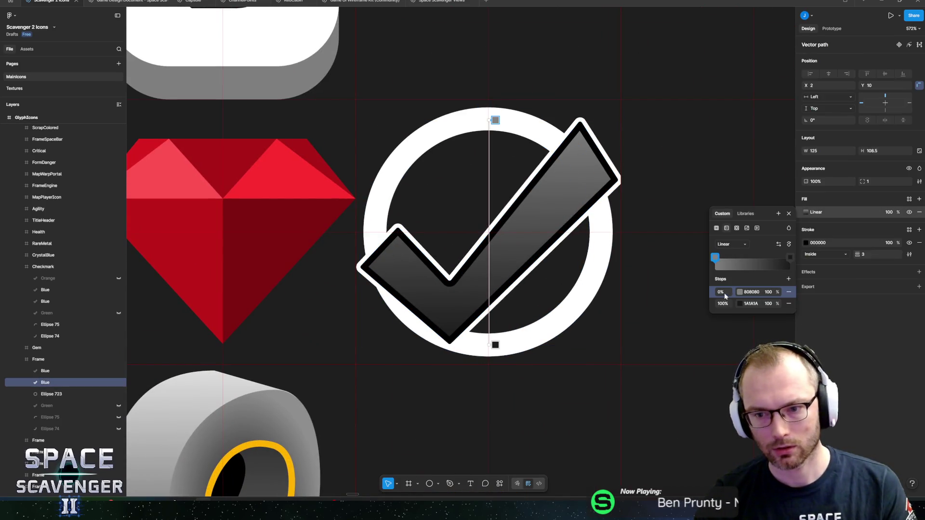
left_click(741, 293)
left_click(661, 447)
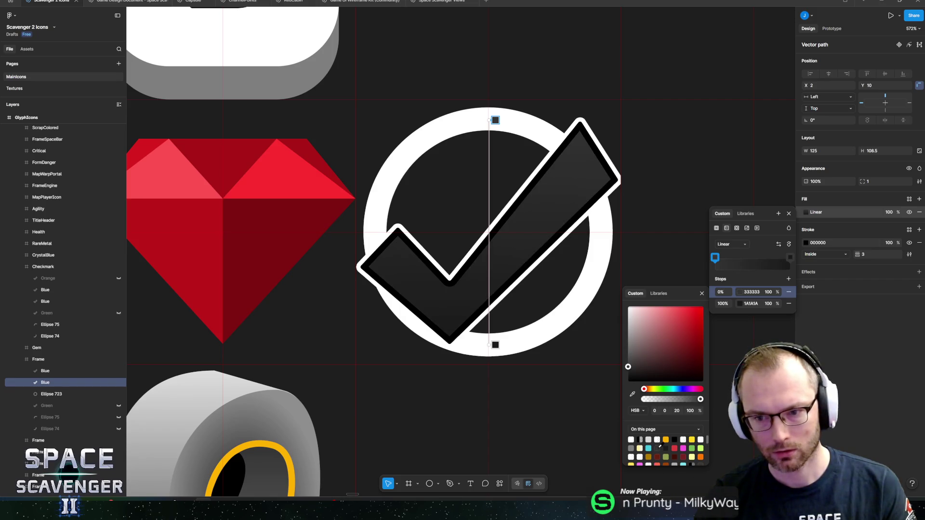
left_click(858, 379)
Step: Change the ring's fill from white FFFFFF to grey 808080
scroll(554, 275, "down", 5, "ctrl")
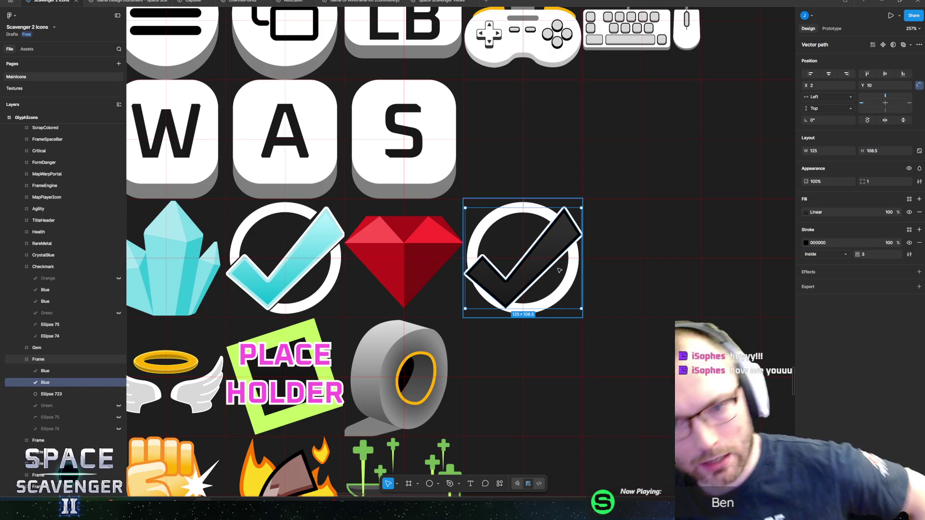
left_click(505, 209)
scroll(440, 237, "up", 3)
scroll(440, 237, "down", 5)
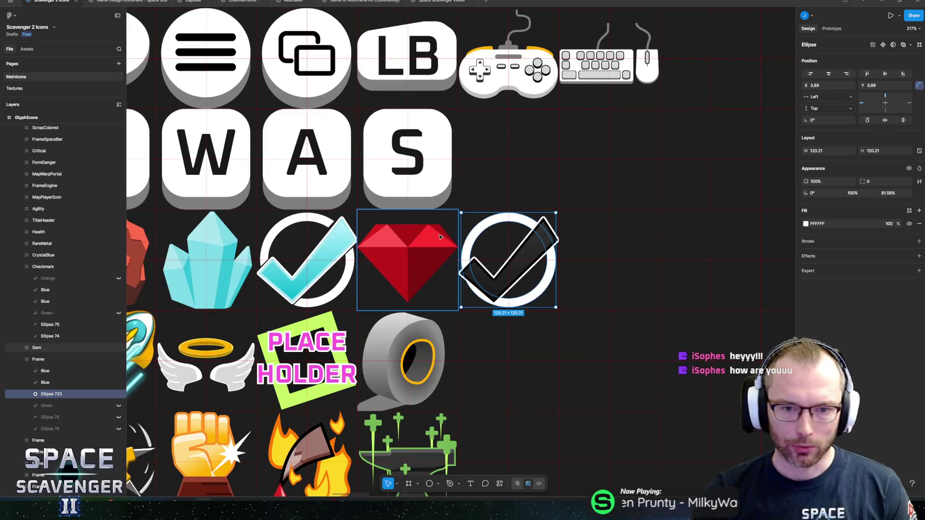
scroll(440, 238, "left", 3)
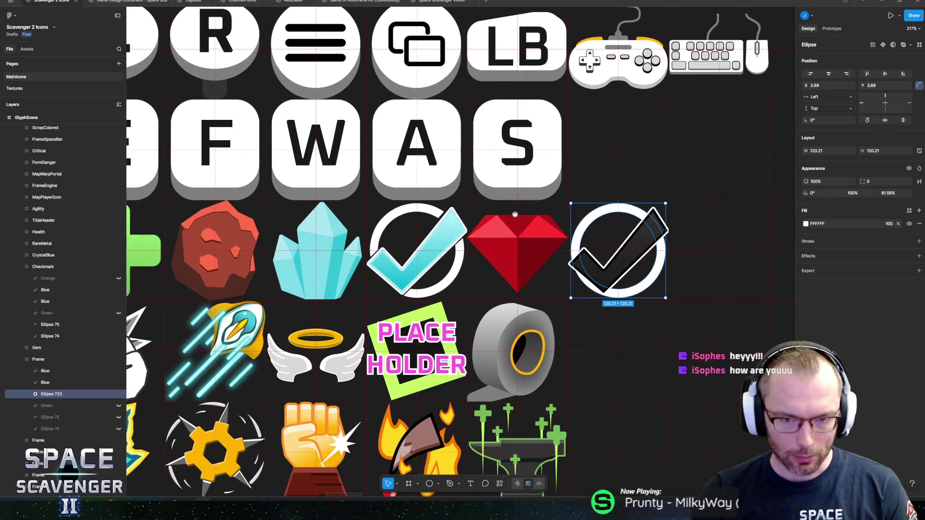
left_click(806, 225)
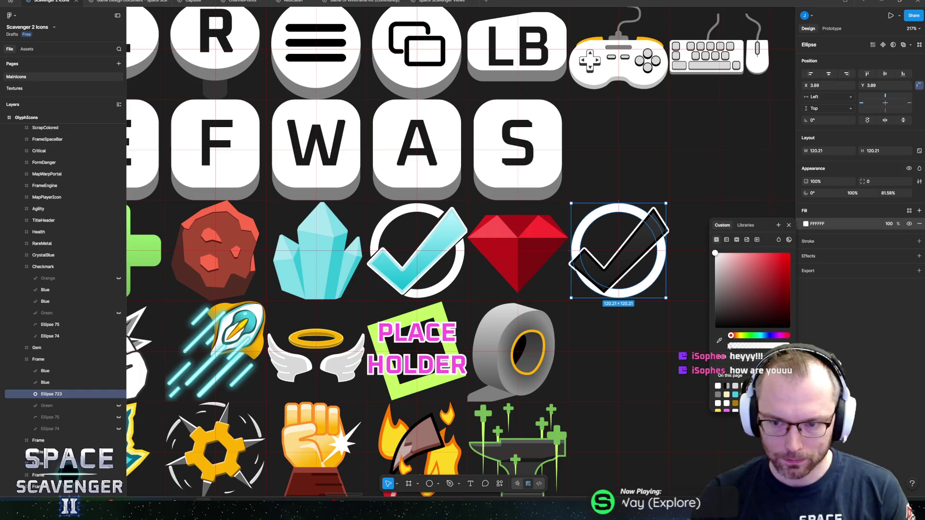
left_click(717, 395)
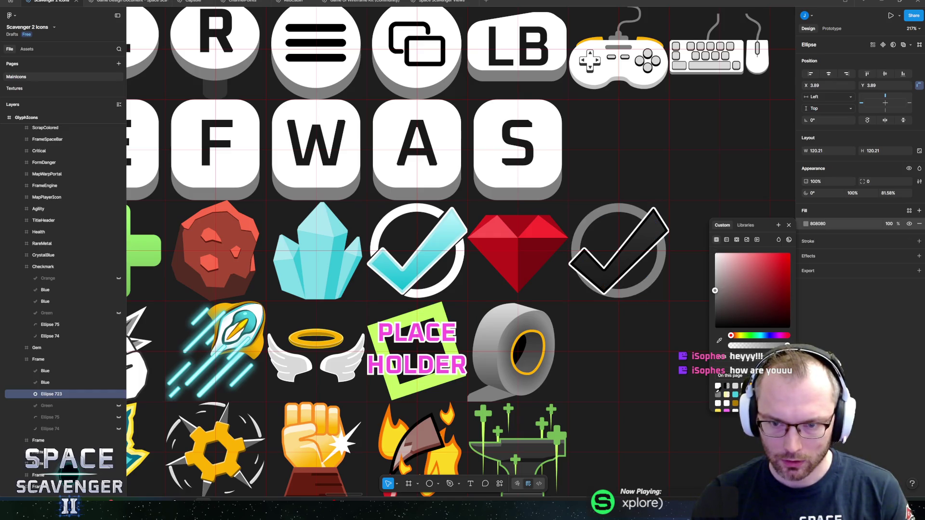
left_click(836, 318)
scroll(569, 299, "down", 10)
left_click(220, 272)
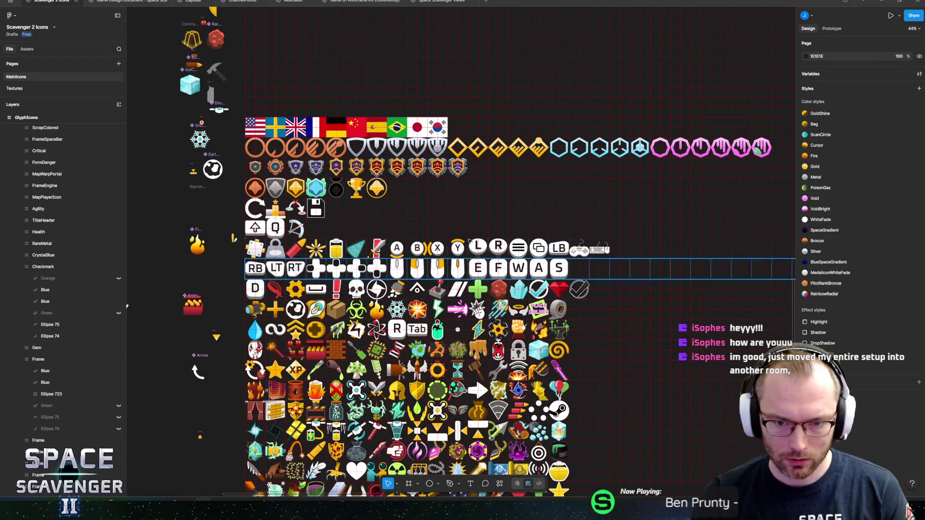
Step: Export the GlyphIcons frame as PNG, replacing the existing GlyphIcons.png
scroll(255, 270, "up", 5)
left_click(273, 89)
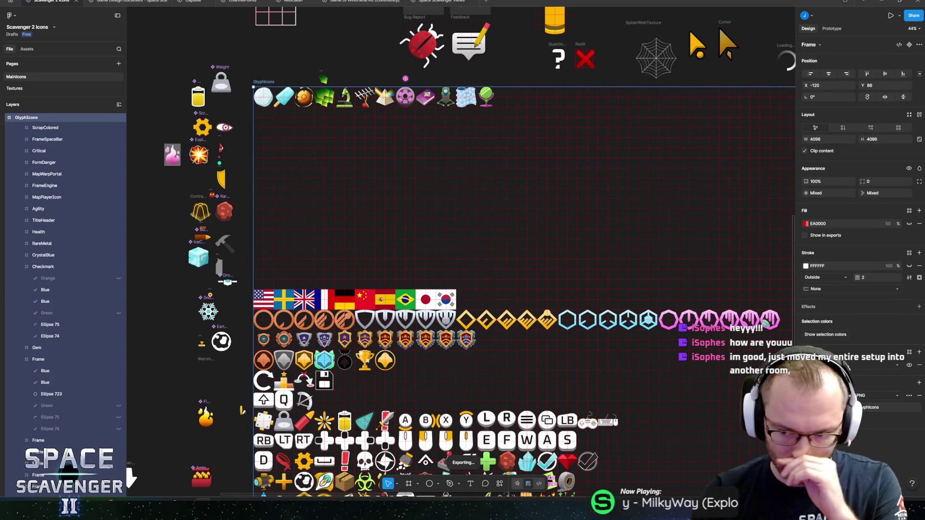
left_click(863, 408)
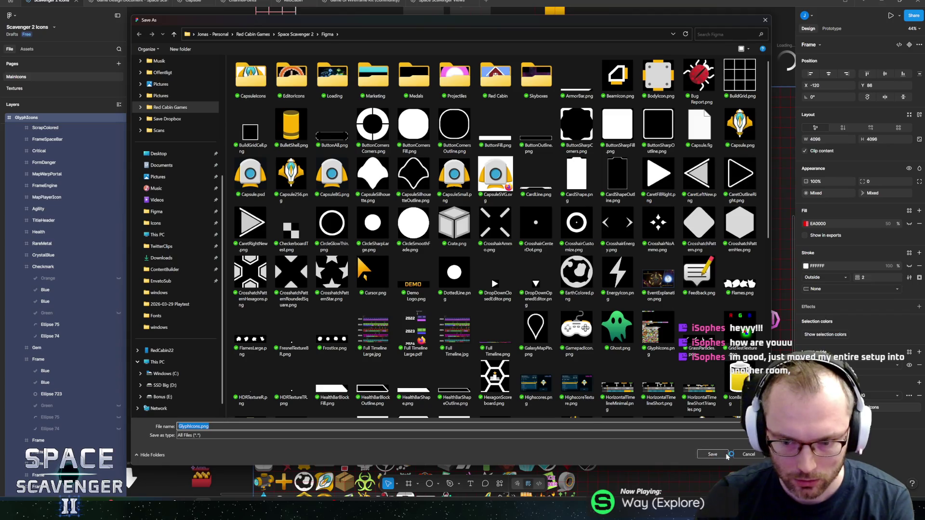
left_click(712, 454)
left_click(483, 251)
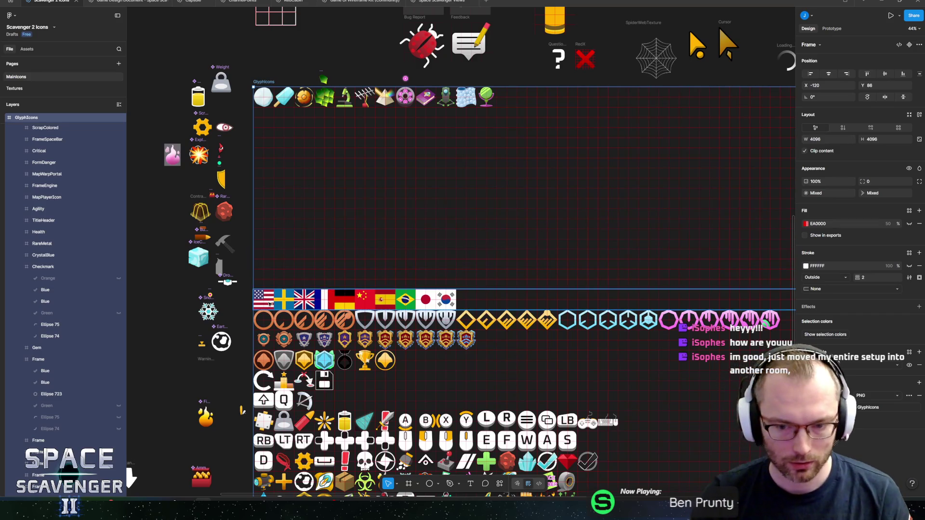
Step: Browse further icon rows on the sheet, then switch to the Unity editor
scroll(385, 241, "down", 3)
mouse_move(226, 230)
left_mouse_down()
mouse_move(213, 245)
mouse_move(263, 202)
mouse_move(227, 259)
mouse_move(224, 303)
left_mouse_up()
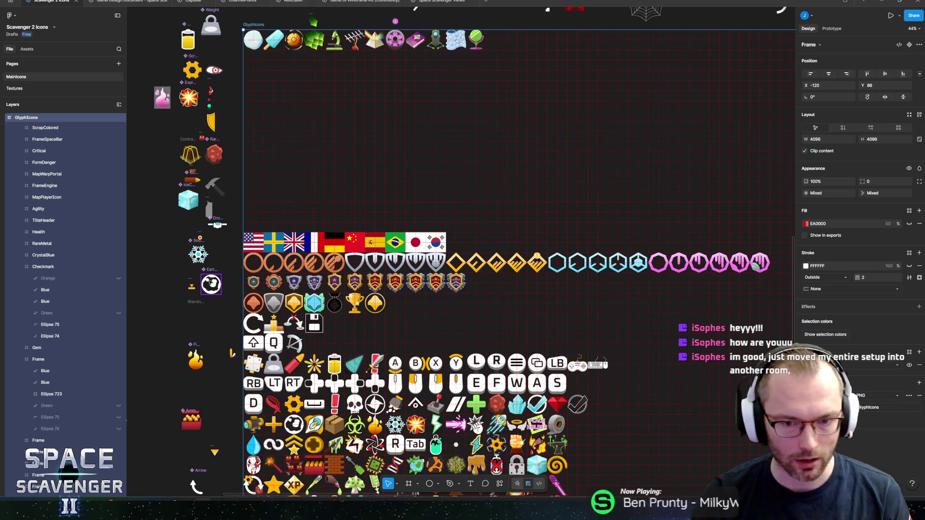
scroll(223, 281, "down", 5)
scroll(222, 281, "up", 2)
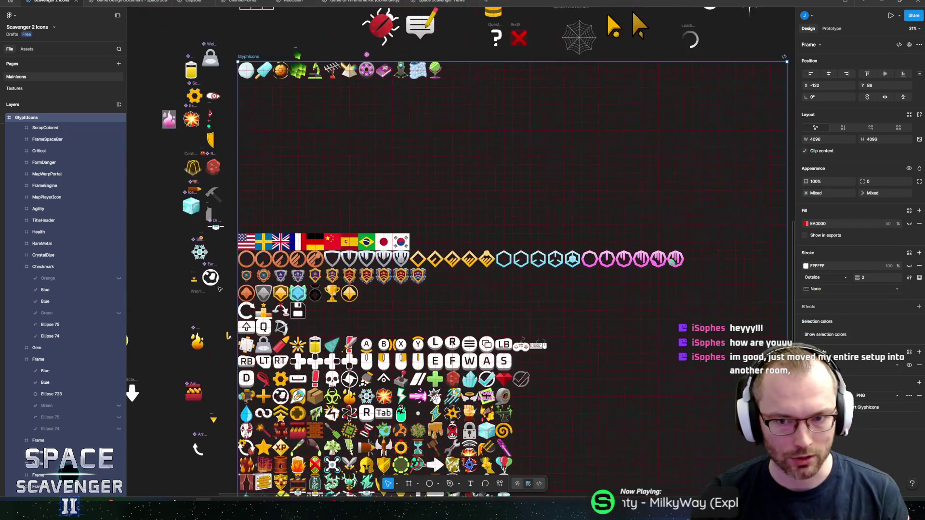
scroll(200, 251, "down", 2)
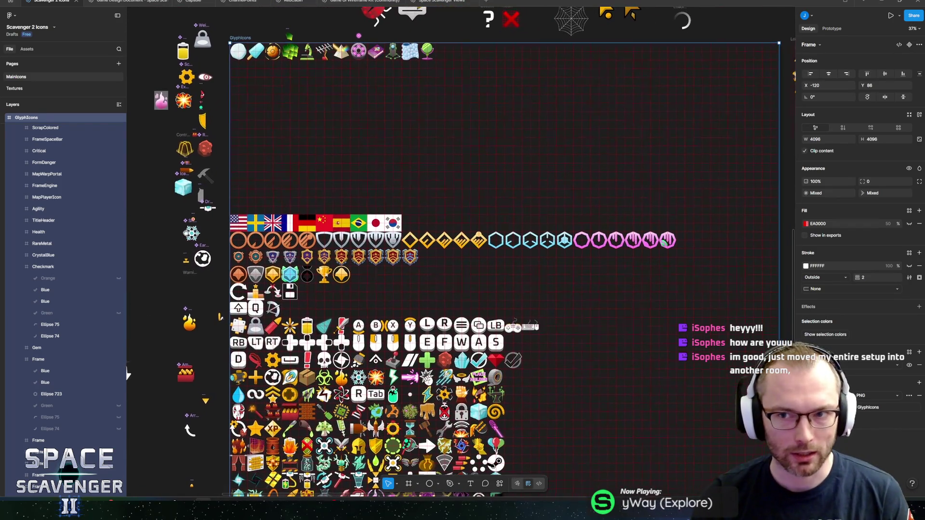
key("alt+Tab")
key("alt+Tab")
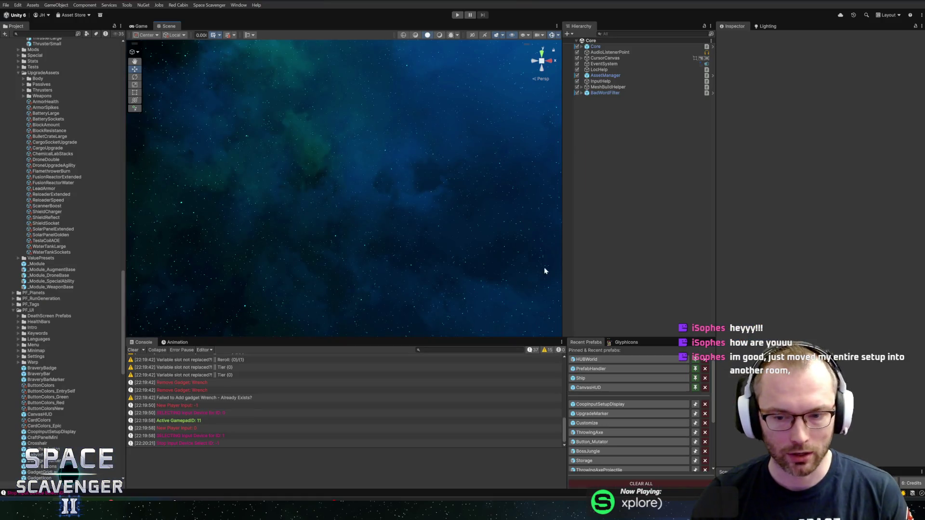
Step: Raise the bottom panels slightly and collapse PF_Modules to browse the PF_UI prefabs
left_click_drag(288, 336, 288, 329)
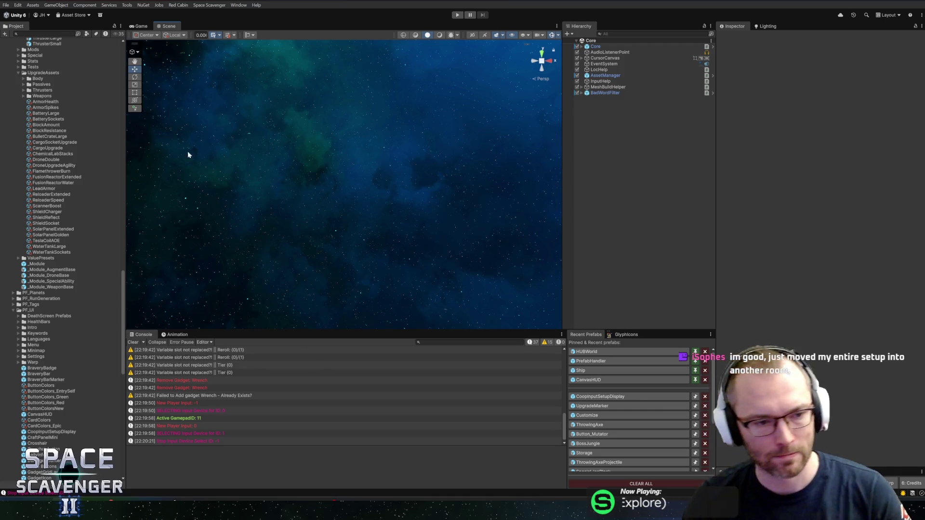
scroll(72, 226, "up", 3)
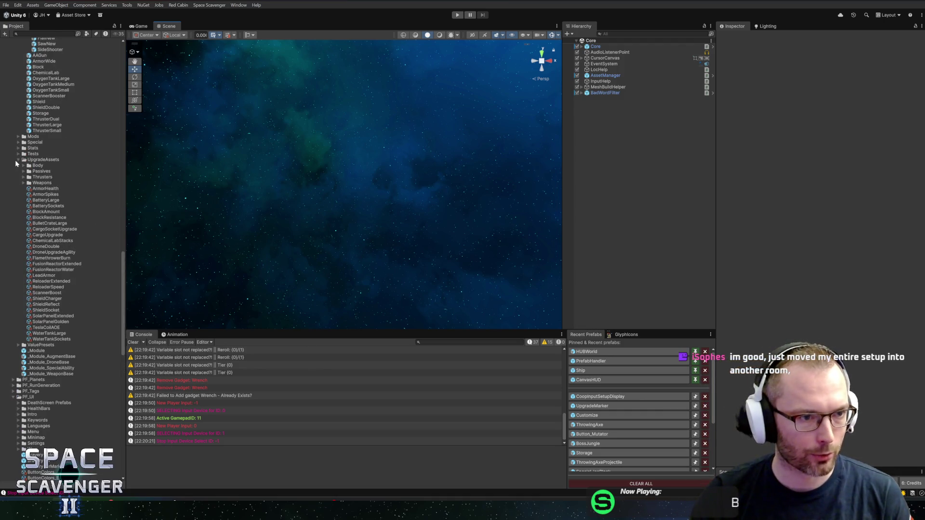
scroll(16, 157, "up", 15)
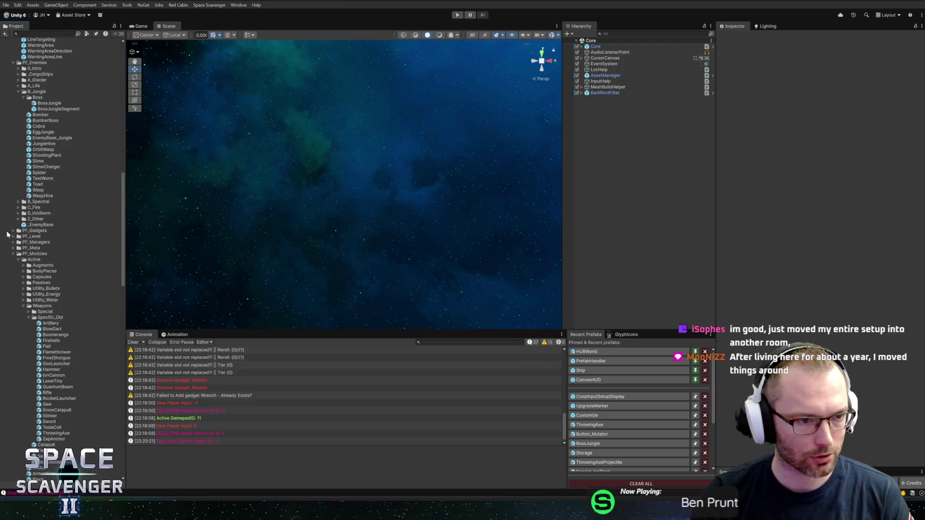
left_click(13, 254)
scroll(50, 298, "down", 8)
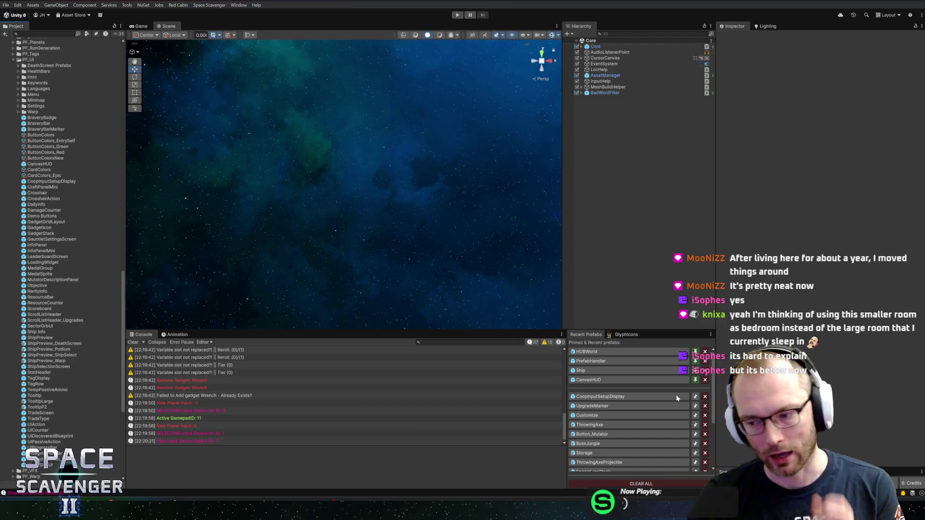
scroll(69, 232, "up", 5)
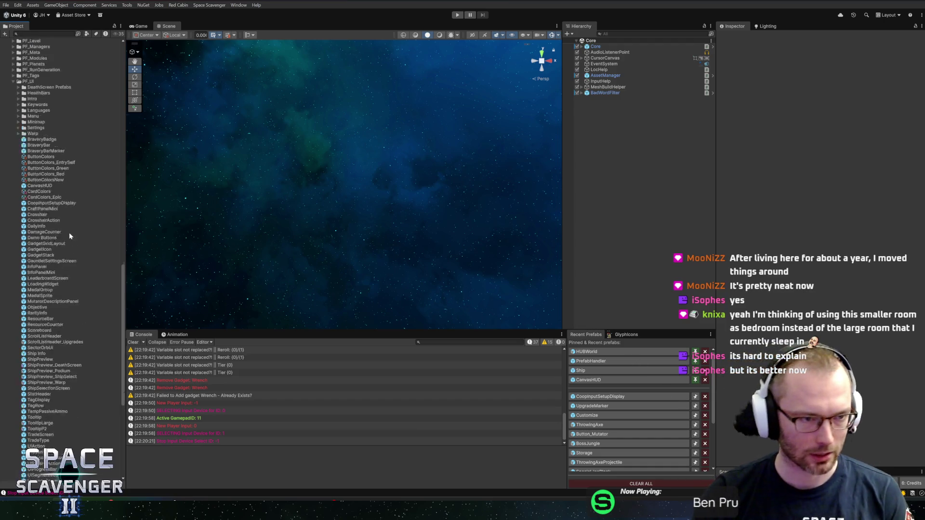
scroll(70, 236, "down", 5)
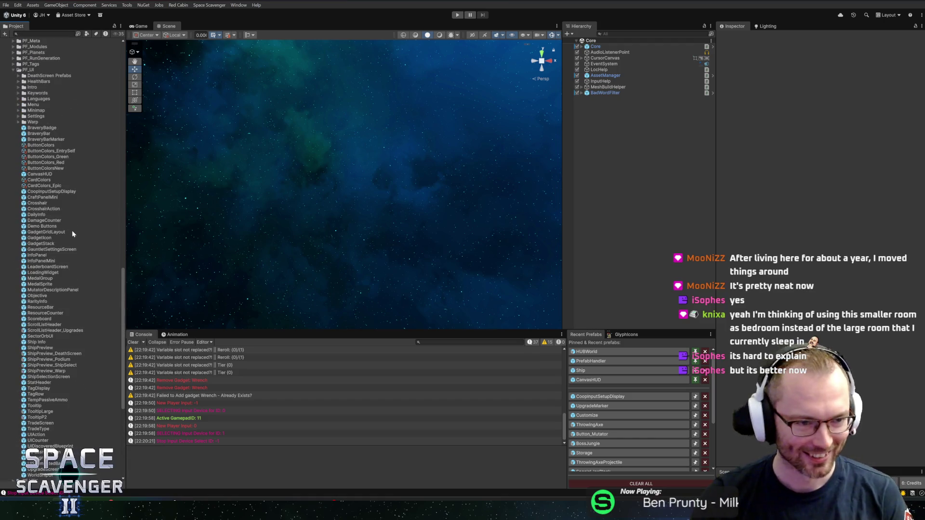
scroll(64, 231, "down", 2)
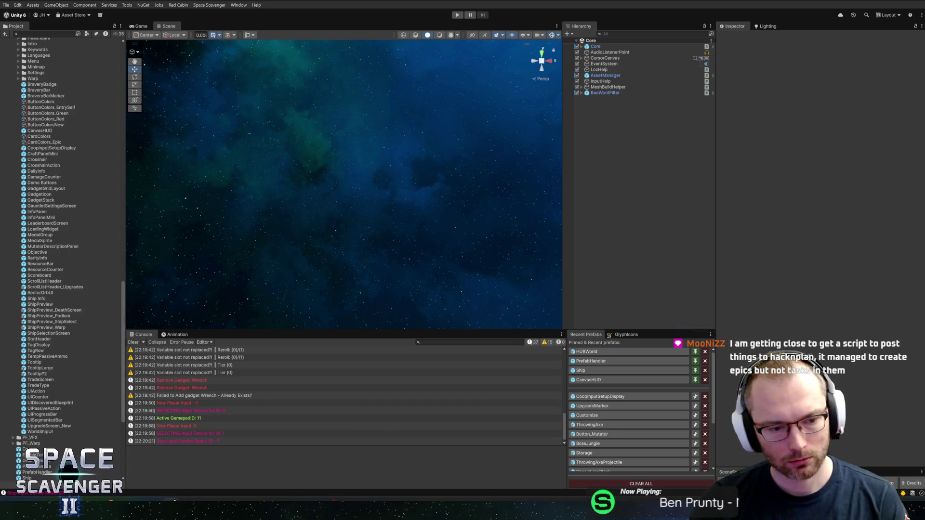
Step: Close the Photos preview of GlyphIcons.png and go back to the Unity editor
key("alt+Tab")
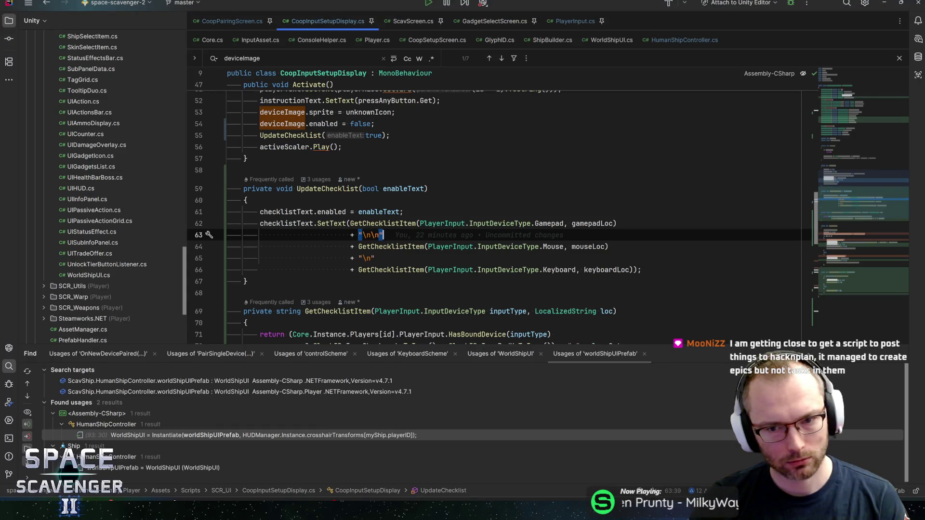
key("alt+Tab")
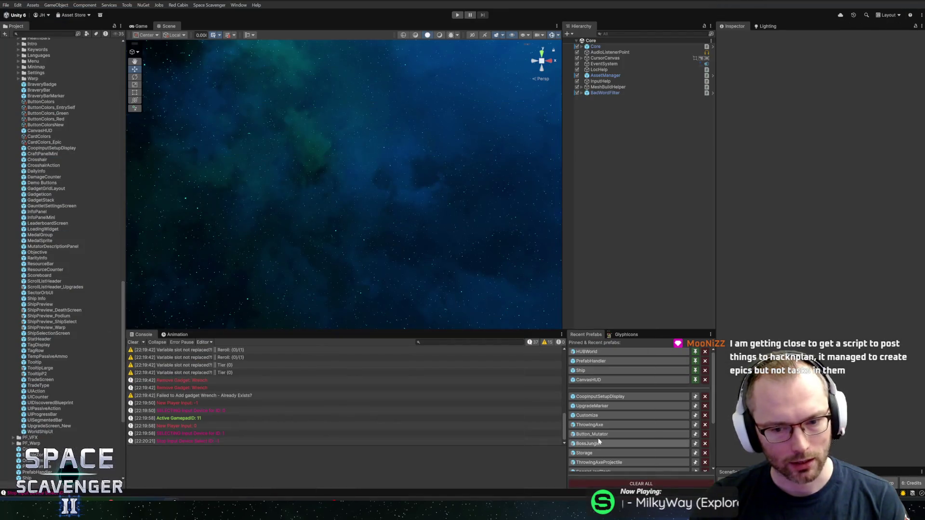
key("alt+Tab")
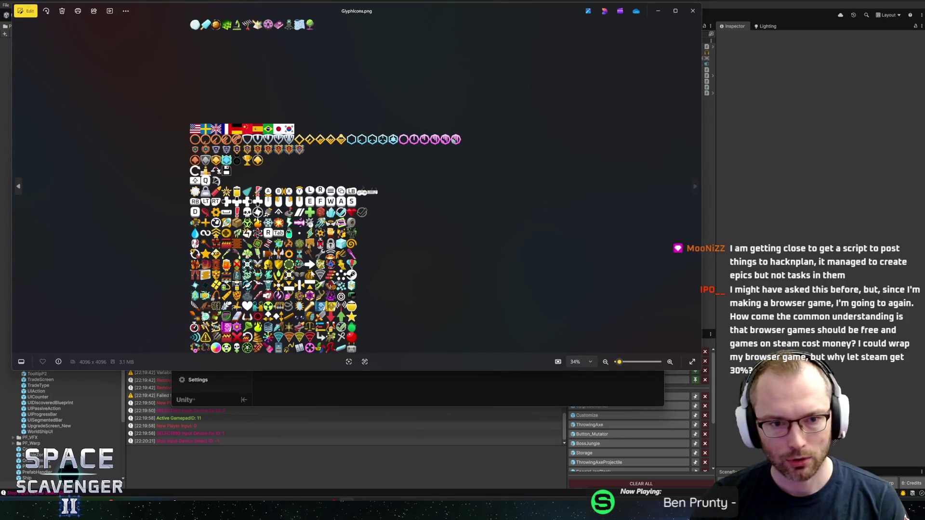
left_click(693, 11)
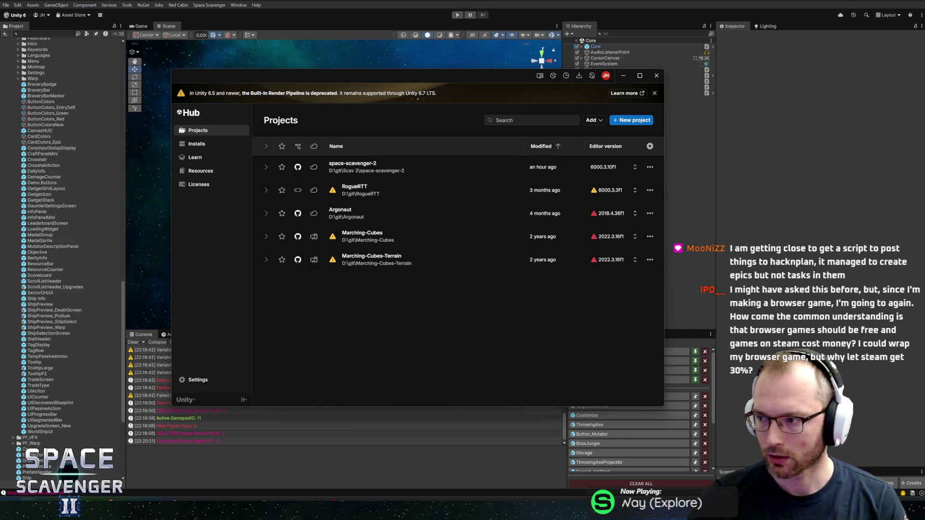
key("alt+Tab")
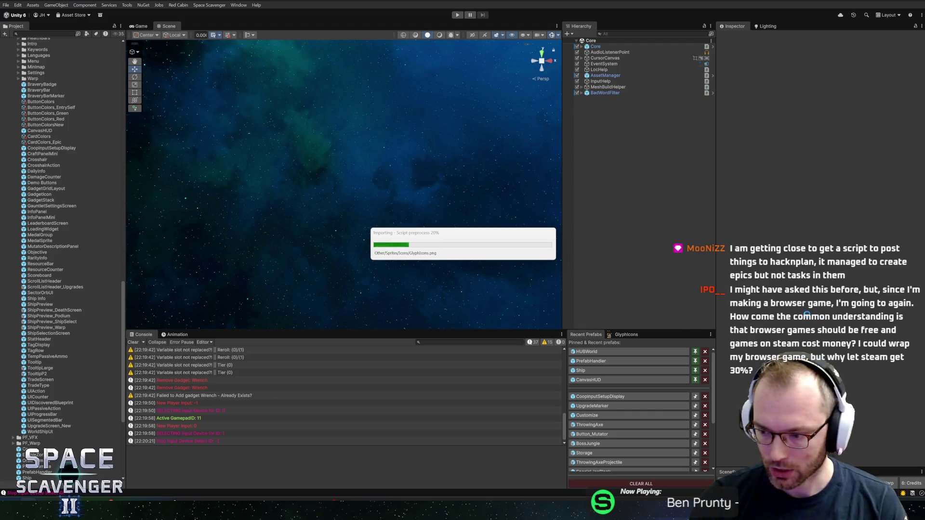
Step: In the Sprite Editor, name the sprite at 2048,1664 IconCheckmarkEmpty, apply, and close
left_click(622, 335)
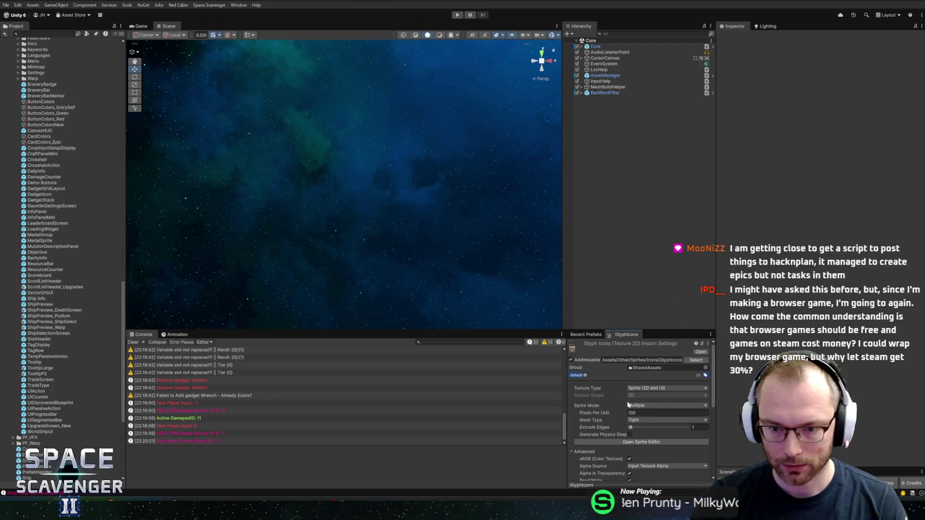
left_click(641, 441)
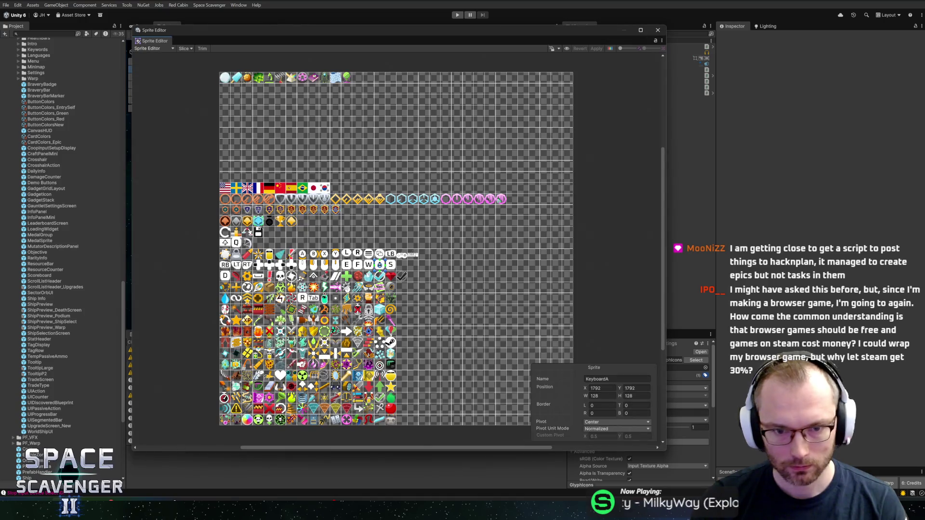
left_click(380, 276)
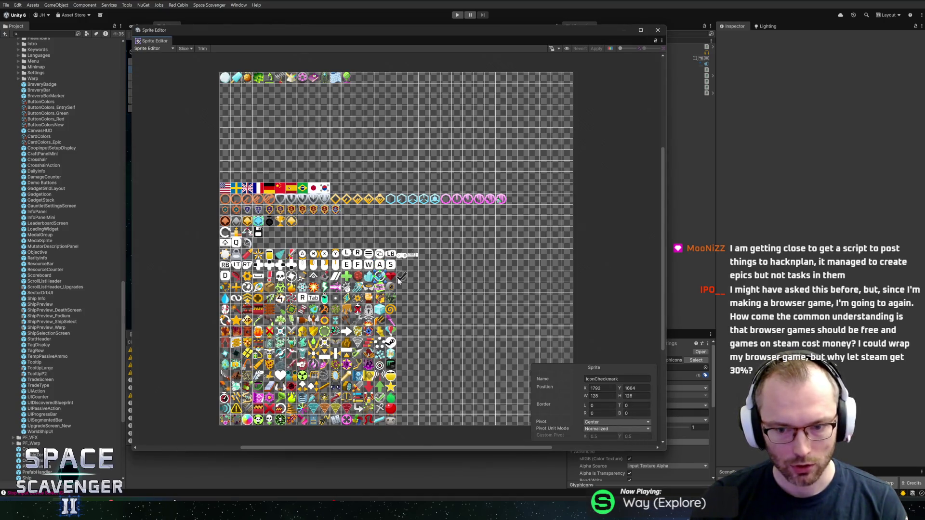
left_click_drag(402, 282, 403, 279)
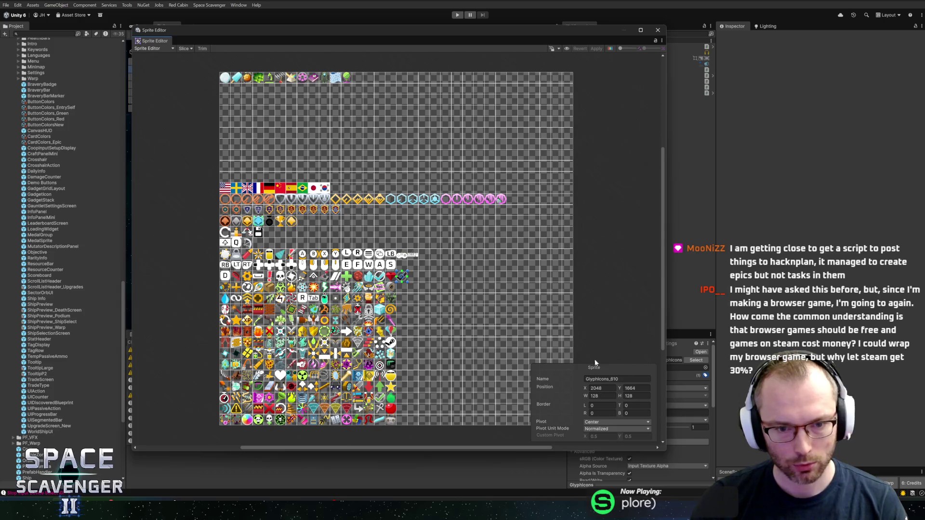
left_click(617, 379)
type("IconCheckm")
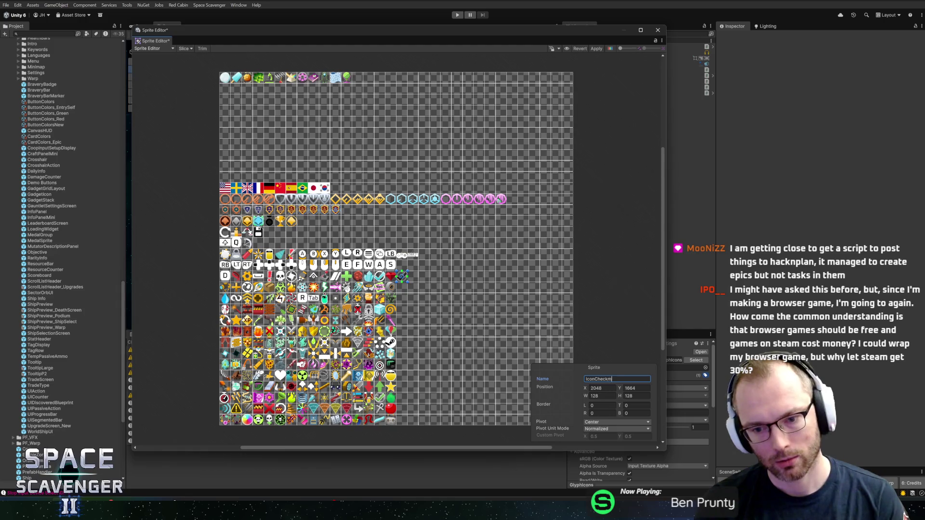
type("arkEmpty")
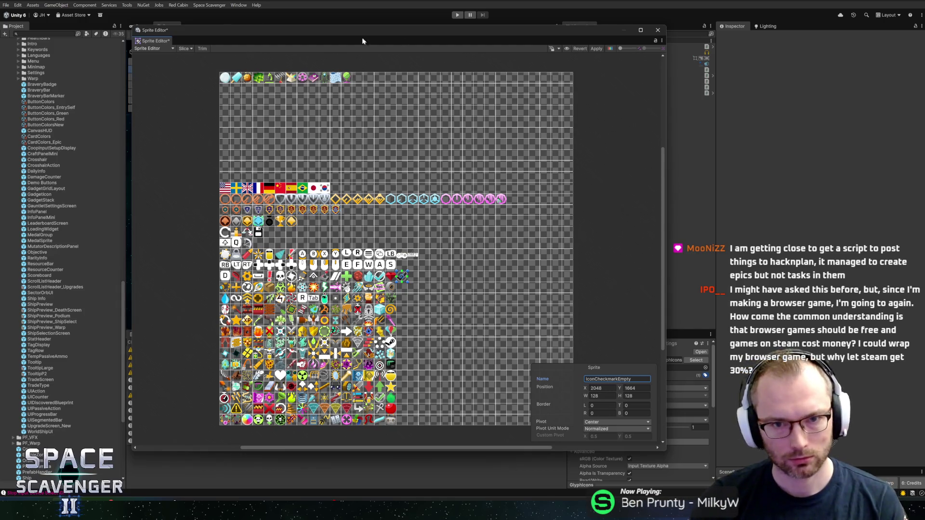
left_click(596, 49)
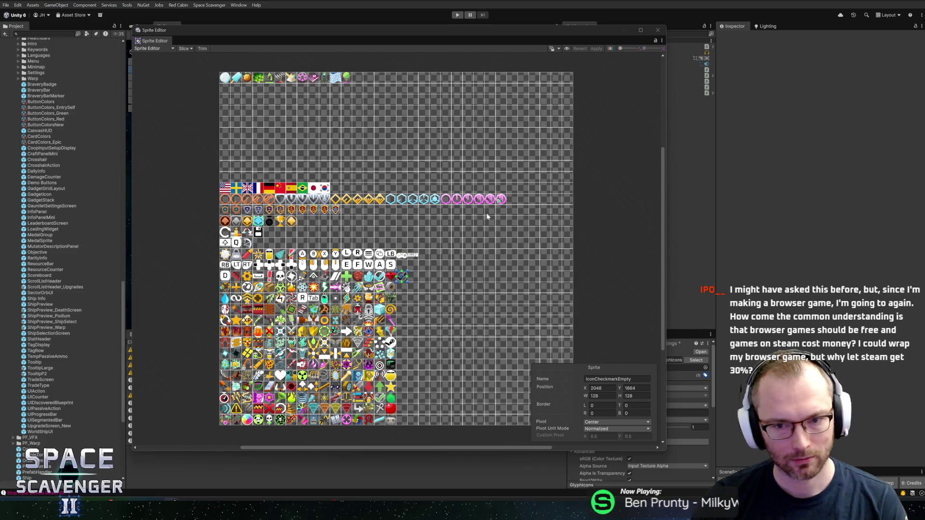
left_click(658, 30)
scroll(681, 435, "down", 5)
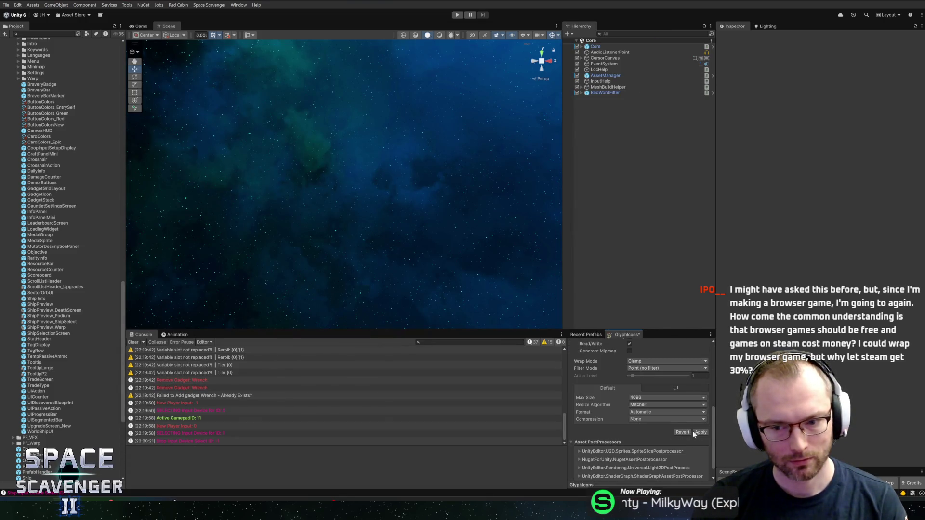
Step: Apply the GlyphIcons import settings and enlarge the console panel slightly
left_click(698, 432)
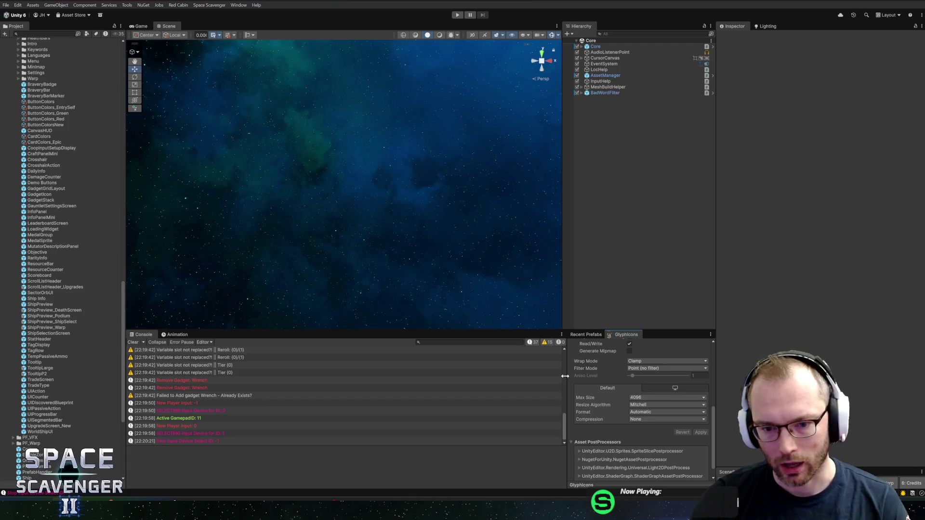
left_click_drag(565, 376, 572, 376)
left_click_drag(510, 328, 513, 318)
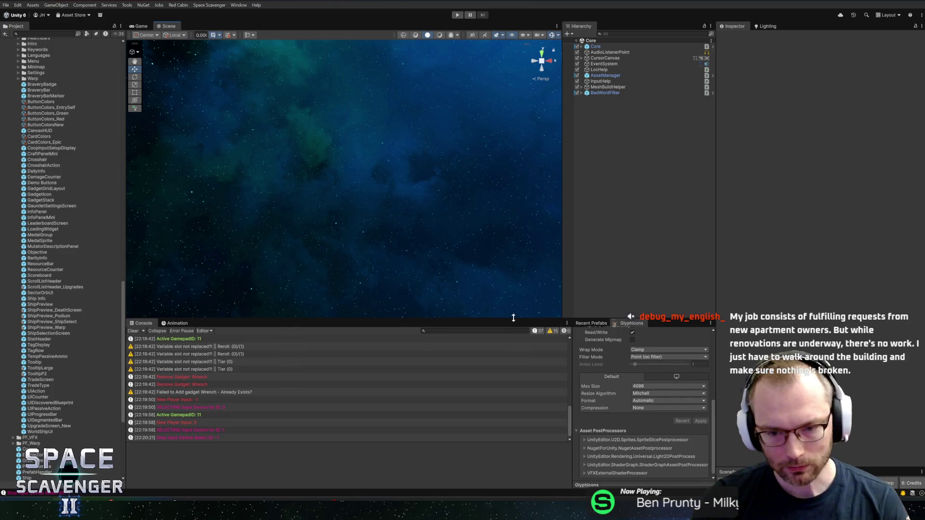
scroll(628, 366, "up", 5)
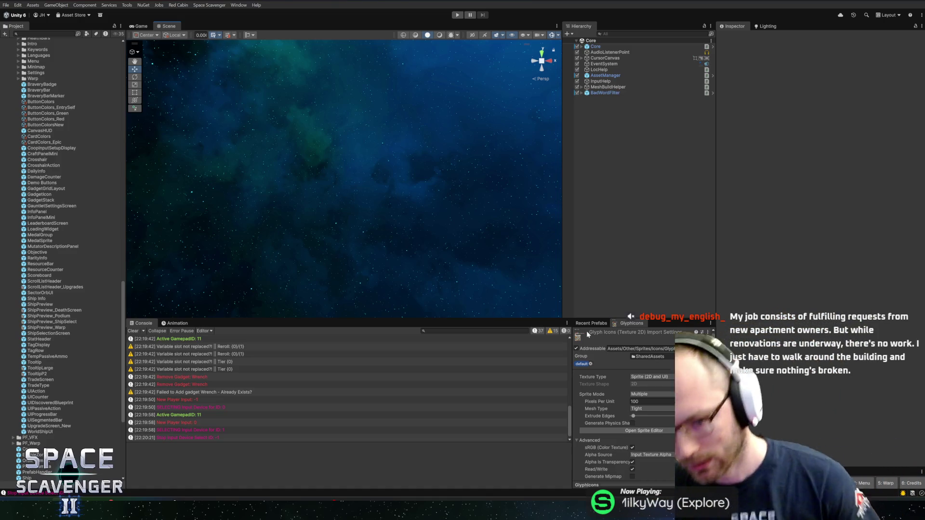
Step: Show the Recent Prefabs list and slightly widen it, the hierarchy and scene view
left_click(590, 324)
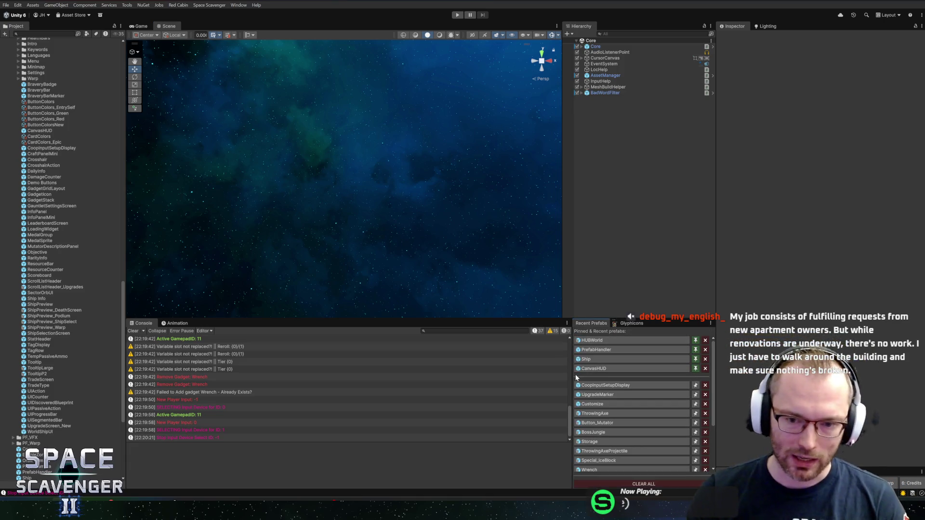
left_click_drag(573, 378, 569, 378)
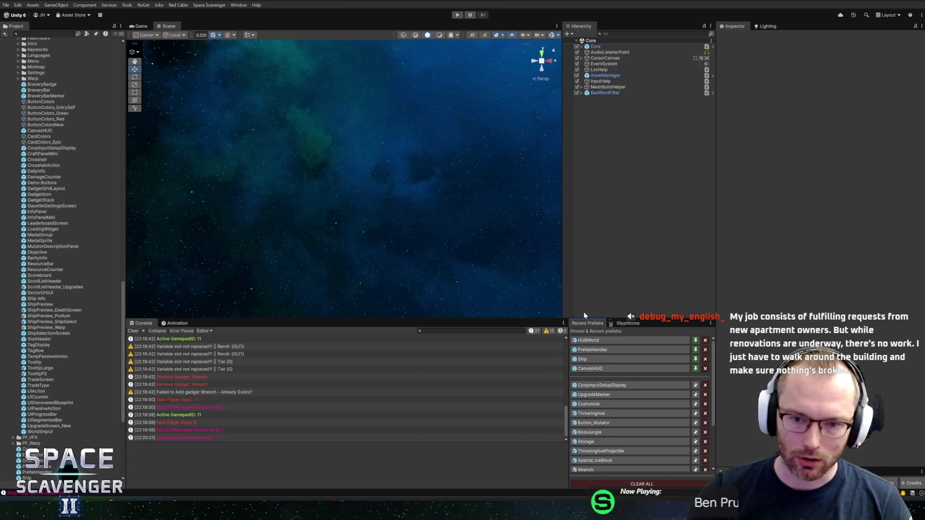
left_click_drag(561, 297, 559, 291)
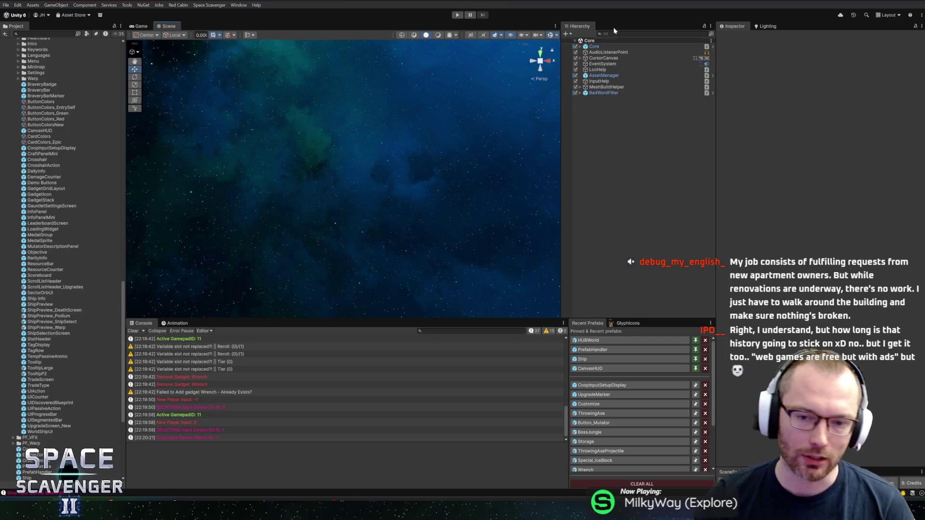
left_click_drag(487, 317, 491, 323)
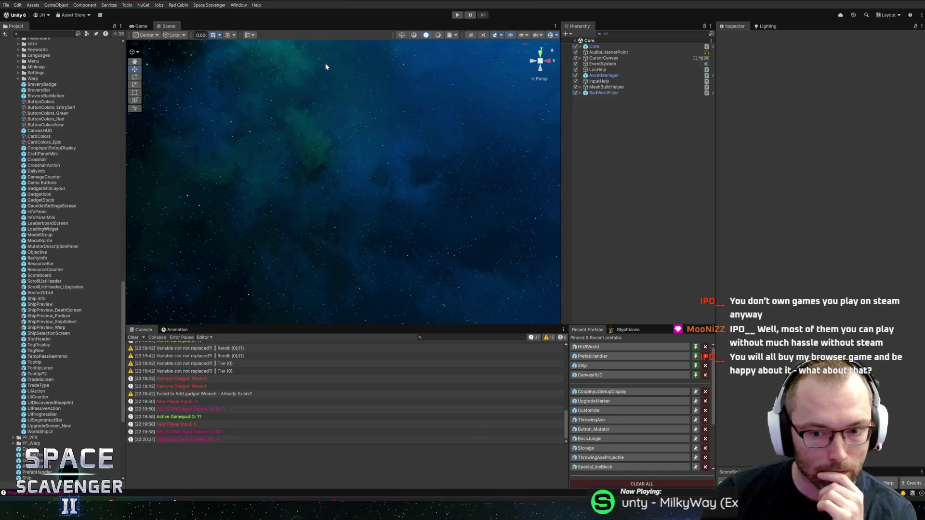
Step: Run Space Scavenger > Generate Glyph Enum, check the IconCheckmarkEmpty log entry, and open CoopInputSetupDisplay
left_click(203, 6)
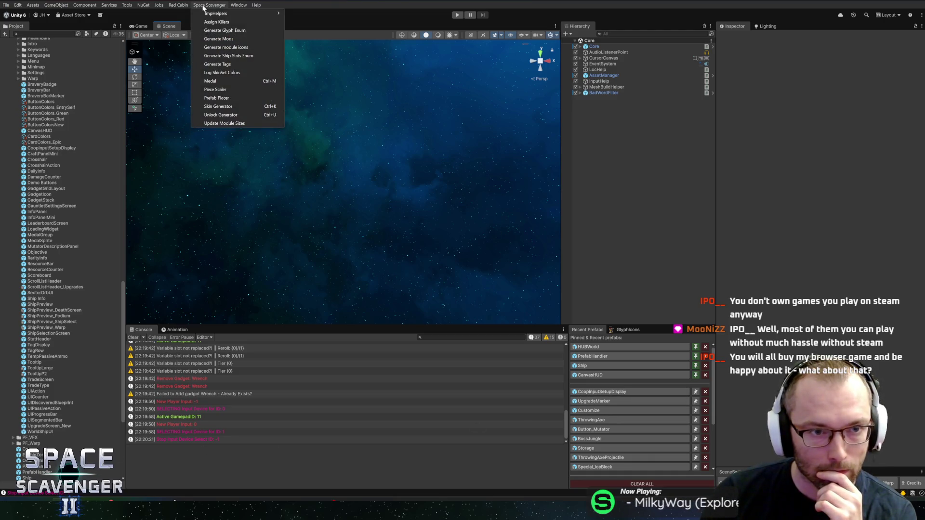
left_click(205, 31)
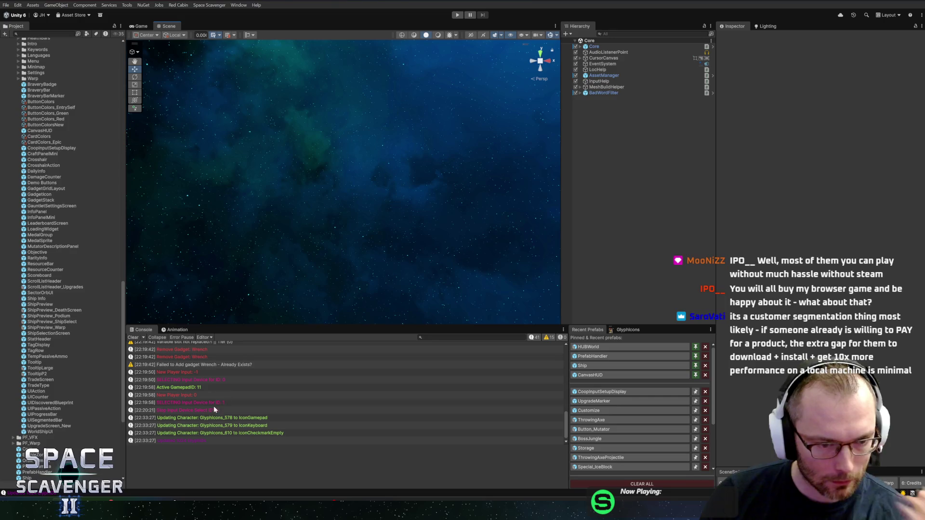
left_click(210, 426)
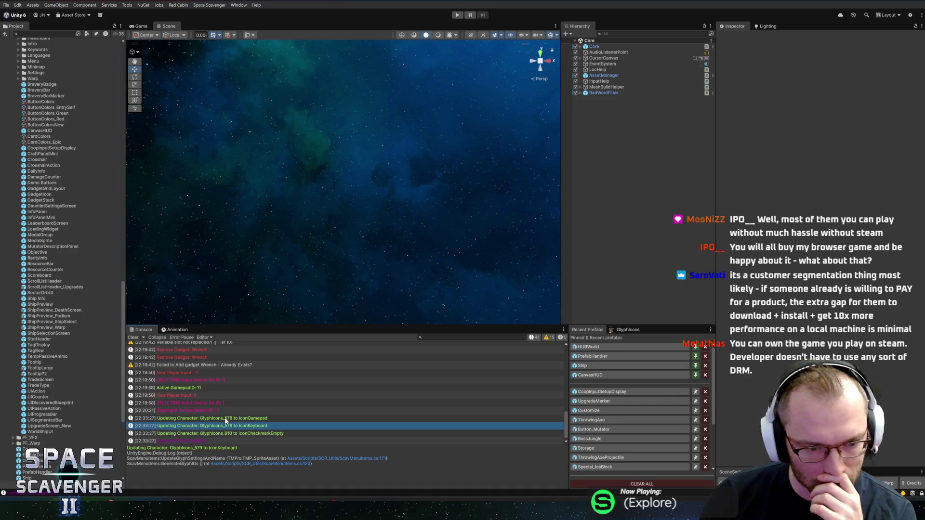
key("Down")
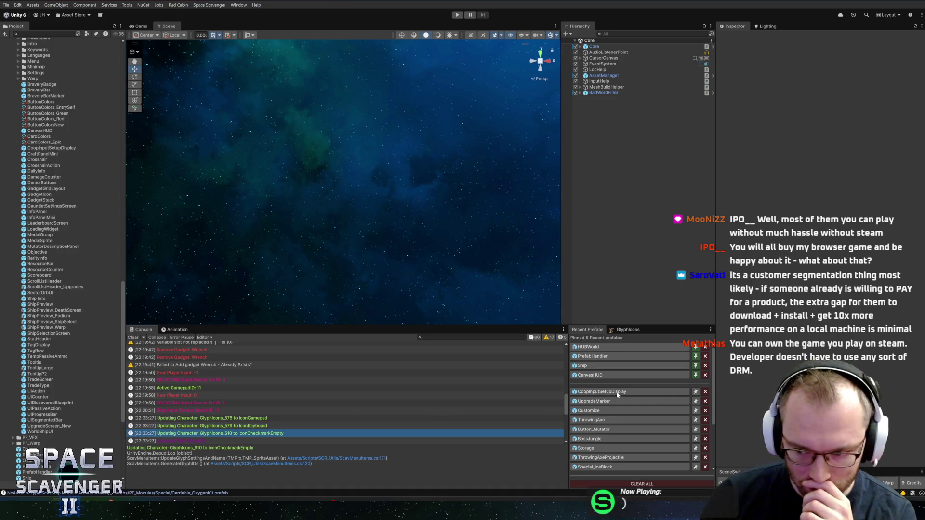
left_click(618, 394)
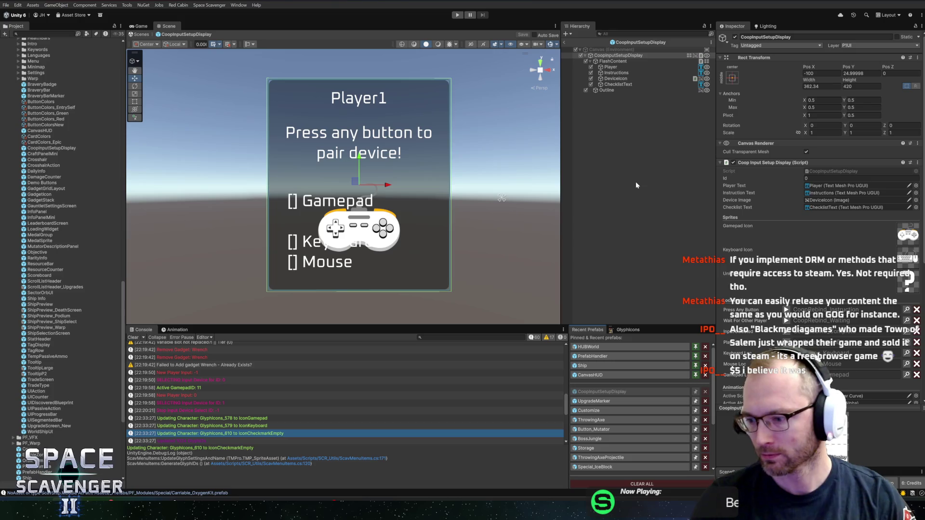
Step: Use Edit Script on the Coop Input Setup Display component header to open its script
scroll(301, 152, "up", 2)
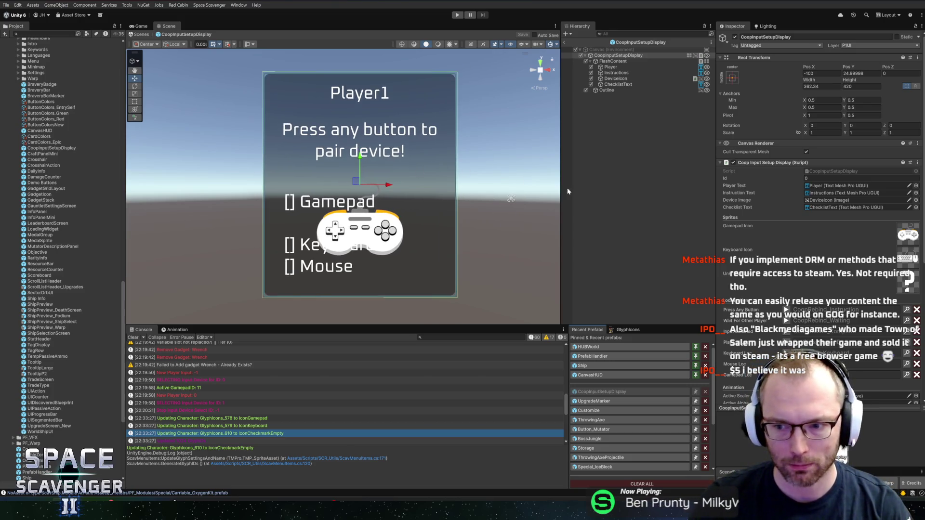
scroll(805, 266, "down", 3)
scroll(806, 265, "down", 2)
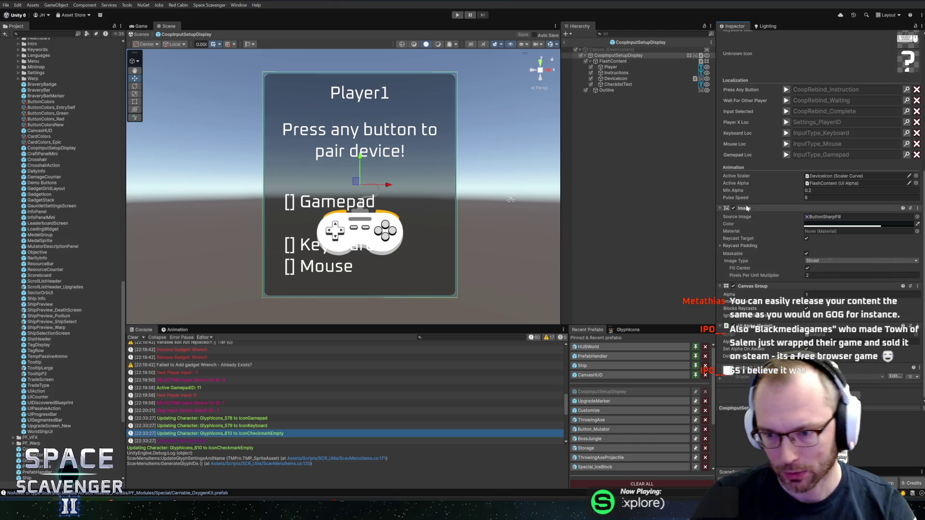
scroll(754, 209, "up", 3)
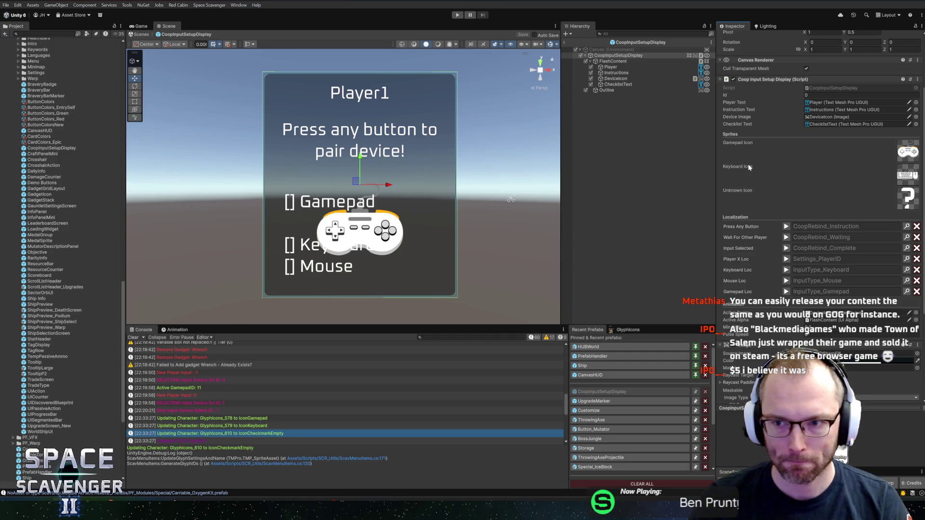
right_click(756, 79)
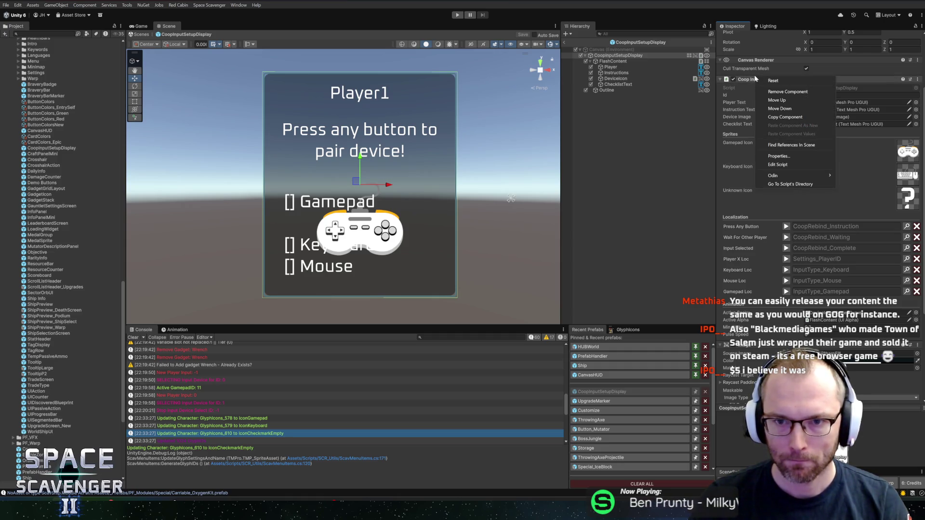
right_click(744, 79)
right_click(743, 80)
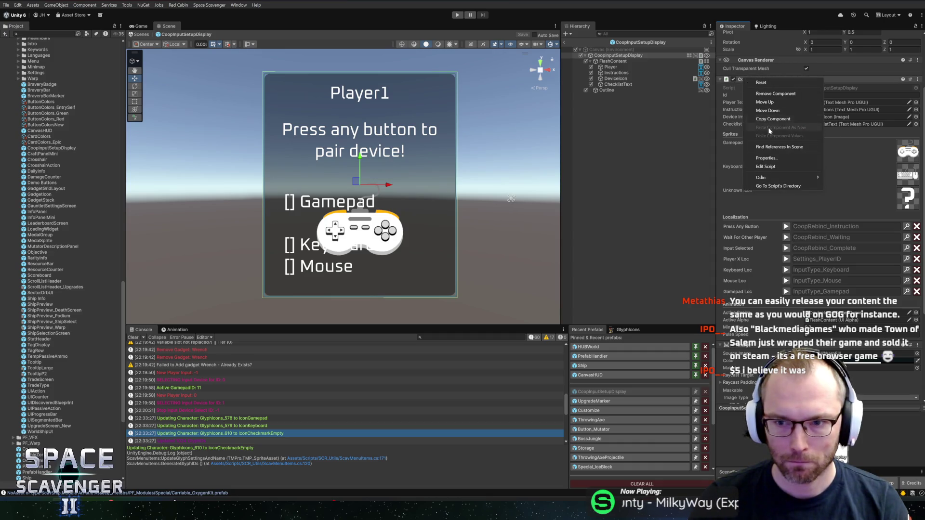
left_click(774, 167)
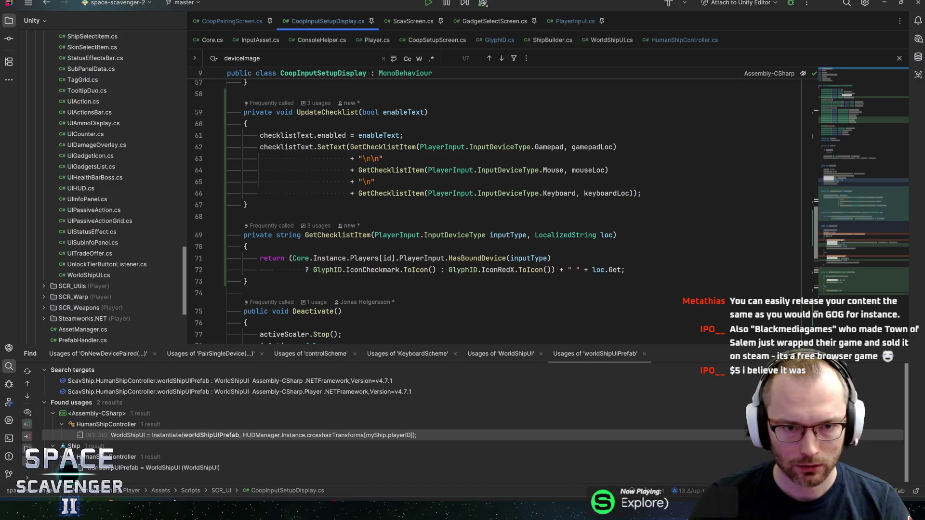
Step: Replace GlyphID.IconRedX with GlyphID.IconCheckmarkEmpty on line 72 of GetChecklistItem, then return to Unity
left_click(383, 147, "ctrl")
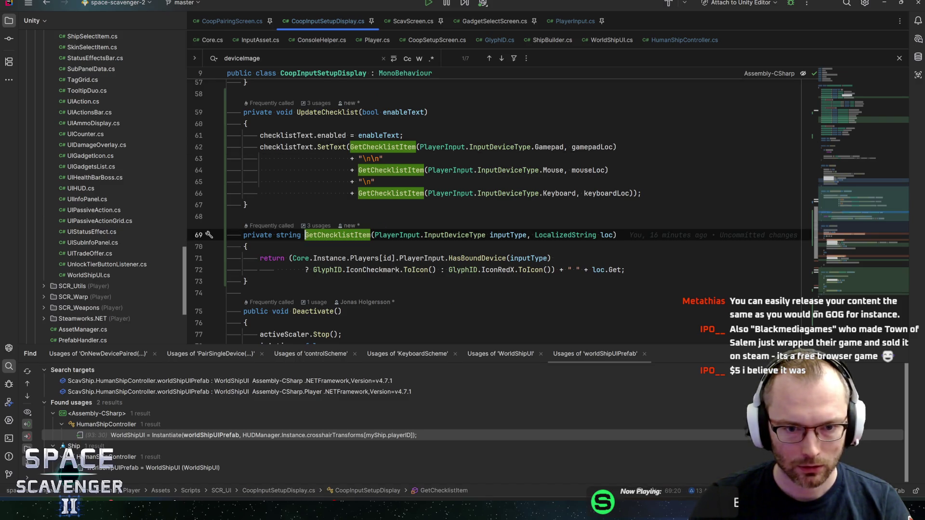
left_click(514, 270)
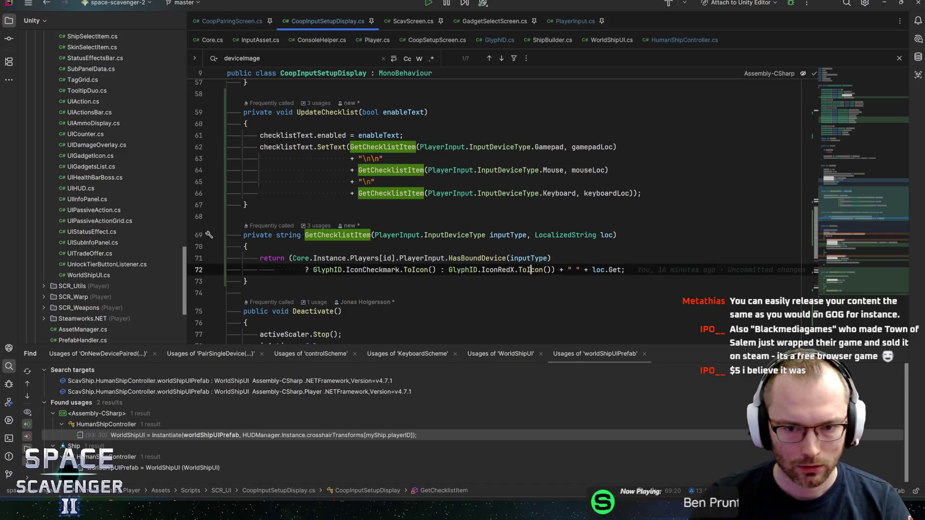
type("IconCheckmarkE")
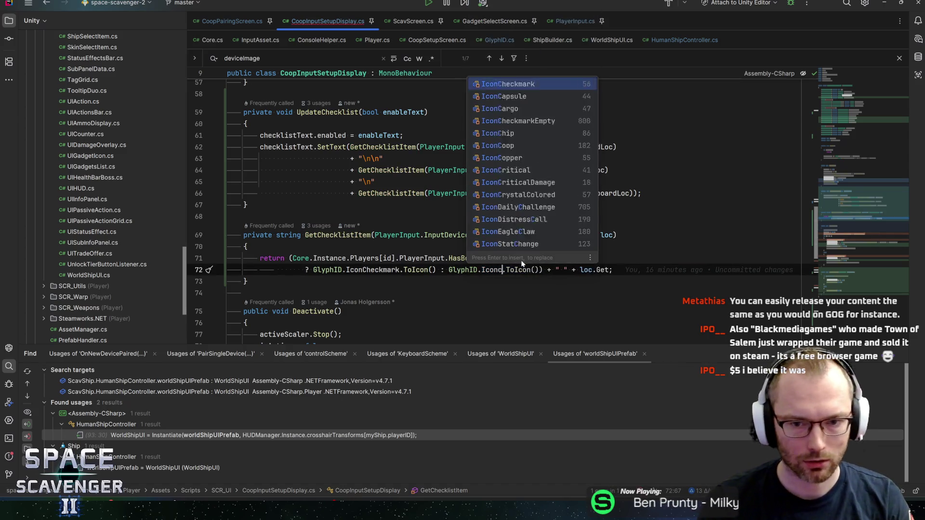
key("Return")
key("End")
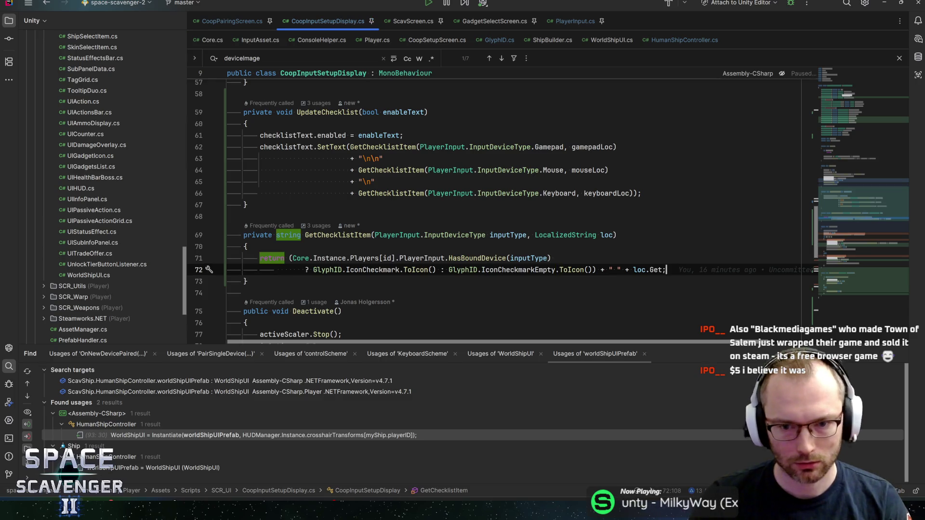
key("alt+Tab")
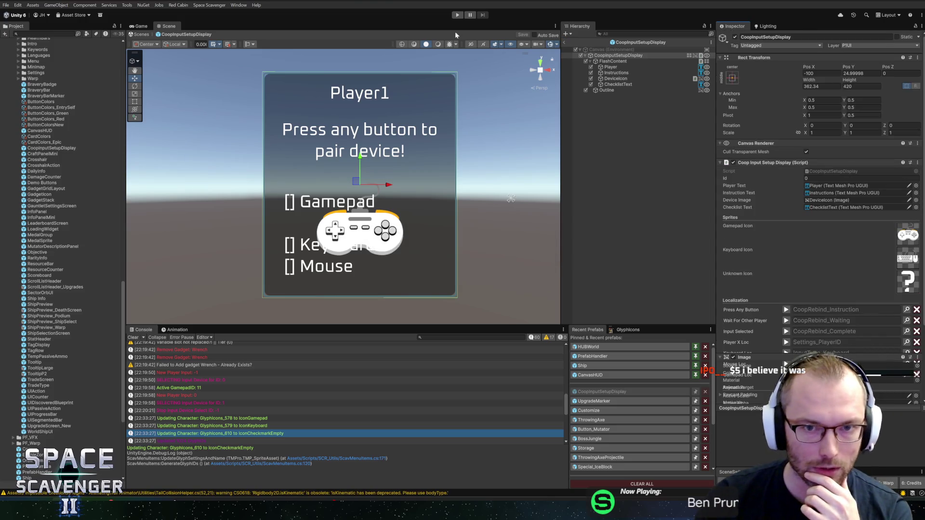
Step: Start Play mode, maximize the Game view, and pause the game with Esc
left_click(457, 14)
left_click(459, 14)
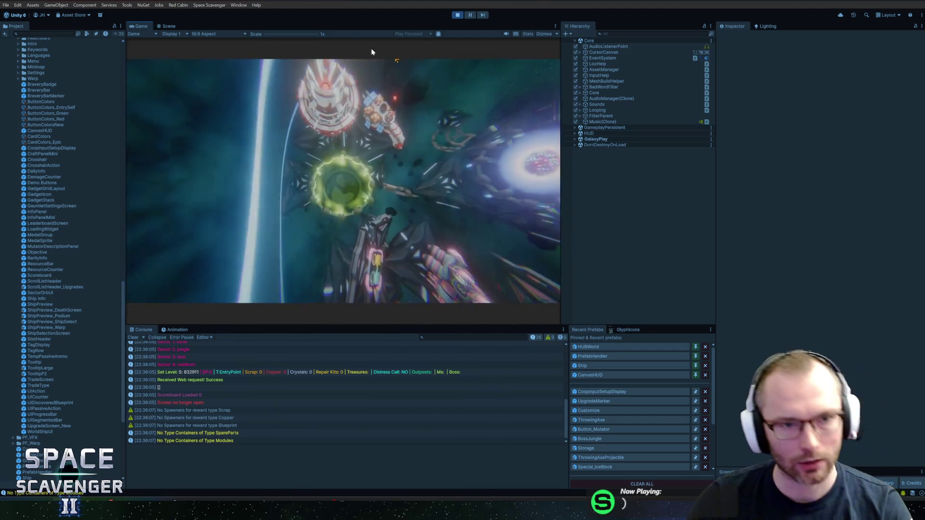
double_click(144, 26)
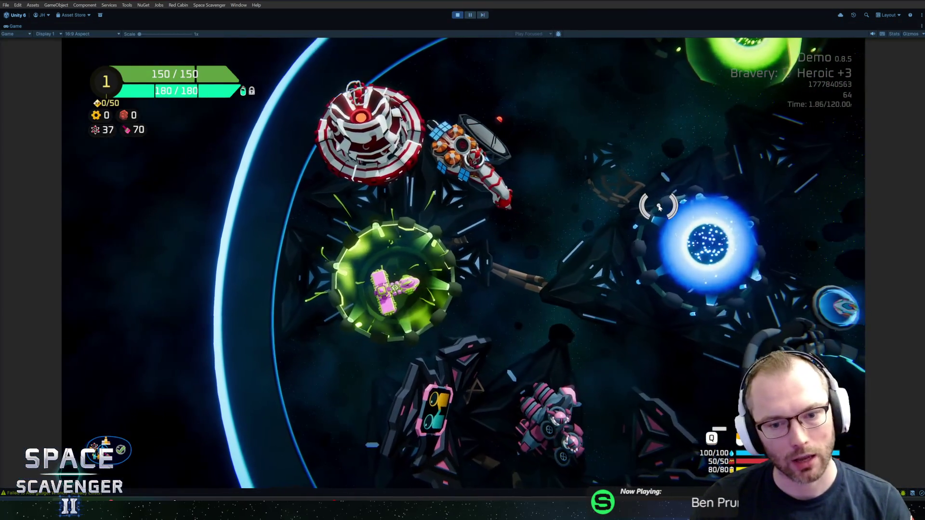
key("Escape")
Step: Browse the game's Video, Controls and Gameplay settings, then return to the pause menu and resume
left_click(198, 328)
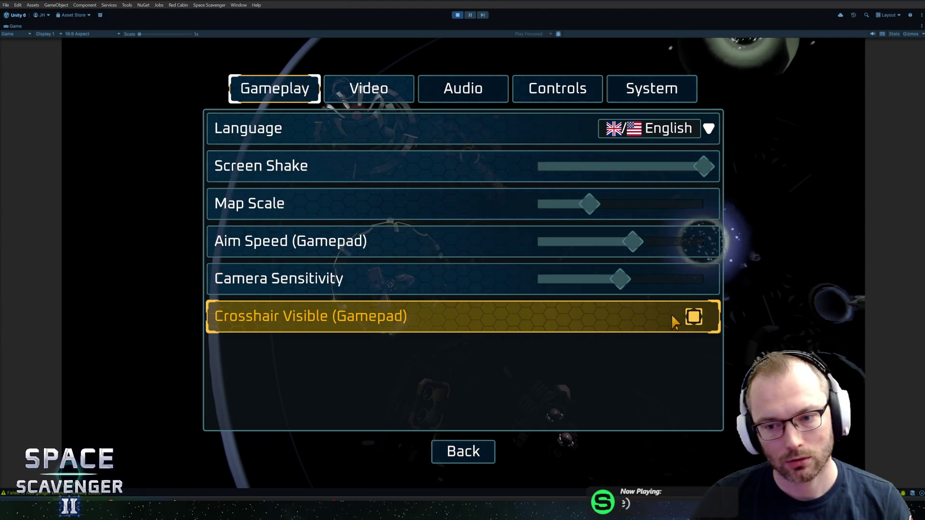
left_click(368, 88)
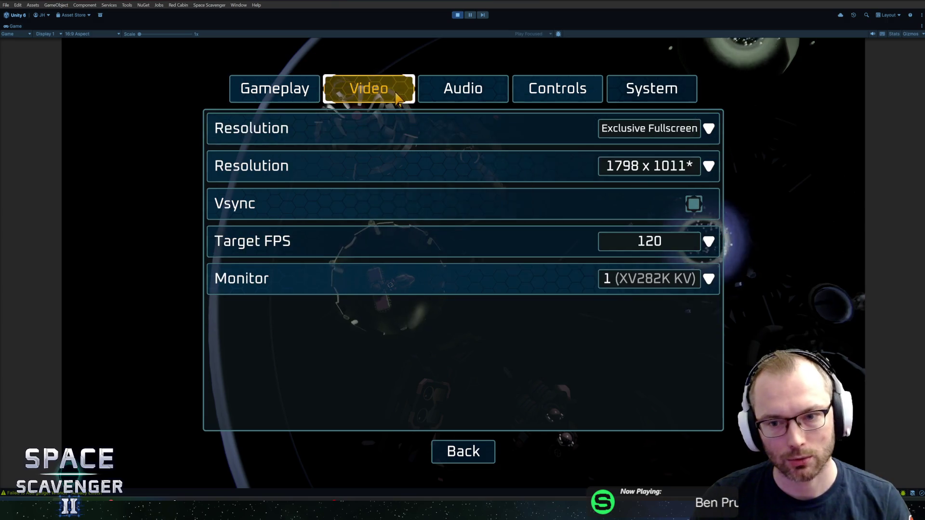
left_click(438, 87)
left_click(548, 93)
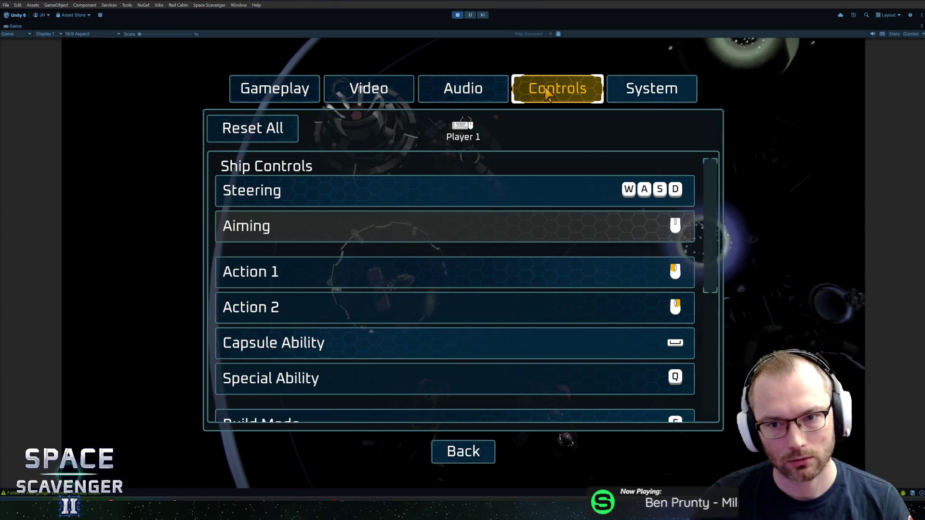
left_click(615, 83)
left_click(362, 88)
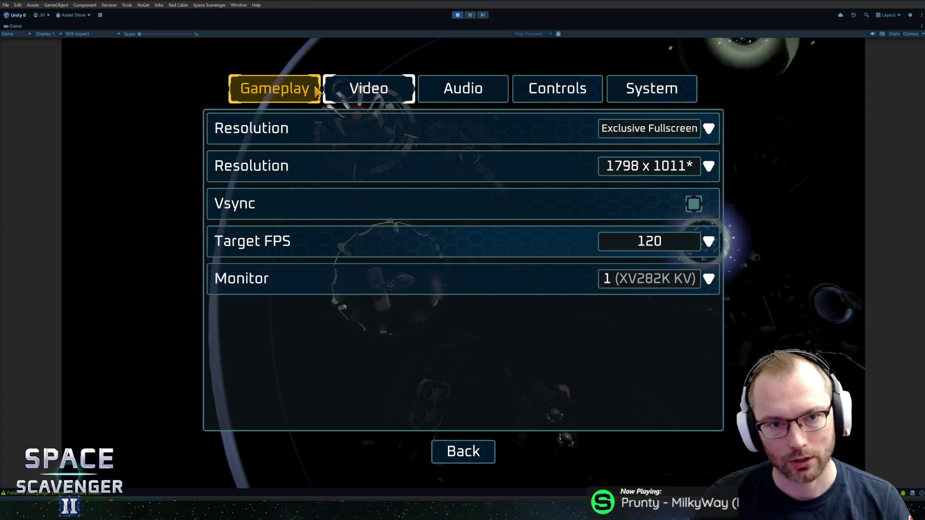
left_click(237, 90)
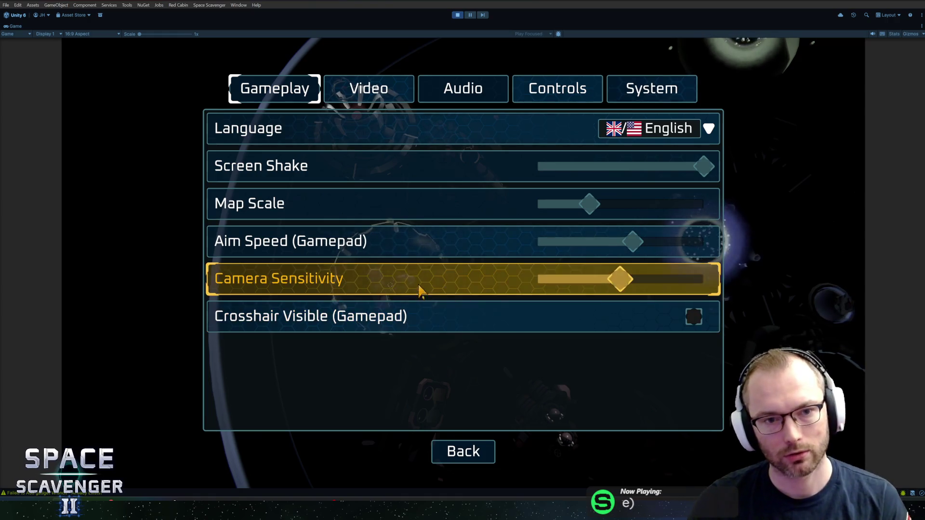
left_click(464, 452)
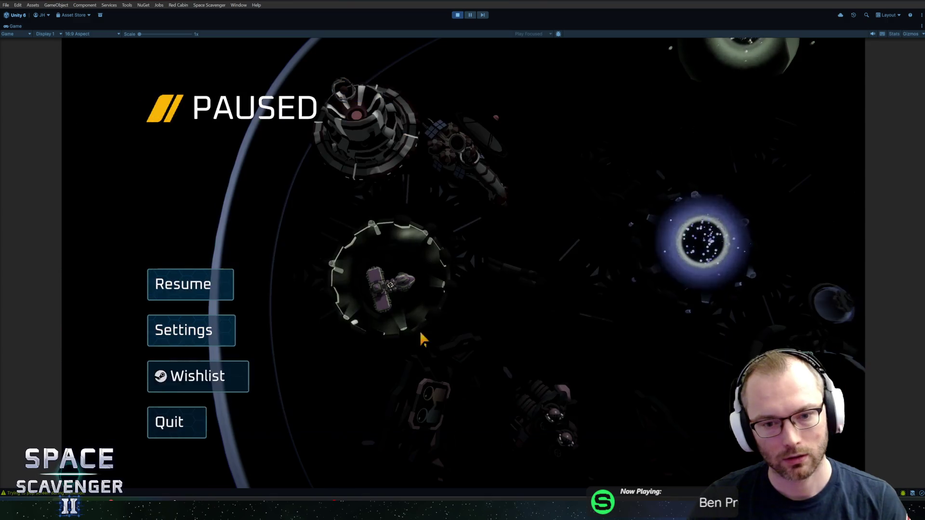
left_click(215, 283)
Step: Start split-screen co-op with the keyboard paired for Player 1, then open Ship Select
key("f")
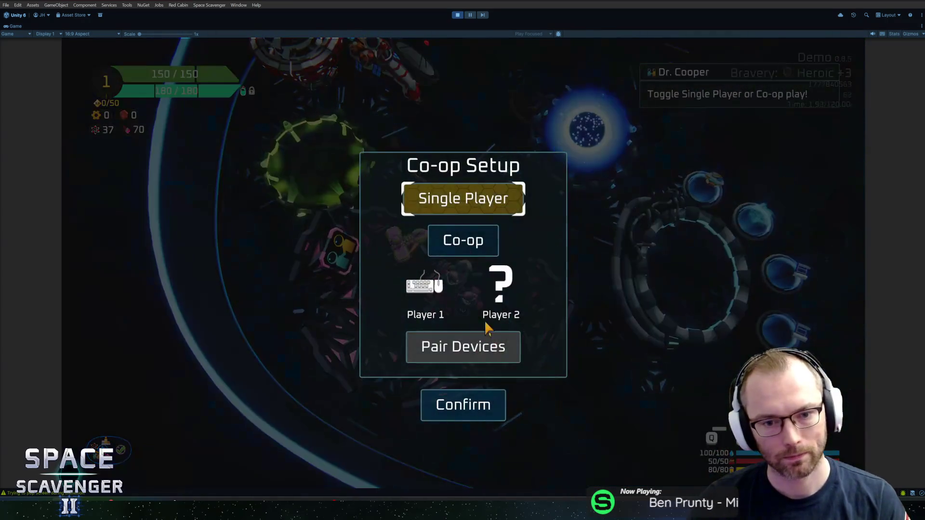
left_click(464, 241)
left_click(453, 358)
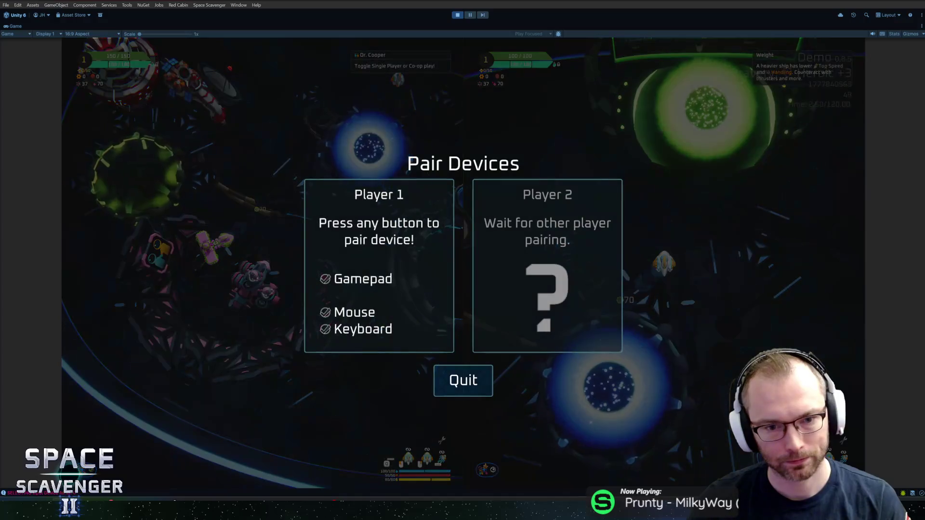
key("space")
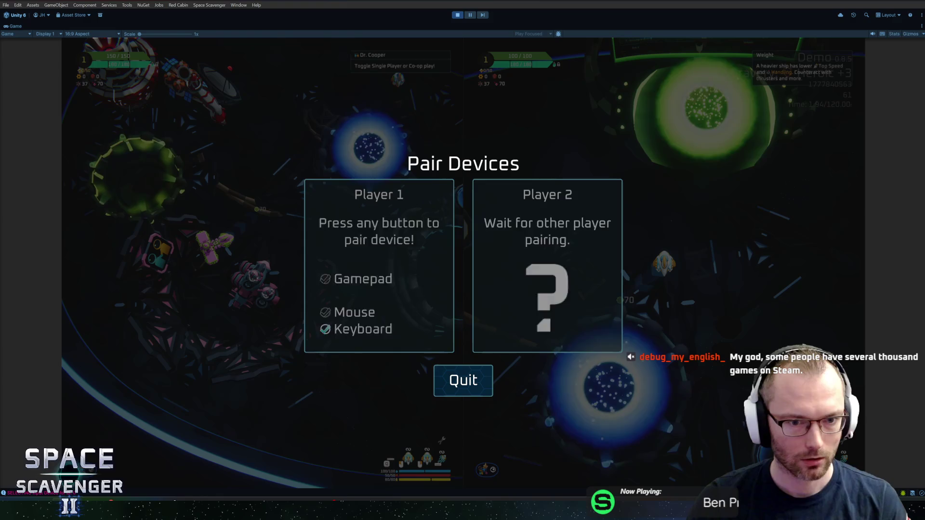
key("space")
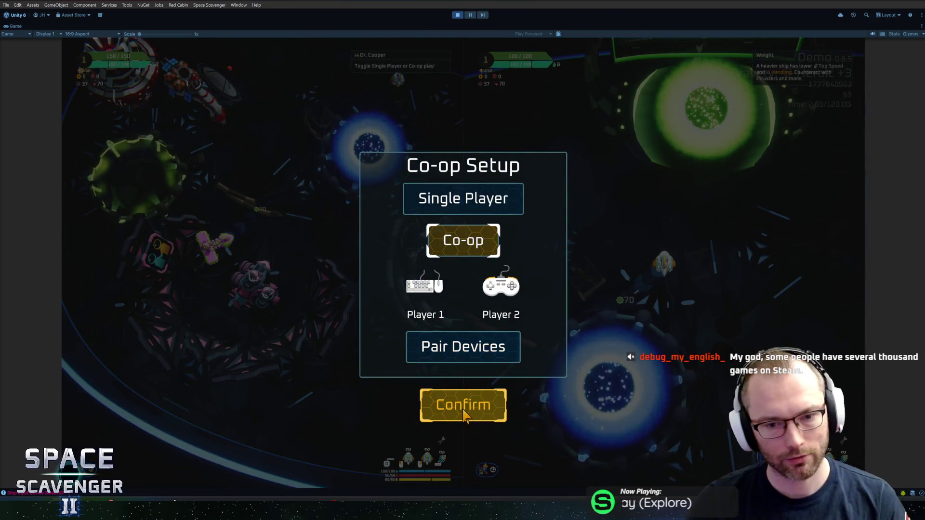
left_click(463, 413)
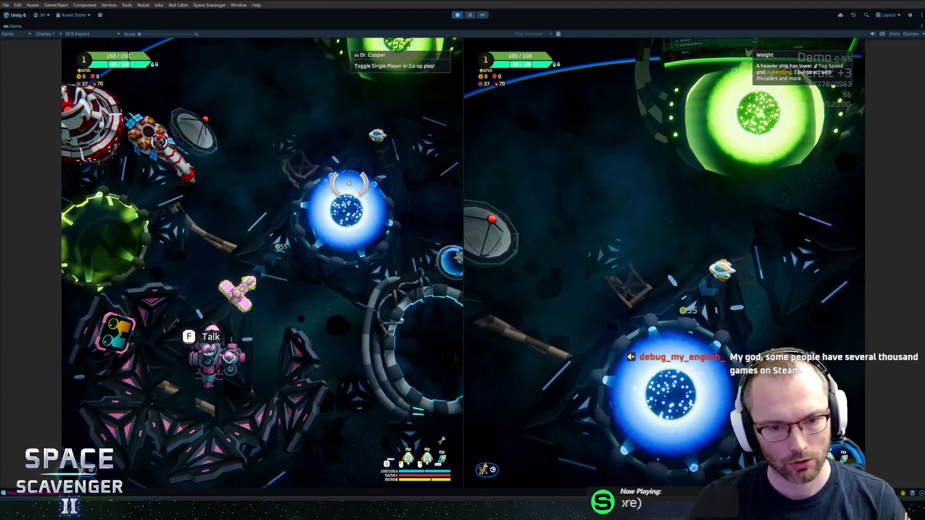
key("e")
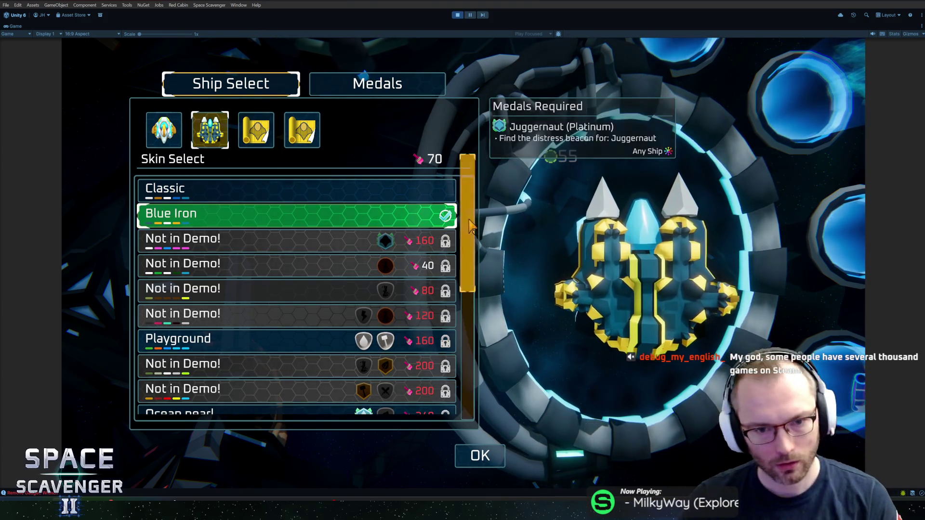
Step: Glance at Rider, return to the game, exit Play mode, and bring up the Scavenger 2 Icons sheet
key("alt+Tab")
key("alt+Tab")
key("Tab")
key("Tab")
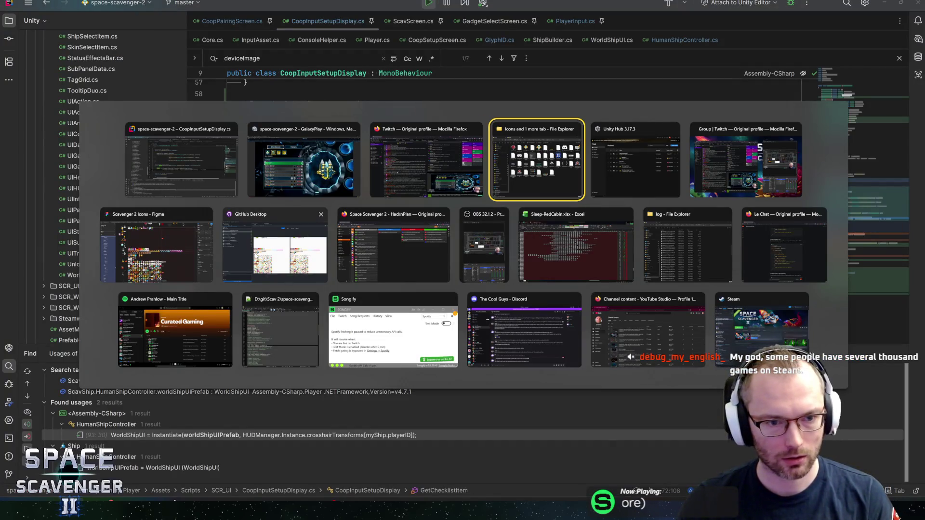
left_click(304, 159)
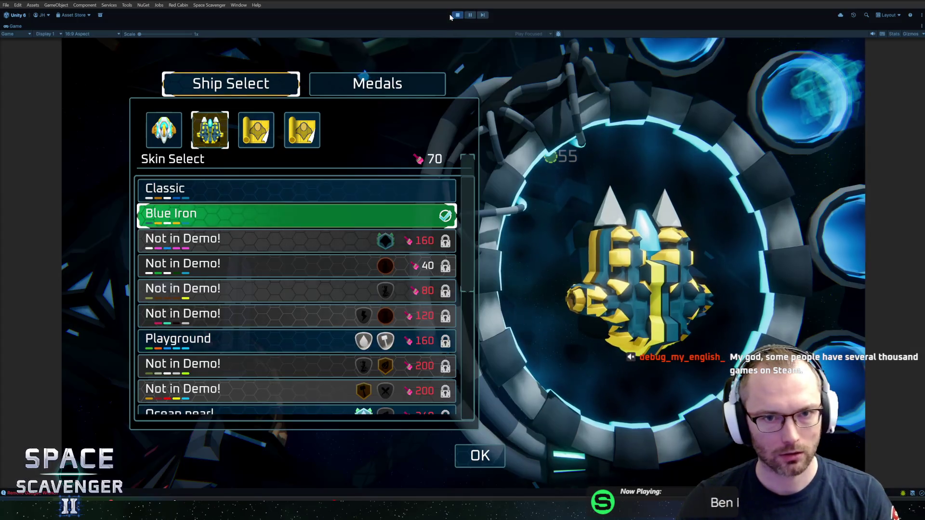
key("ctrl+p")
key("alt+Tab")
key("Tab")
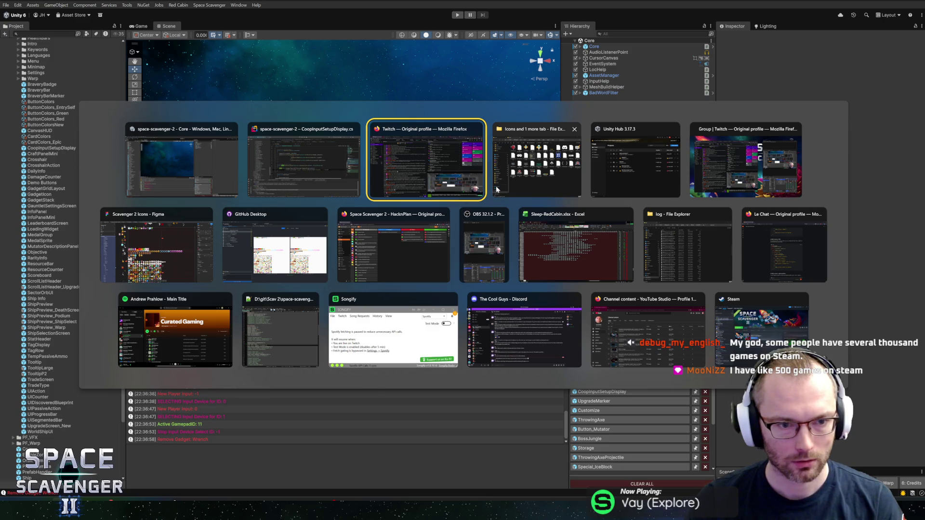
left_click(197, 213)
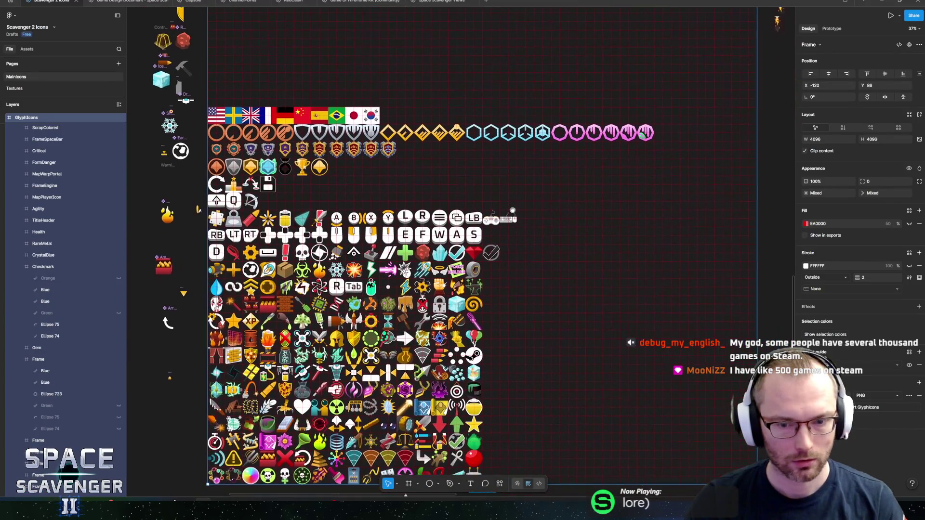
Step: Zoom to 295% on the checkmark glyphs, then bring the Steam window forward
scroll(491, 244, "up", 10)
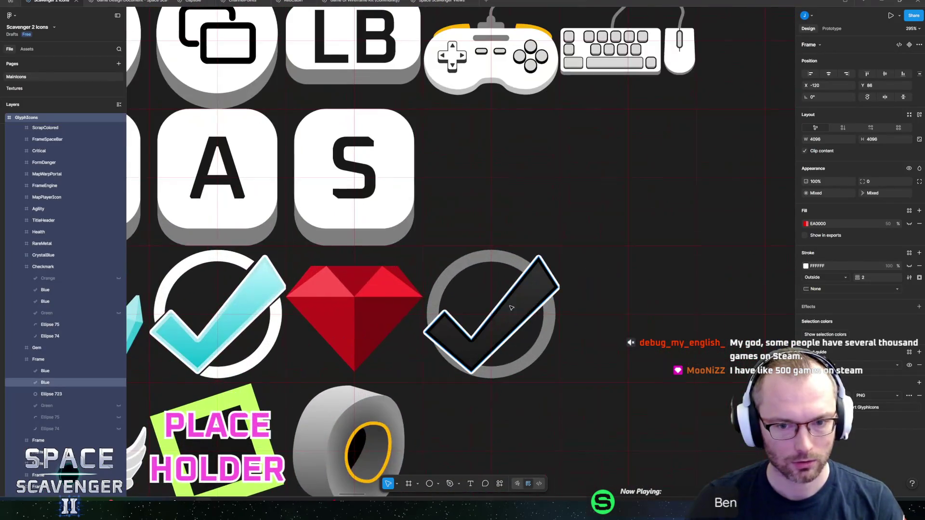
scroll(521, 307, "left", 5)
scroll(521, 307, "down", 2)
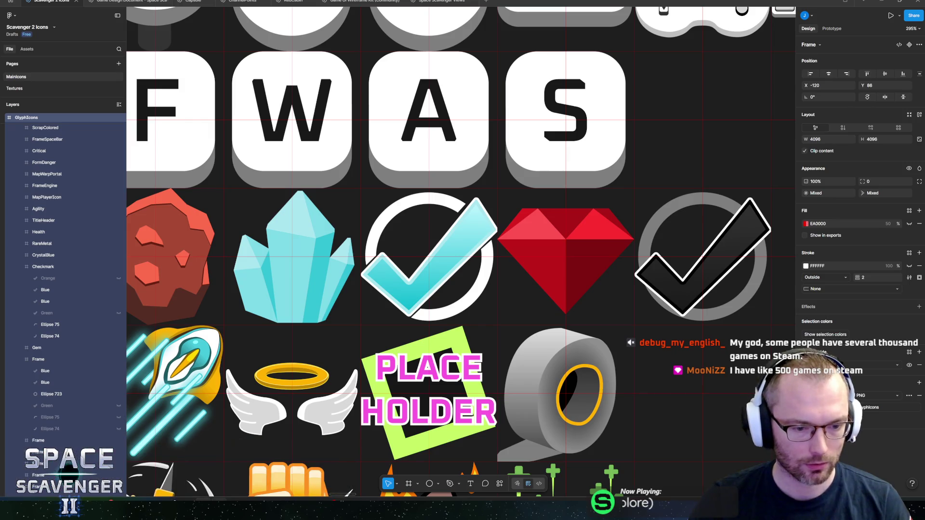
key("alt+Tab")
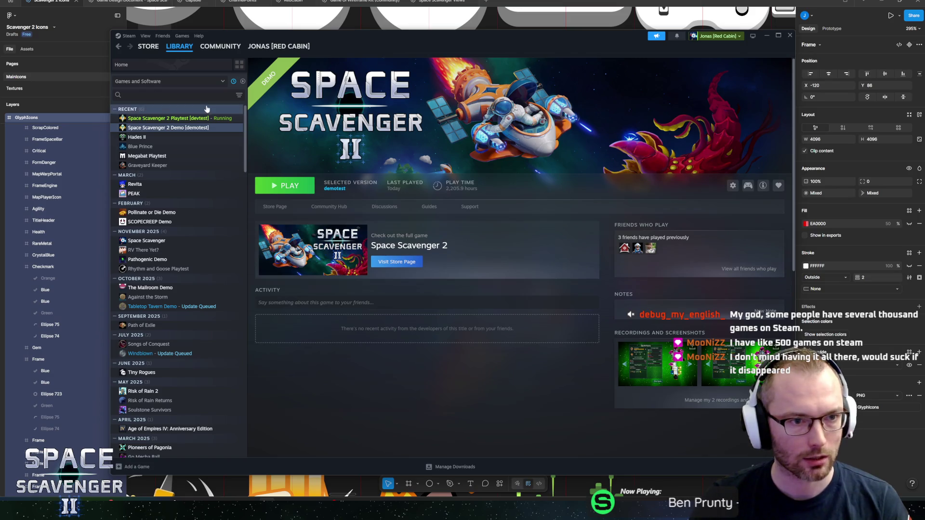
Step: Scroll the Steam library and sort the game list into alphabetical collections
scroll(195, 212, "down", 15)
scroll(183, 225, "down", 20)
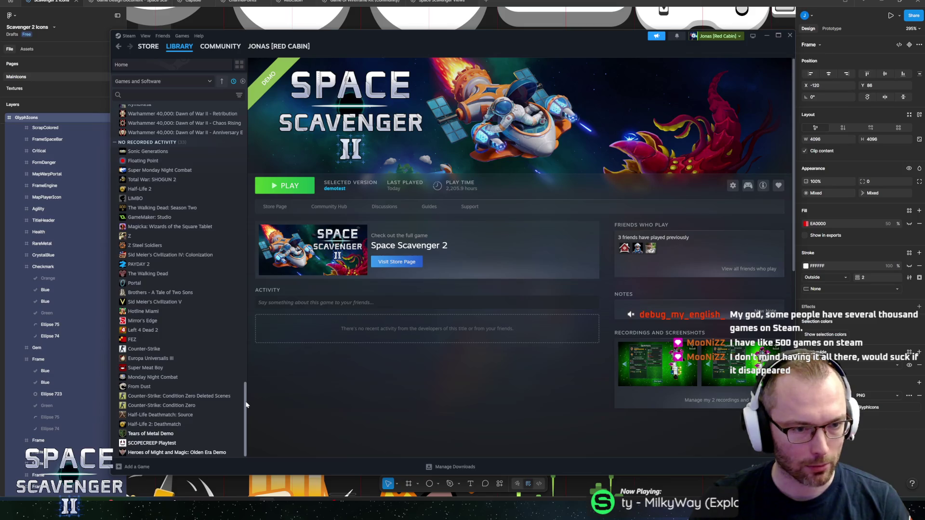
scroll(246, 396, "up", 2)
left_click_drag(247, 396, 242, 82)
left_click(240, 96)
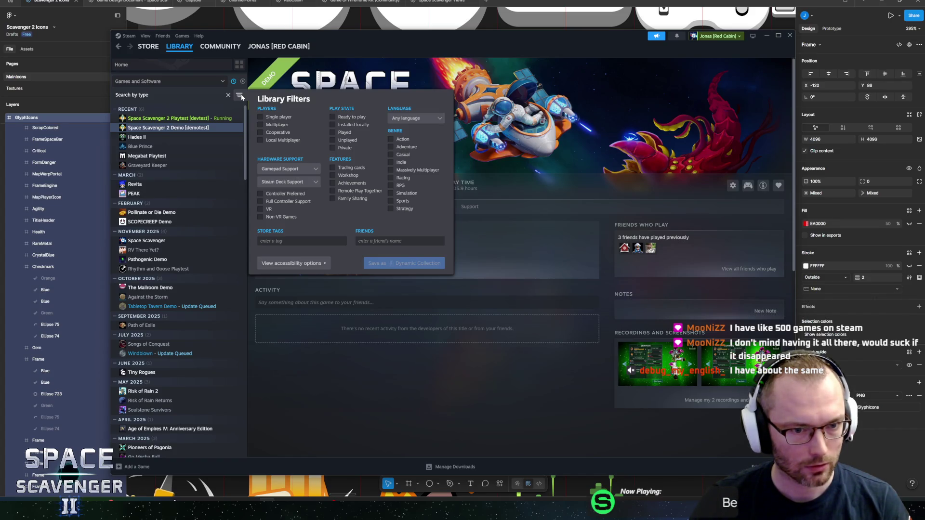
left_click(240, 96)
left_click(234, 82)
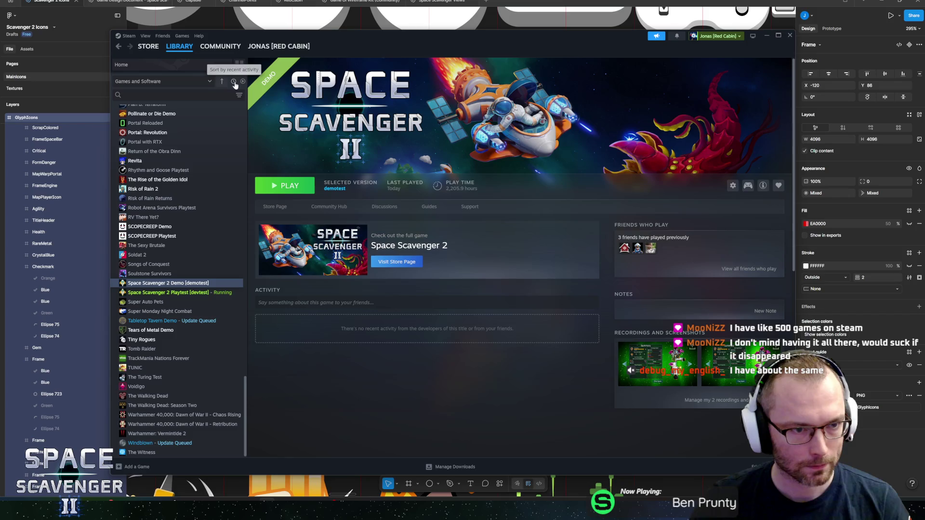
Step: Browse the alphabetical collections, restore Sort by recent activity, and minimise Steam
scroll(192, 246, "up", 20)
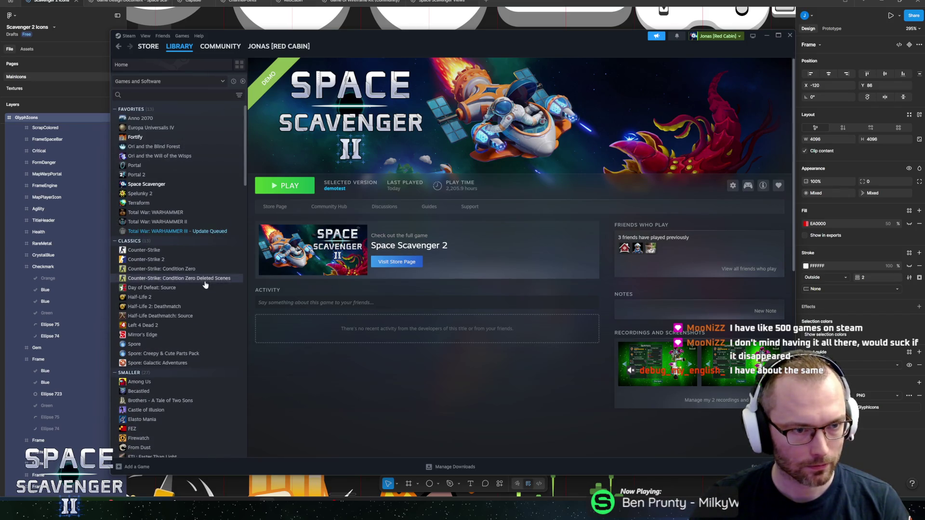
scroll(184, 216, "down", 3)
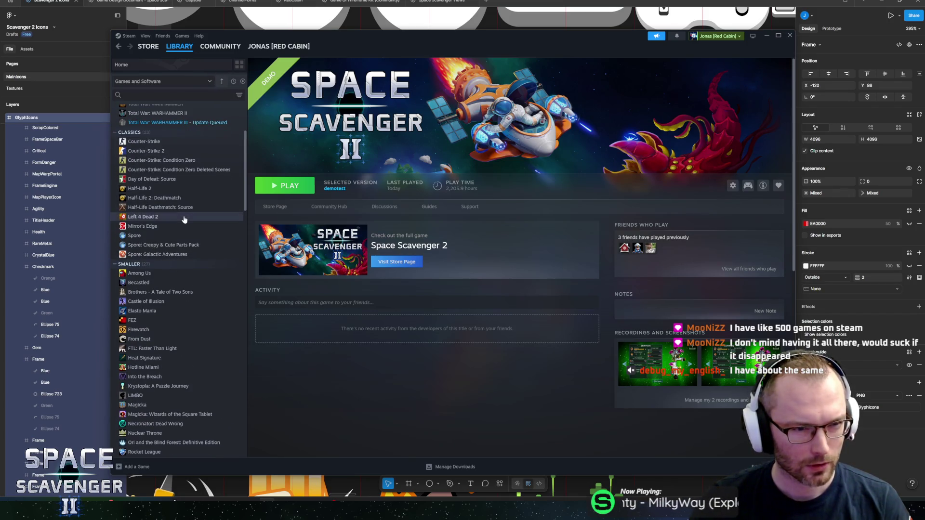
scroll(178, 265, "down", 5)
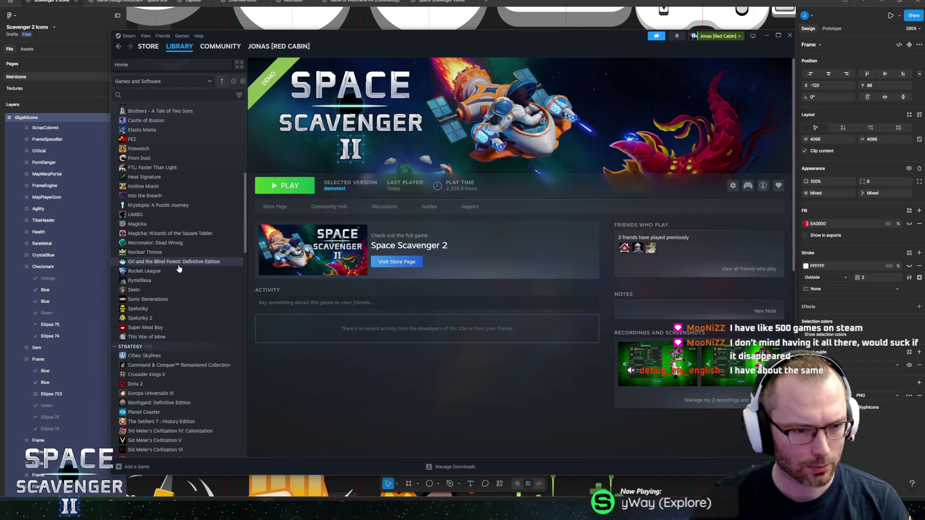
scroll(178, 266, "down", 8)
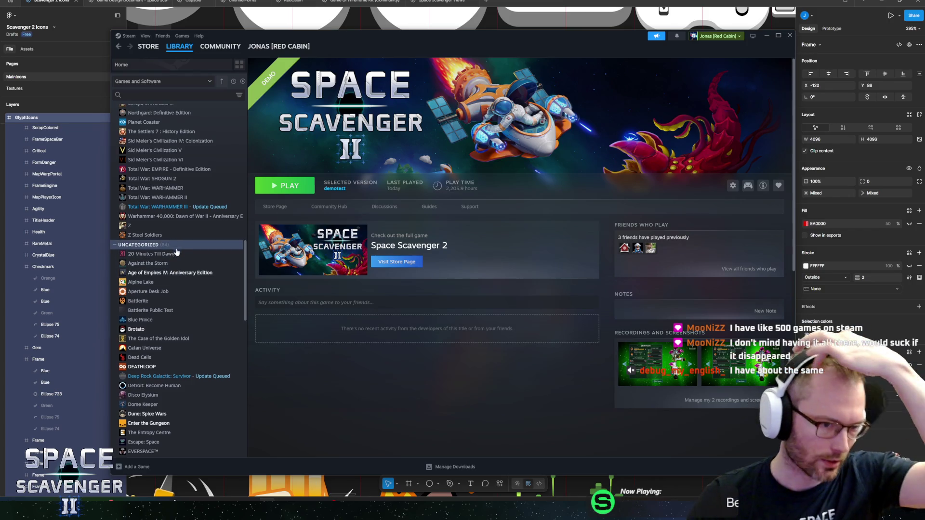
scroll(175, 248, "down", 15)
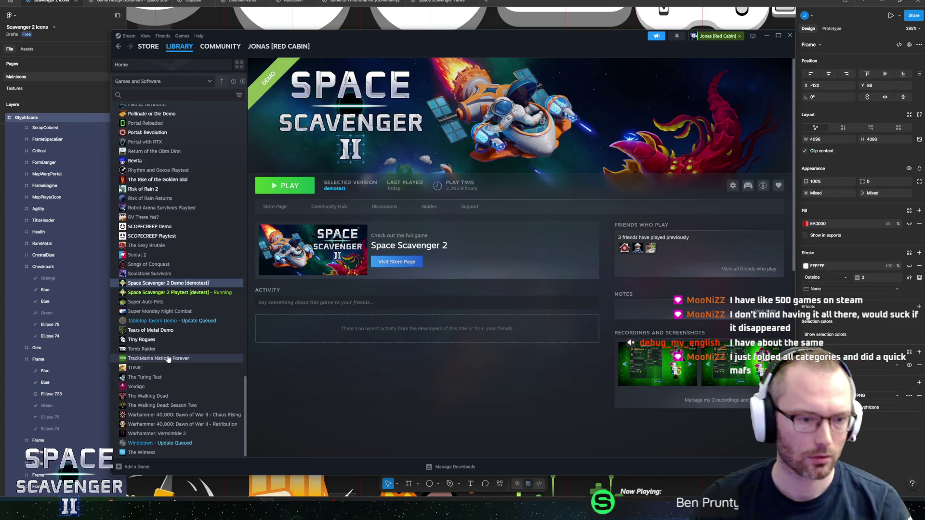
scroll(172, 344, "up", 3)
scroll(172, 345, "up", 10)
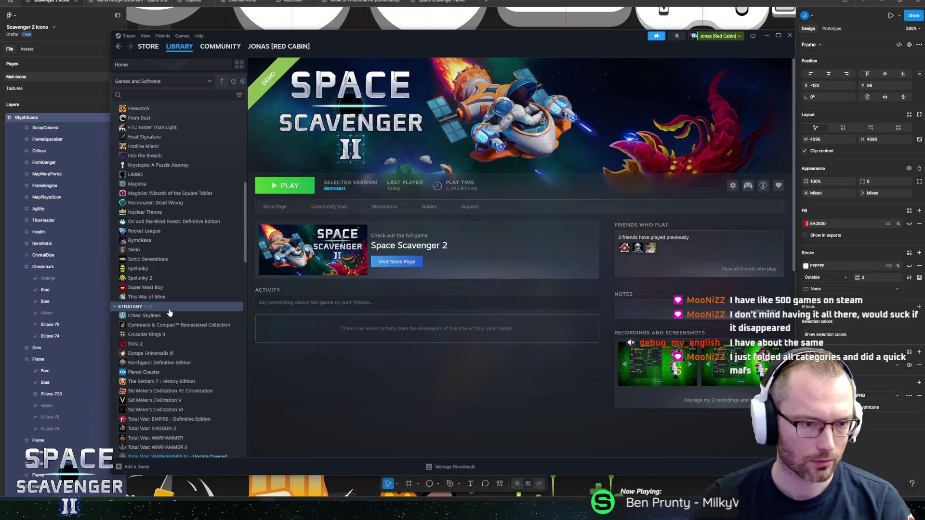
scroll(172, 309, "up", 6)
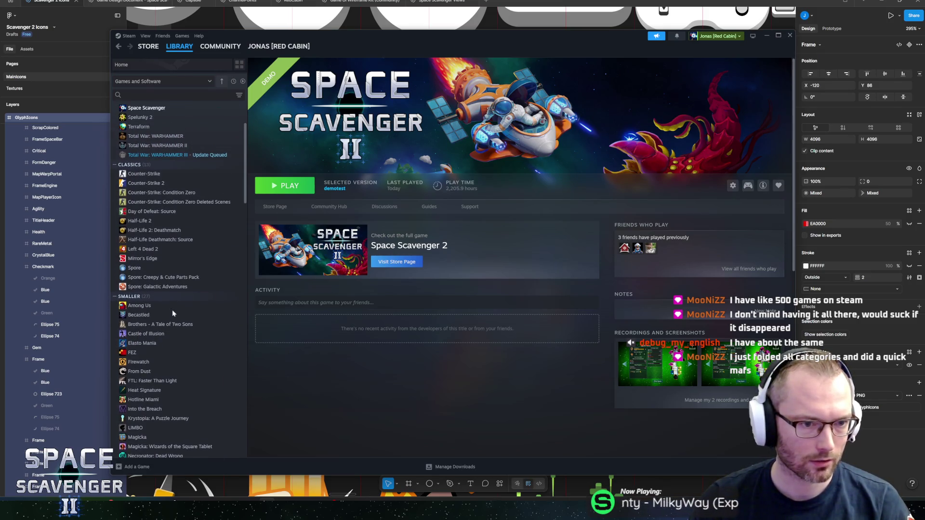
scroll(173, 313, "up", 2)
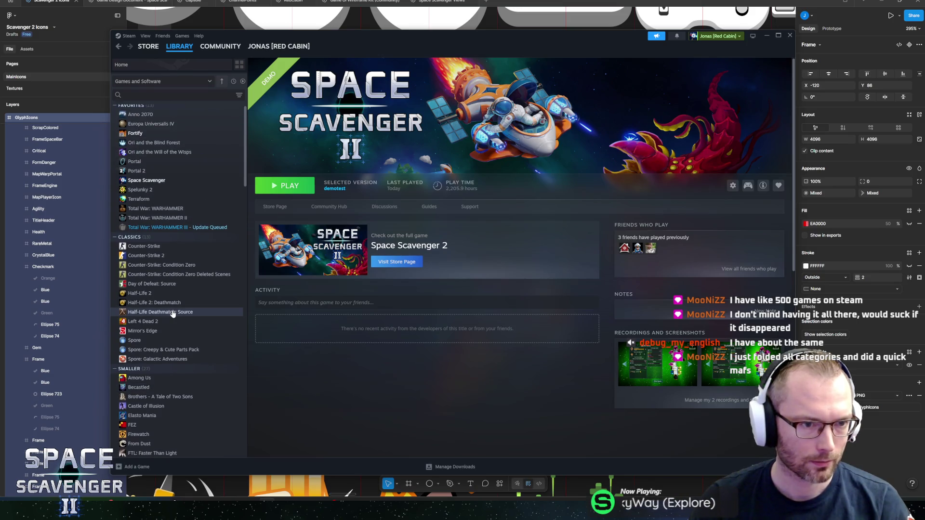
scroll(173, 313, "up", 1)
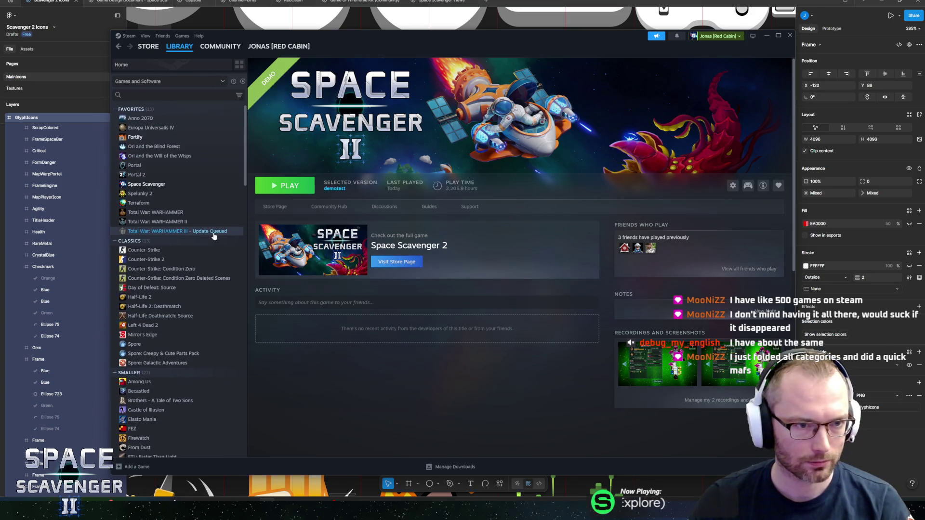
scroll(213, 227, "down", 4)
scroll(214, 227, "up", 4)
mouse_move(279, 46)
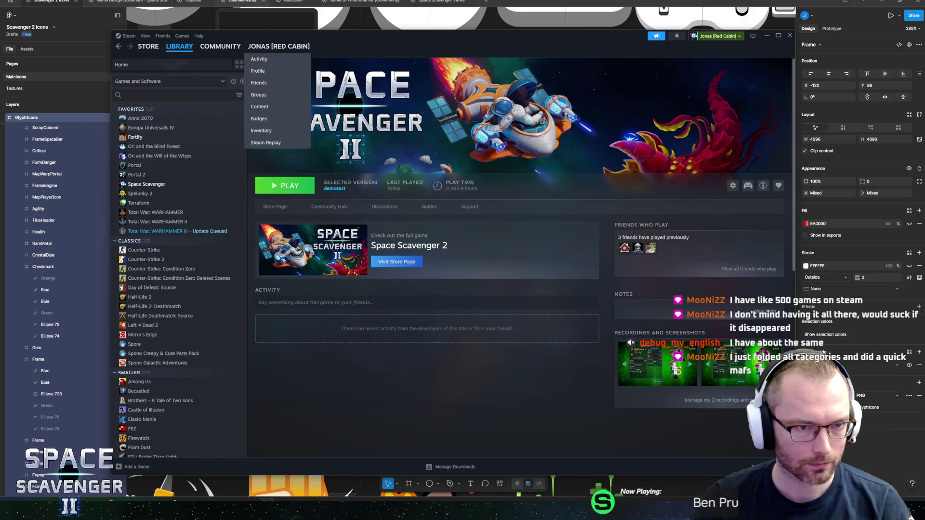
left_click(234, 81)
left_click(543, 1)
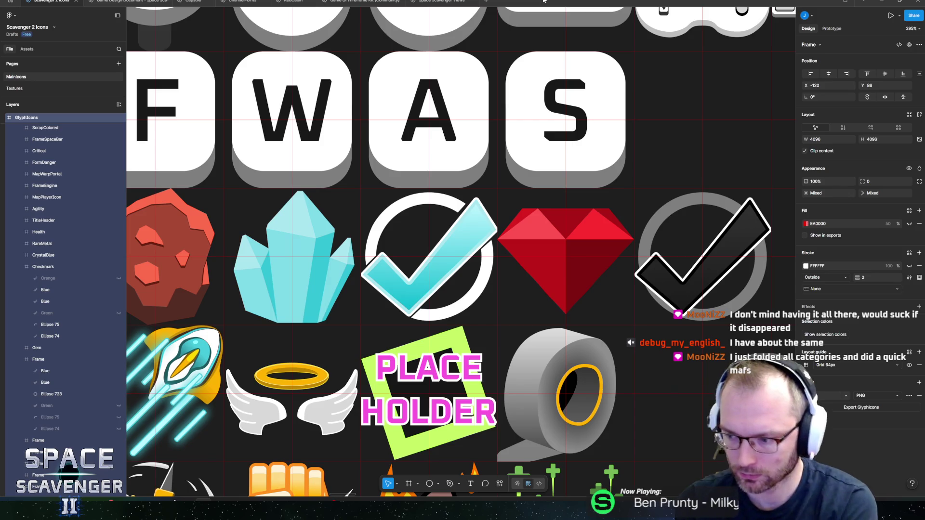
Step: Draw a grey rectangle beside the S key glyph and size it to exactly 128×128
scroll(593, 244, "left", 2)
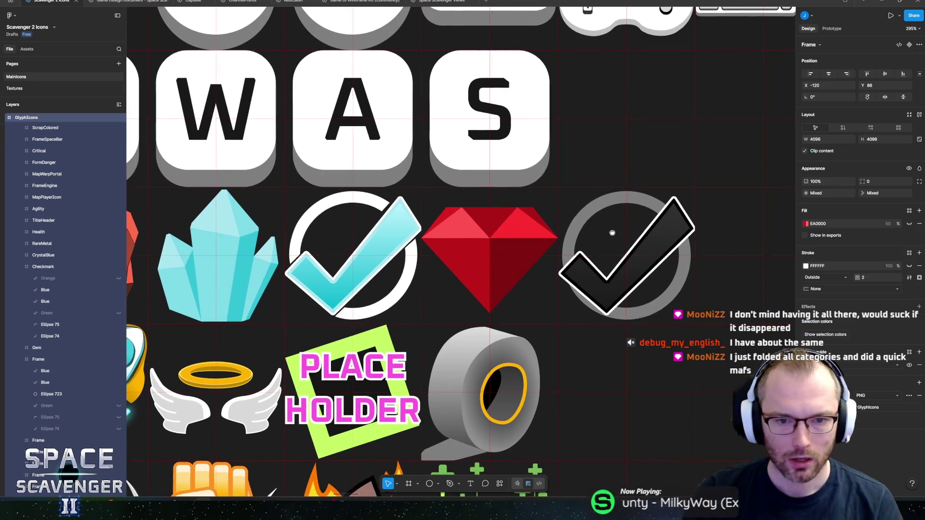
scroll(505, 248, "right", 4)
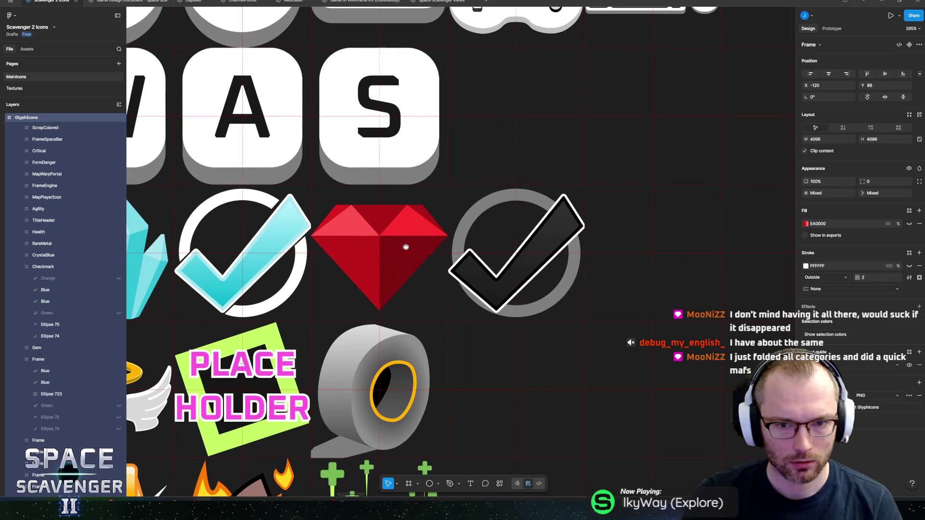
scroll(417, 254, "up", 3)
scroll(479, 269, "up", 5)
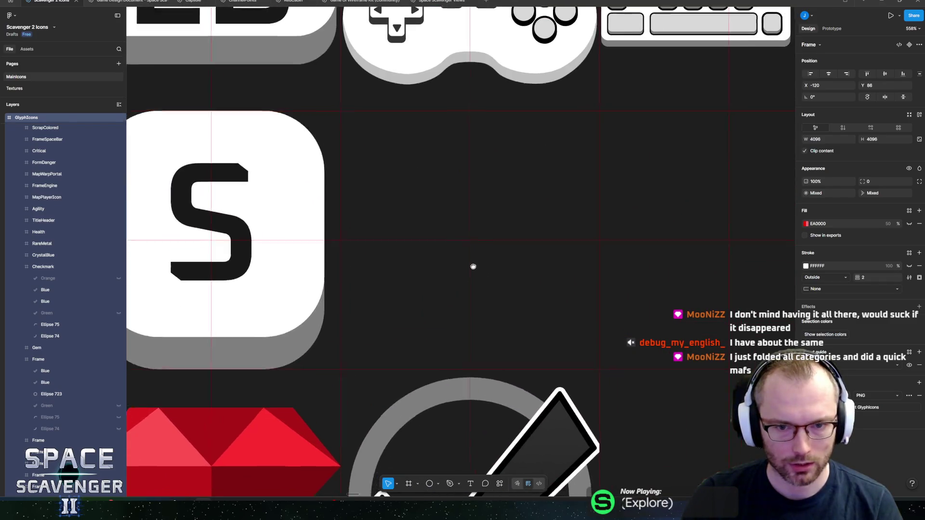
left_click_drag(448, 240, 451, 275)
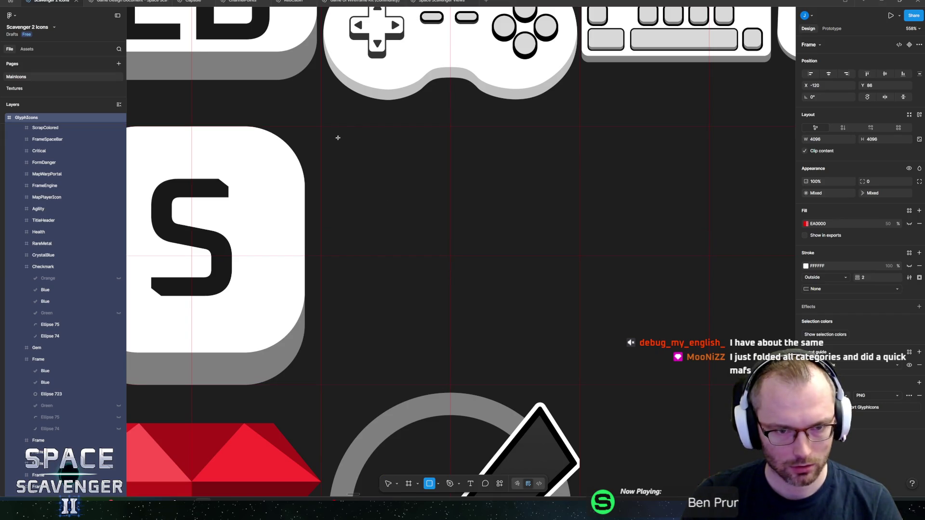
mouse_move(325, 132)
left_mouse_down()
mouse_move(464, 264)
mouse_move(565, 378)
left_mouse_up()
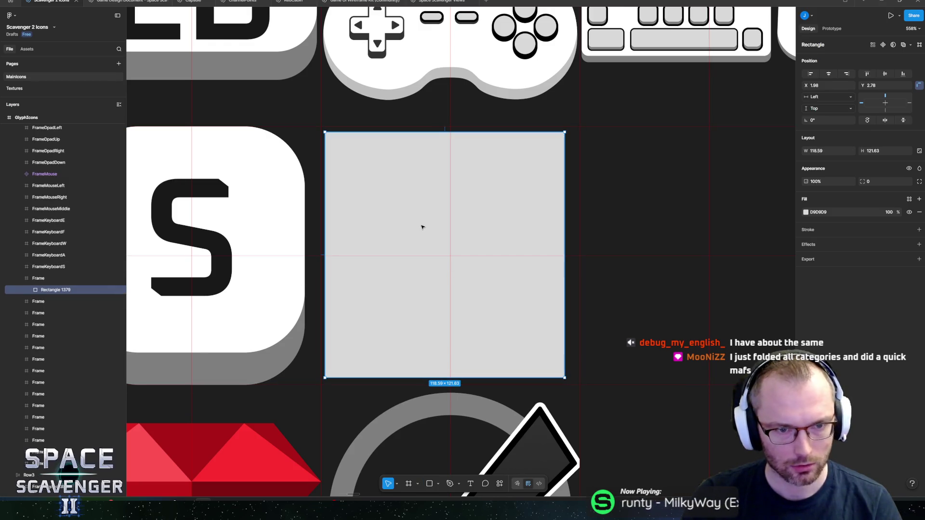
left_click_drag(421, 226, 426, 228)
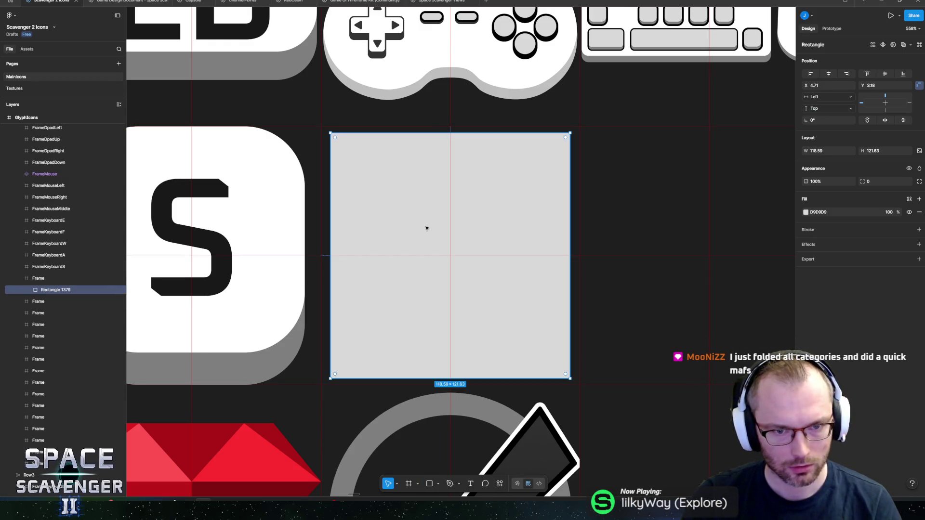
left_click_drag(570, 134, 579, 126)
left_click_drag(330, 380, 322, 384)
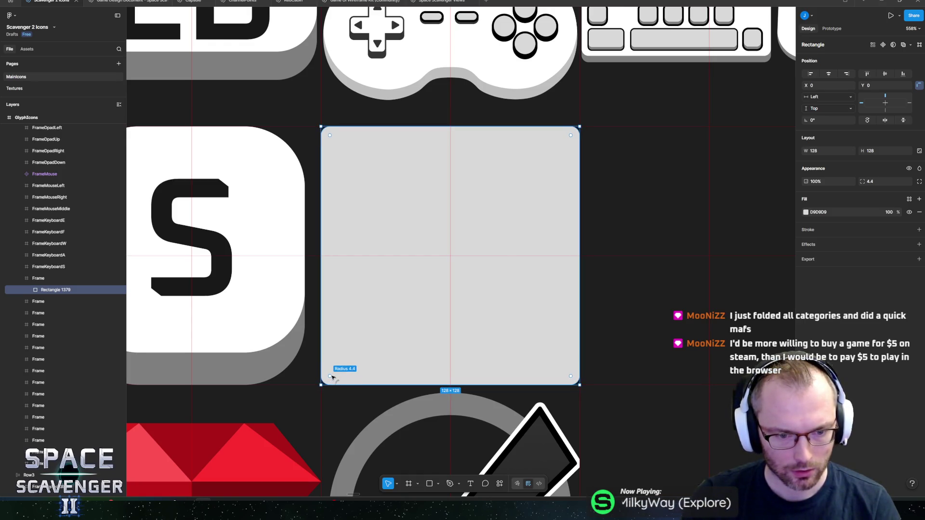
Step: Round the square's corners to 5.5, test-draw and undo a rectangle, and add a stroke
left_click_drag(335, 376, 336, 377)
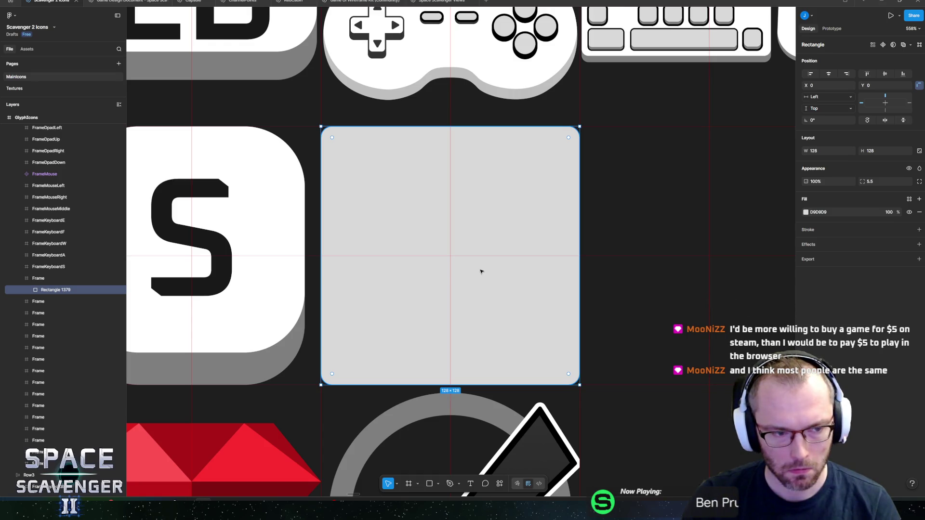
key("r")
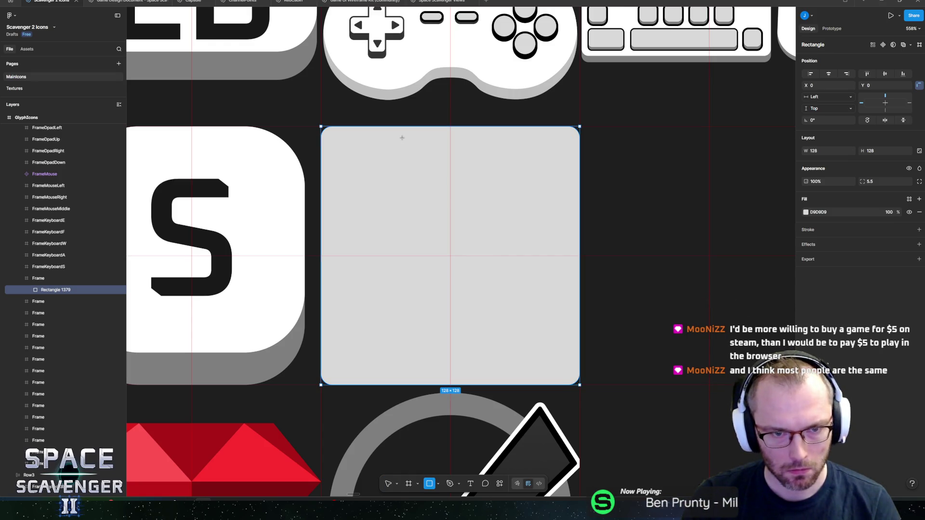
mouse_move(336, 145)
left_mouse_down()
mouse_move(477, 264)
mouse_move(537, 339)
left_mouse_up()
key("ctrl+z")
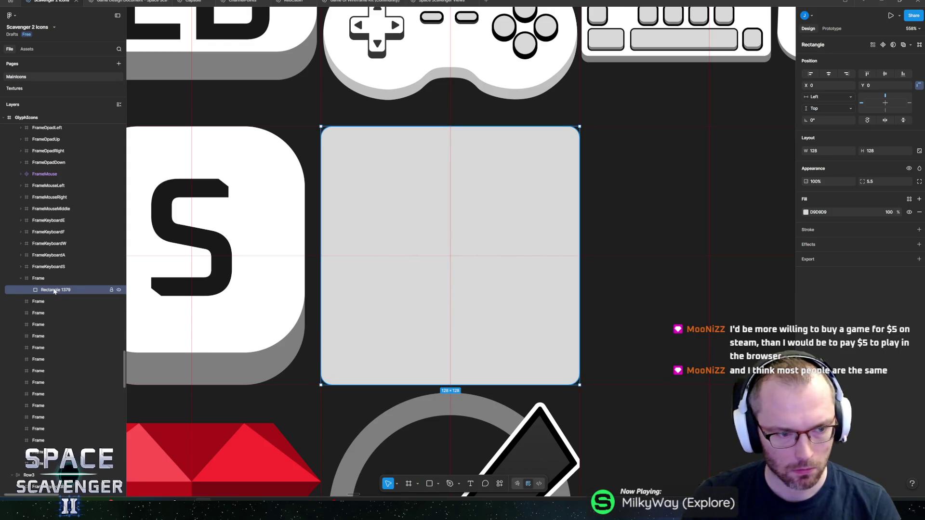
left_click(919, 230)
left_click(805, 242)
Step: Make the square's stroke white FFFFFF, 10 px inside, and hide its grey fill
left_click(805, 242)
left_click(806, 243)
left_click_drag(716, 347, 626, 221)
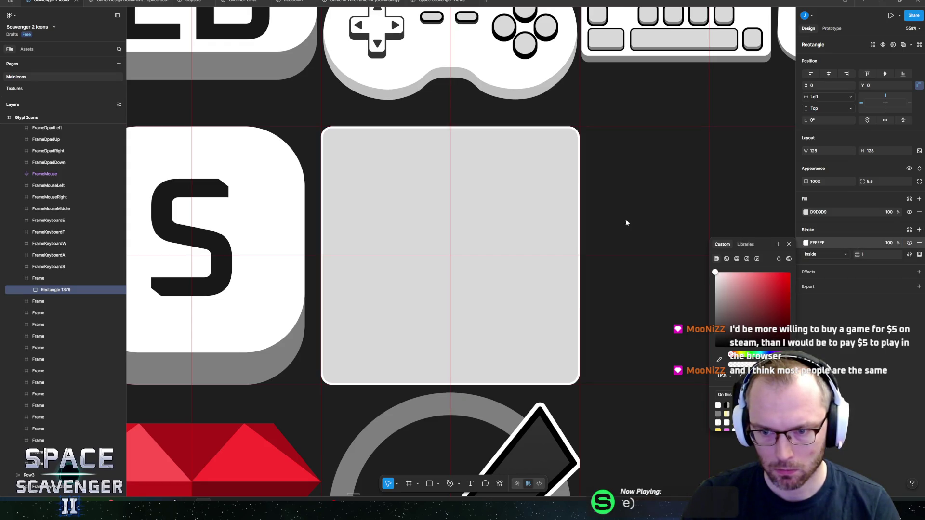
left_click_drag(857, 254, 858, 256)
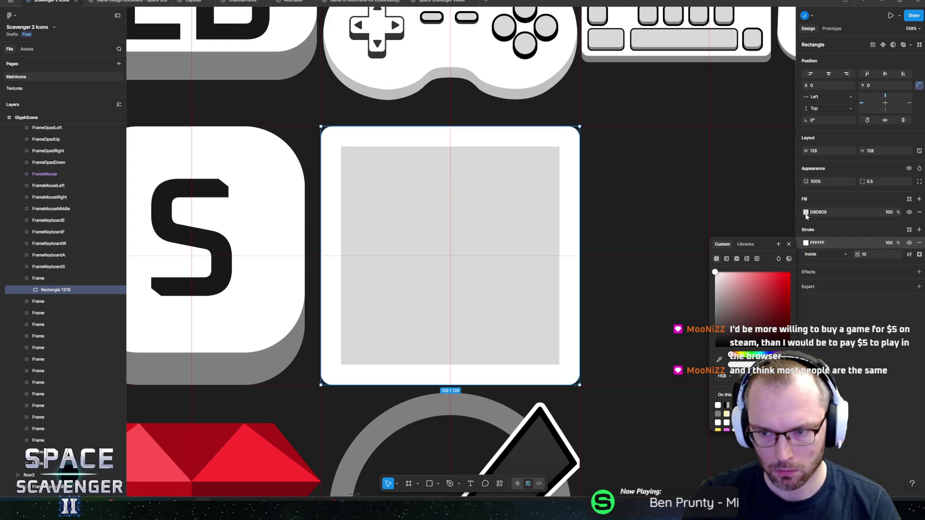
left_click(910, 213)
Step: Raise the outline's corner radius to 12.6, then deselect to view the sheet
left_click(877, 182)
left_click_drag(865, 181, 872, 181)
mouse_move(189, 197)
left_mouse_down()
mouse_move(730, 202)
mouse_move(462, 201)
left_mouse_up()
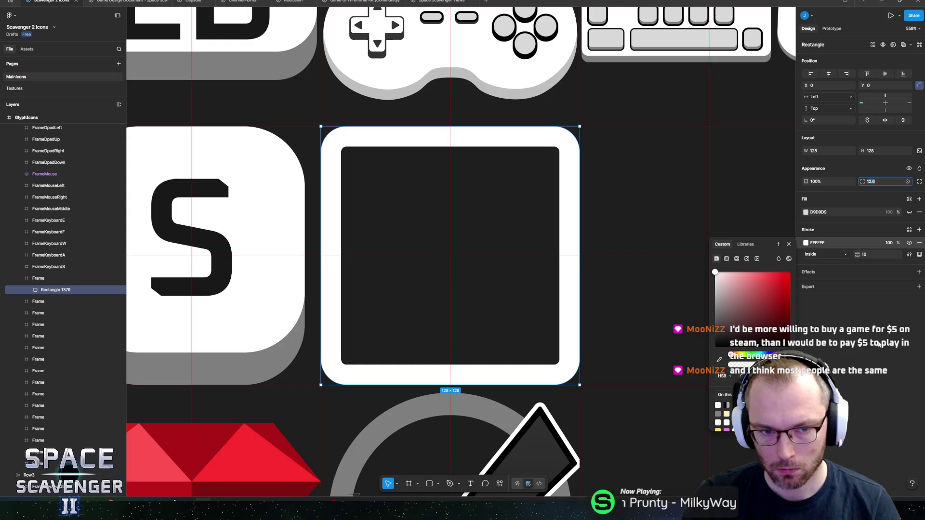
left_click(884, 343)
scroll(629, 251, "down", 10)
left_click(207, 266)
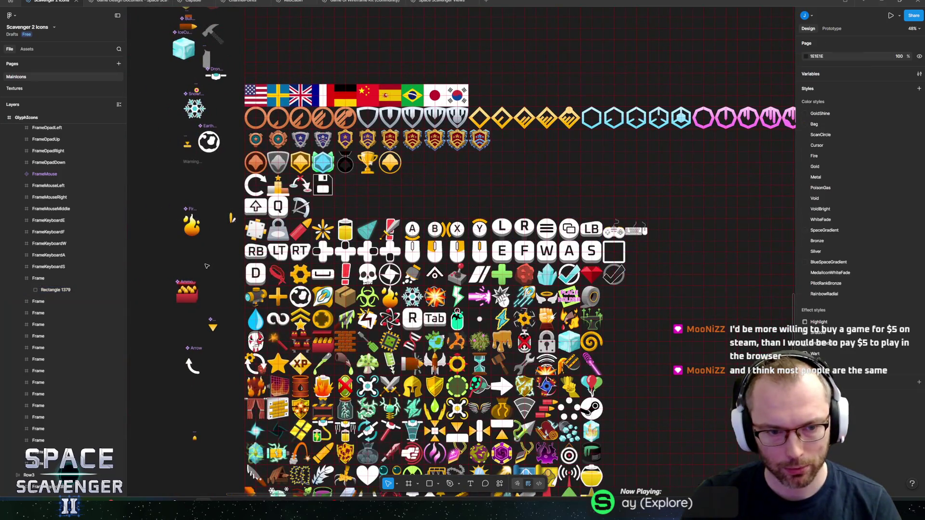
Step: Zoom out, visit the Textures page, then switch to the Game Design Document's Marketing timeline
scroll(258, 272, "down", 2)
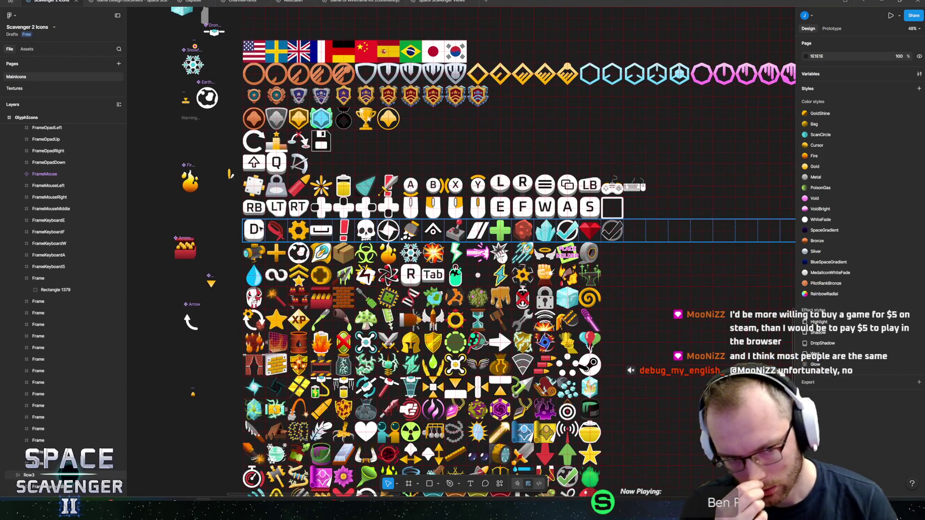
scroll(475, 307, "down", 5)
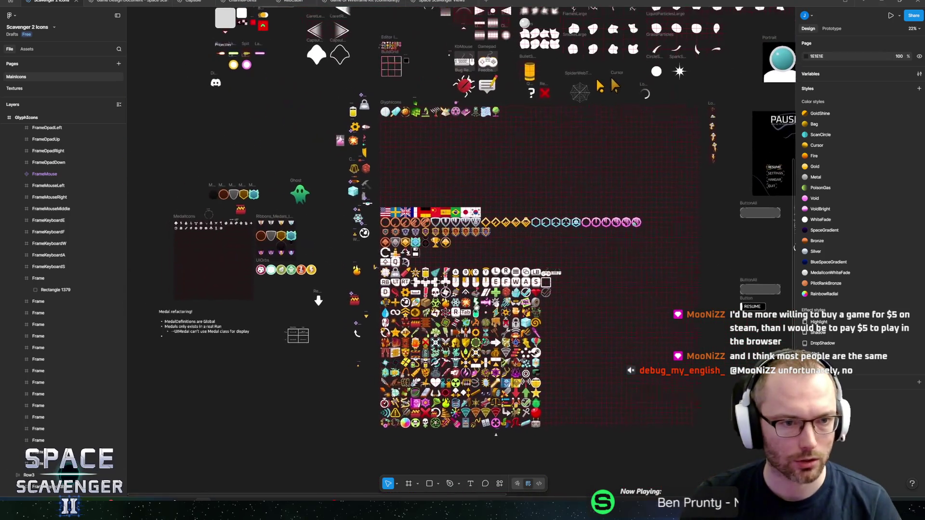
scroll(317, 219, "up", 3)
scroll(317, 219, "up", 2)
scroll(323, 232, "down", 4)
scroll(323, 231, "right", 2)
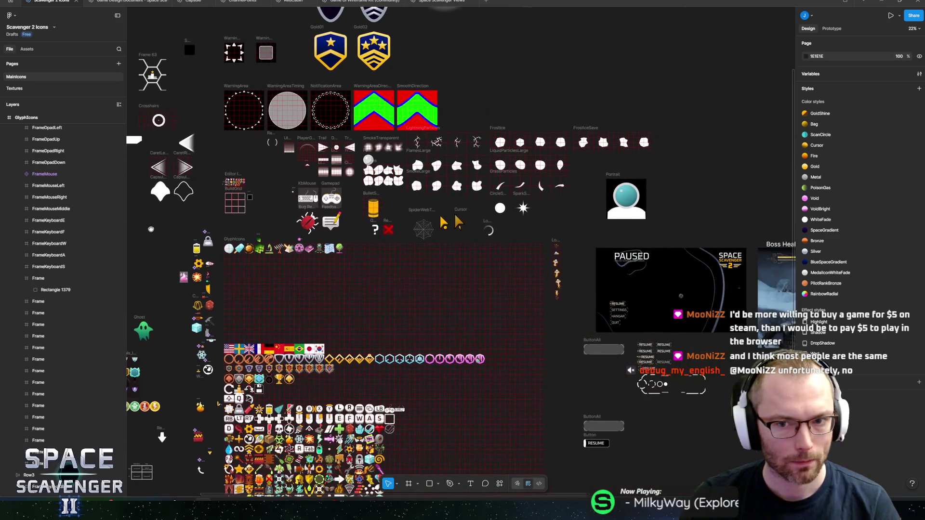
mouse_move(149, 6)
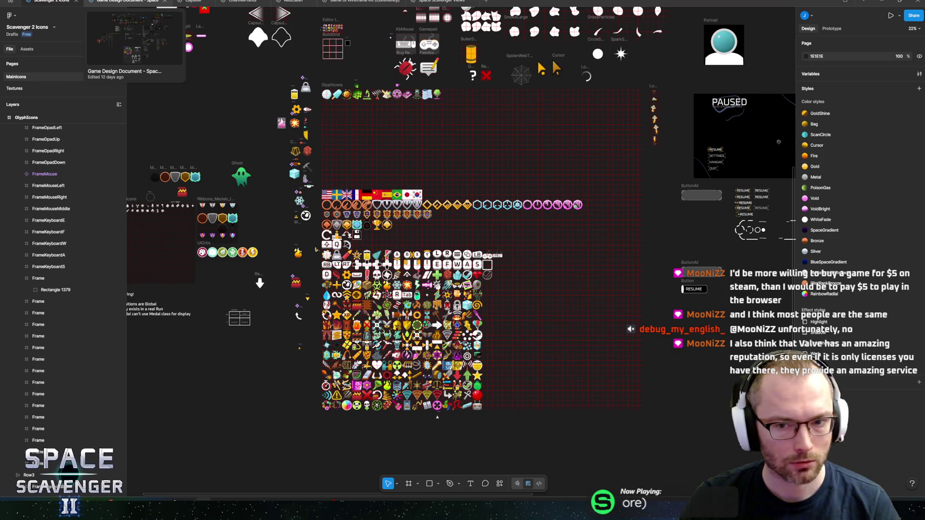
left_click(19, 89)
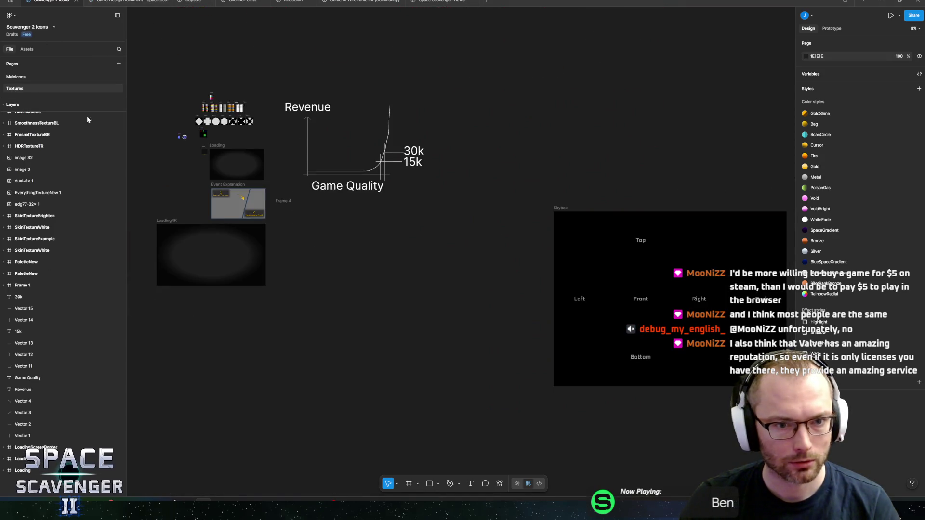
scroll(279, 155, "up", 10, "ctrl")
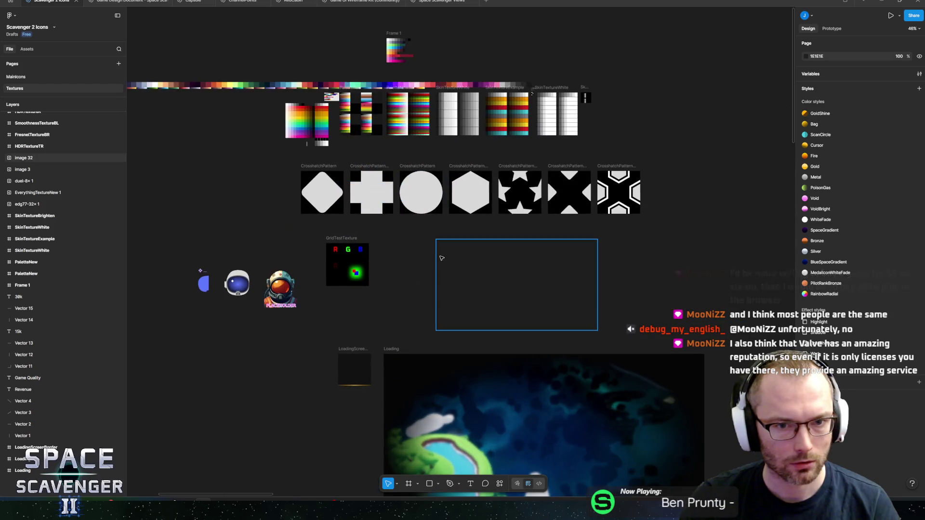
scroll(441, 258, "down", 5)
scroll(546, 147, "up", 5)
left_click(127, 2)
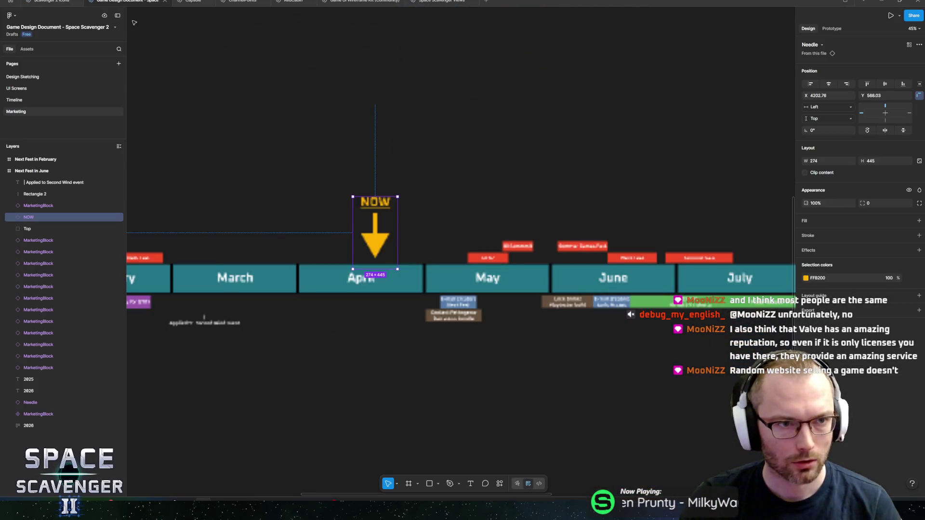
Step: Look over the design document's UI Screens page, then open Design Sketching
left_click(30, 88)
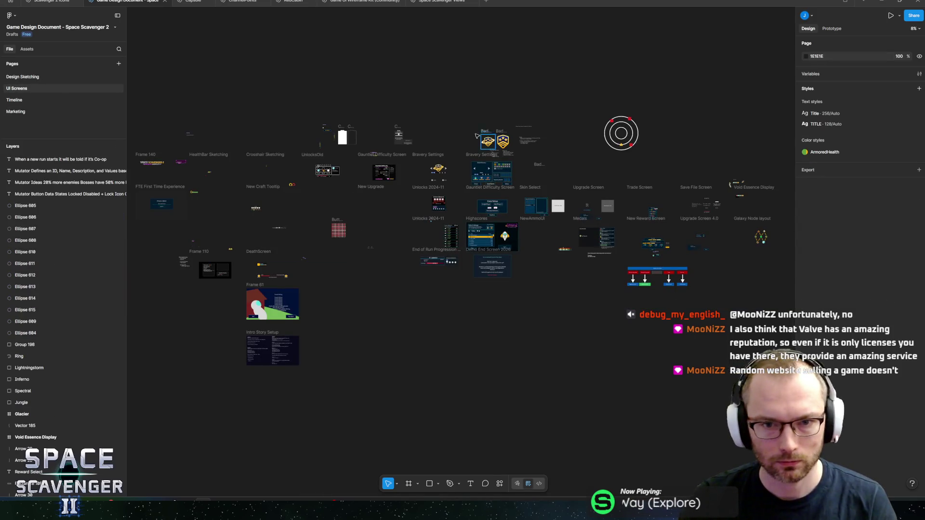
scroll(508, 156, "up", 5)
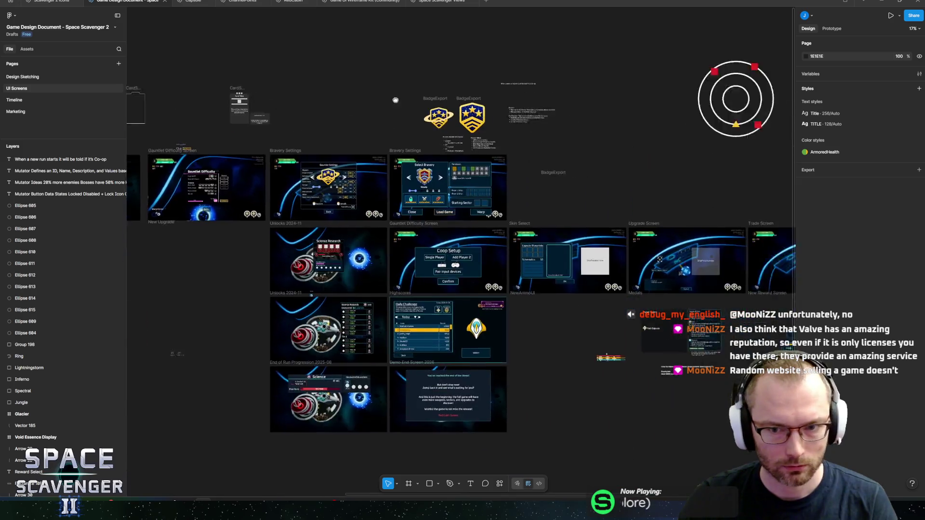
scroll(408, 103, "down", 3)
scroll(462, 97, "up", 3)
scroll(521, 90, "down", 3)
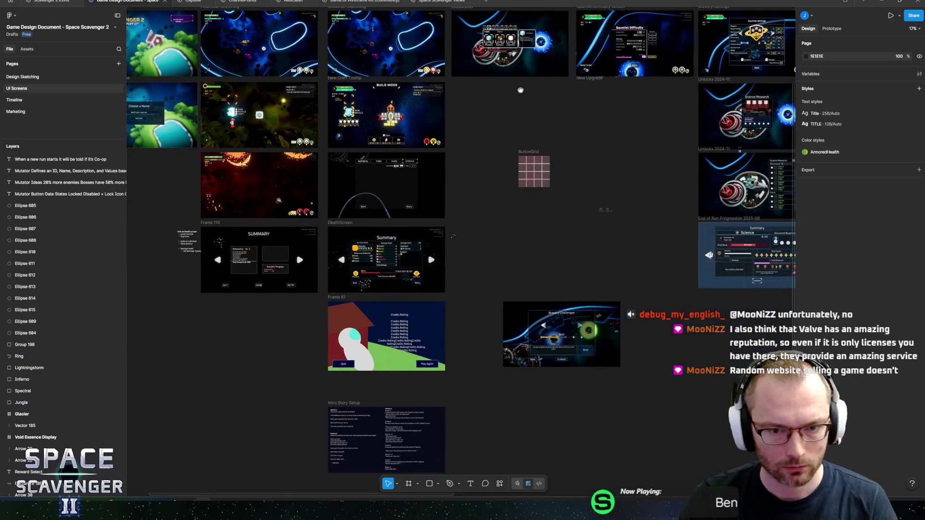
scroll(521, 91, "up", 5)
scroll(506, 171, "down", 5)
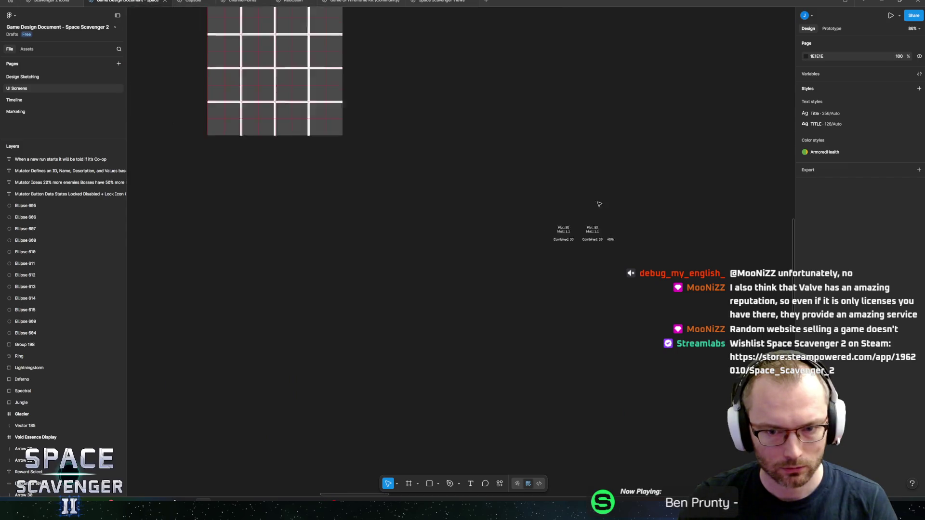
scroll(506, 171, "down", 5)
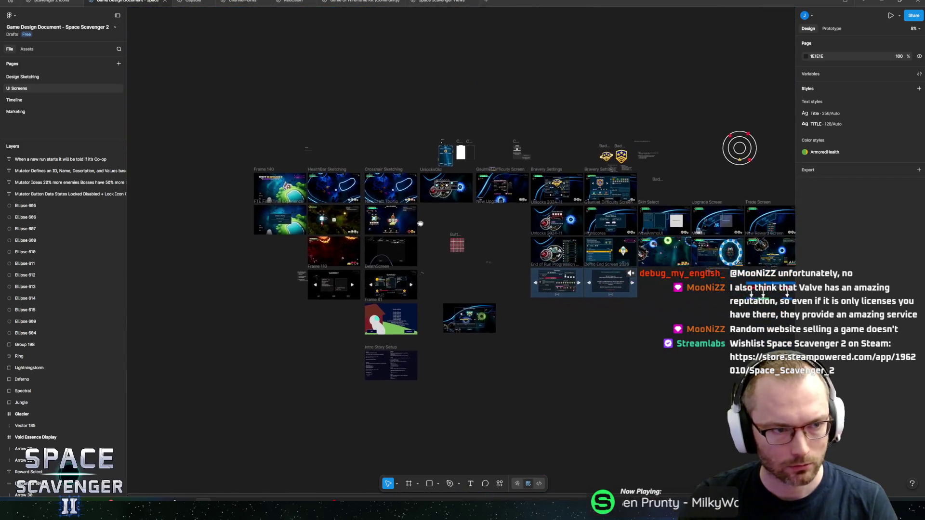
left_click(23, 77)
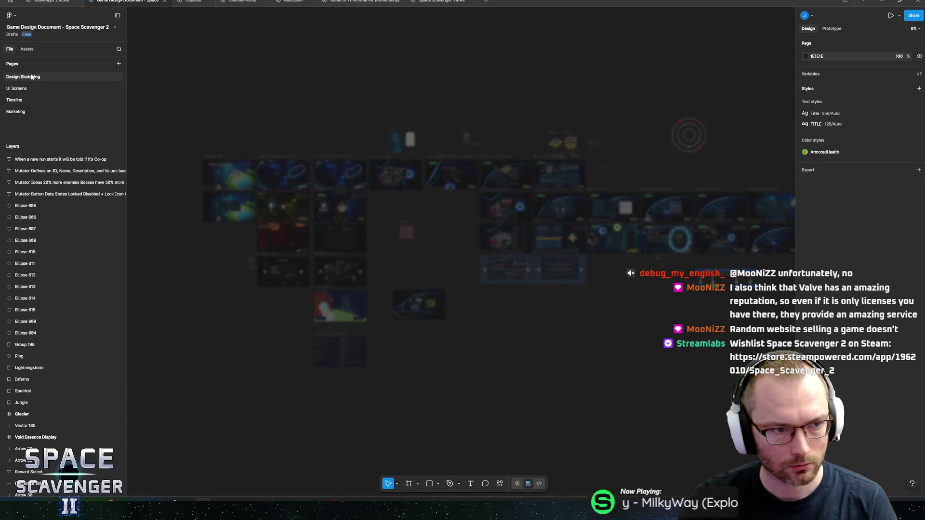
Step: Select and copy ButtonSharpCorners and ButtonSharpFill, then return to the Scavenger 2 Icons file
scroll(479, 187, "down", 3)
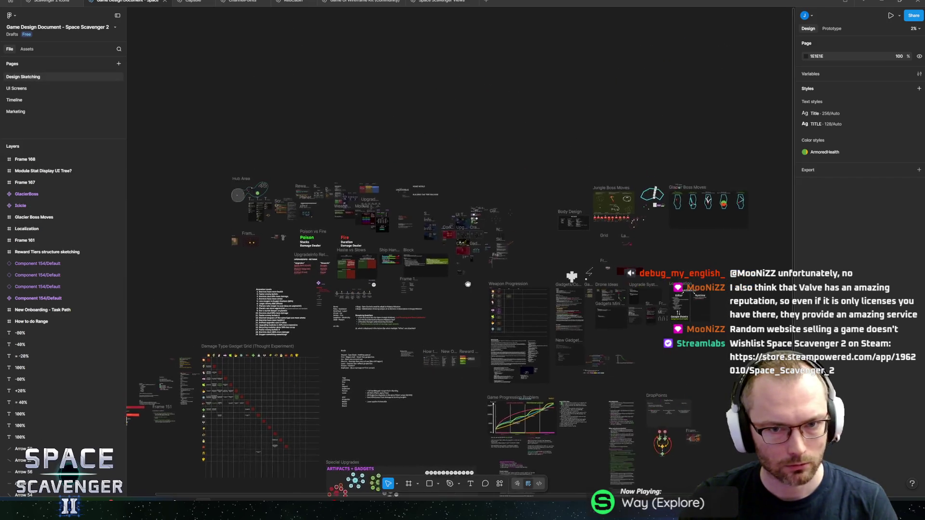
scroll(479, 186, "up", 15)
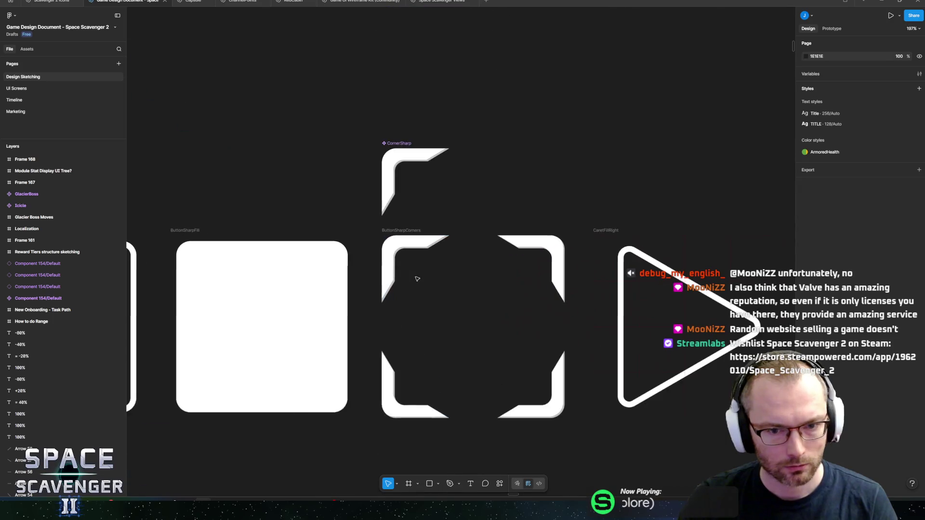
left_click(389, 231)
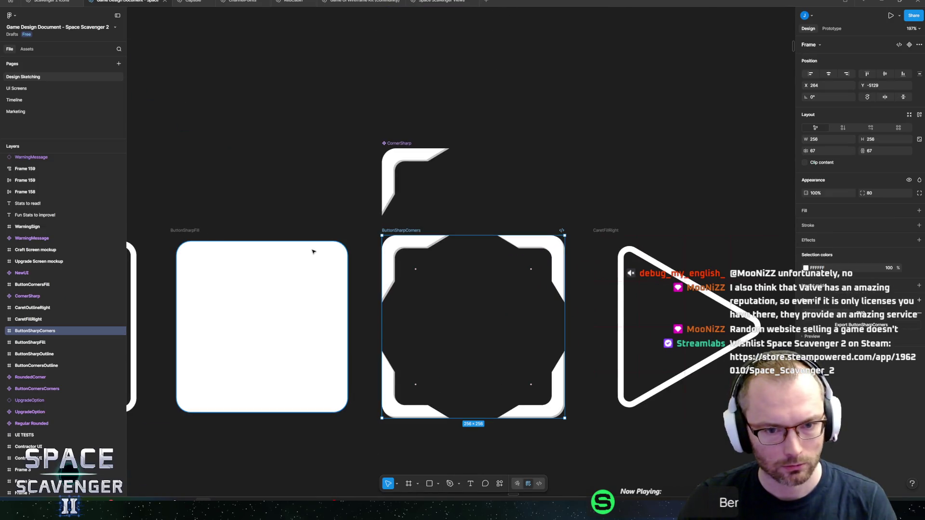
left_click(193, 231, "shift")
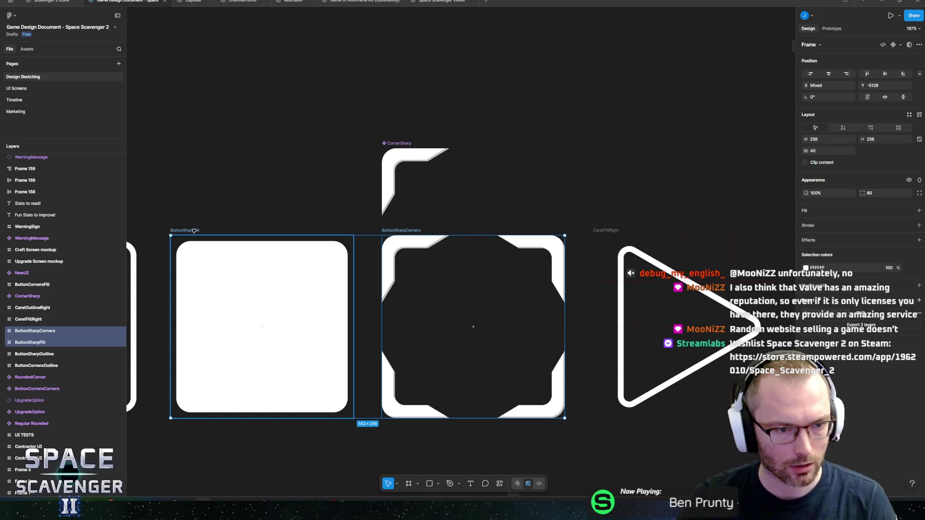
left_click(48, 1)
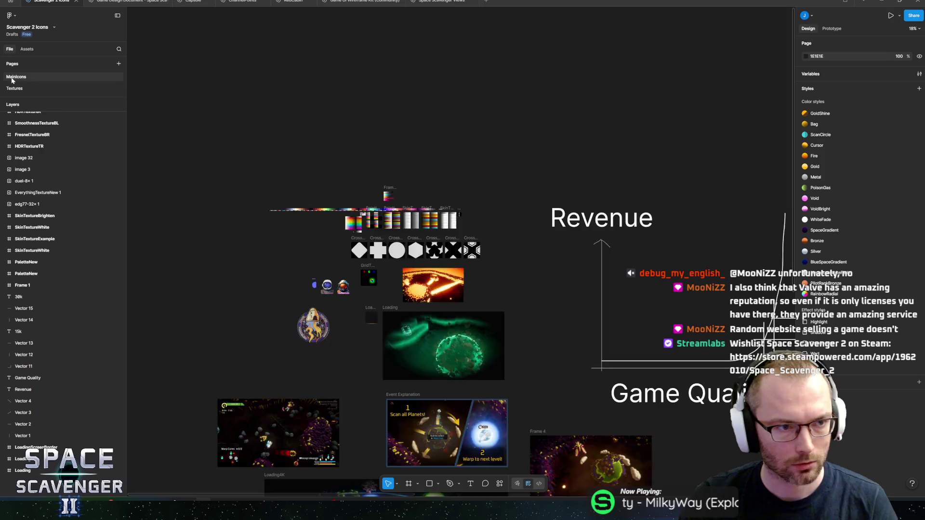
Step: Paste ButtonSharpFill and ButtonSharpCorners onto the MainIcons page and select ButtonSharpCorners alone
left_click(16, 77)
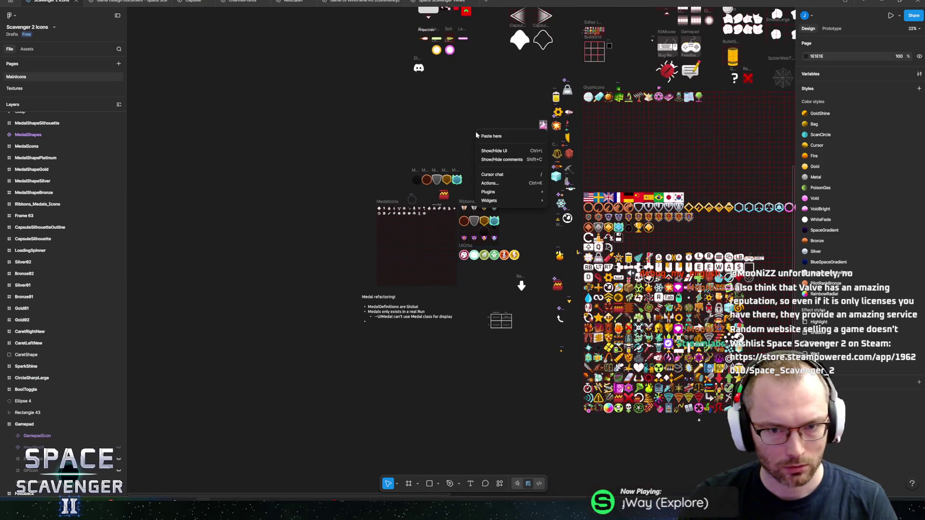
left_click_drag(484, 136, 525, 157)
scroll(482, 145, "up", 10)
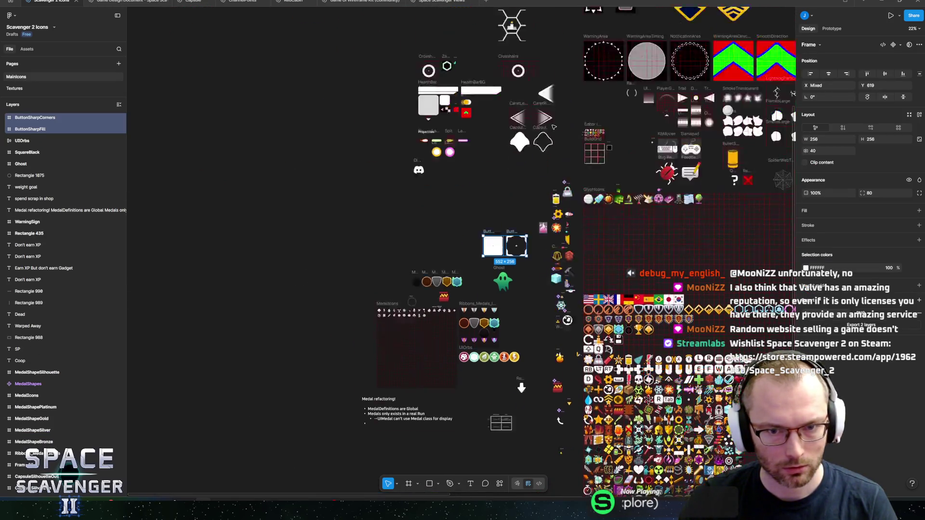
left_click(384, 200)
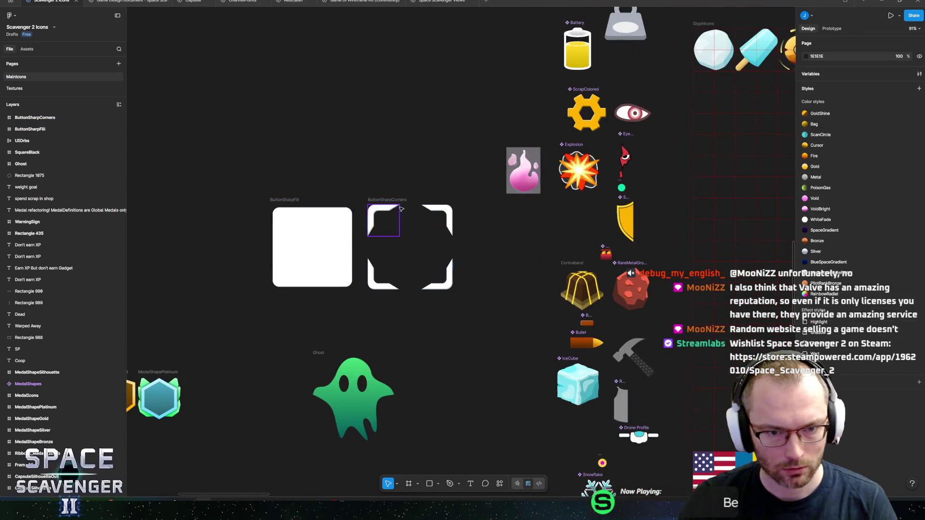
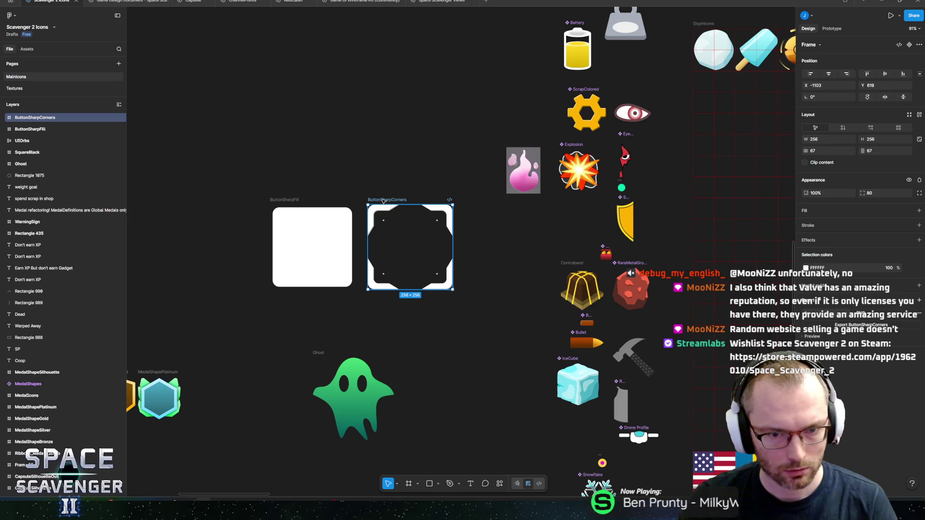
Step: Select Rectangles 574–571 in ButtonSharpCorners and scale them together down to 62.1 by 62.1
left_click(4, 118)
left_click(40, 140)
left_click(39, 129)
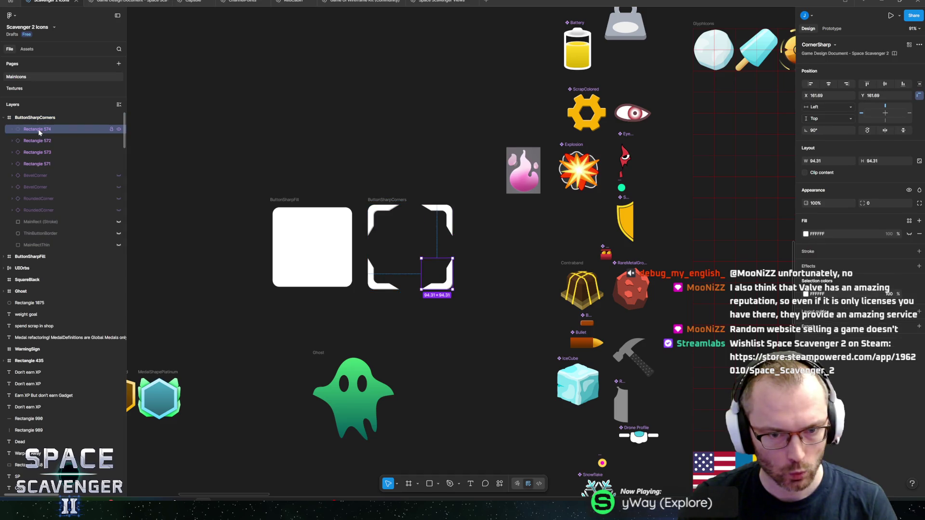
left_click(39, 164, "shift")
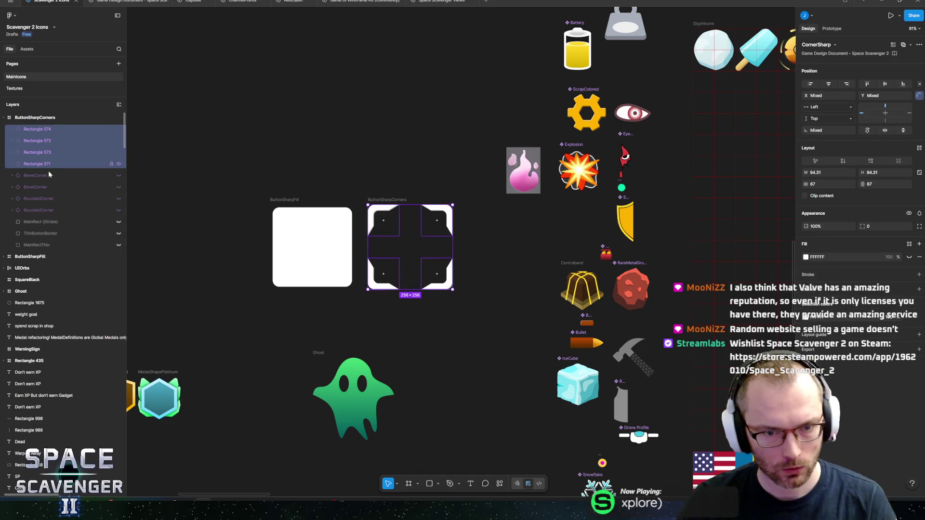
key("k")
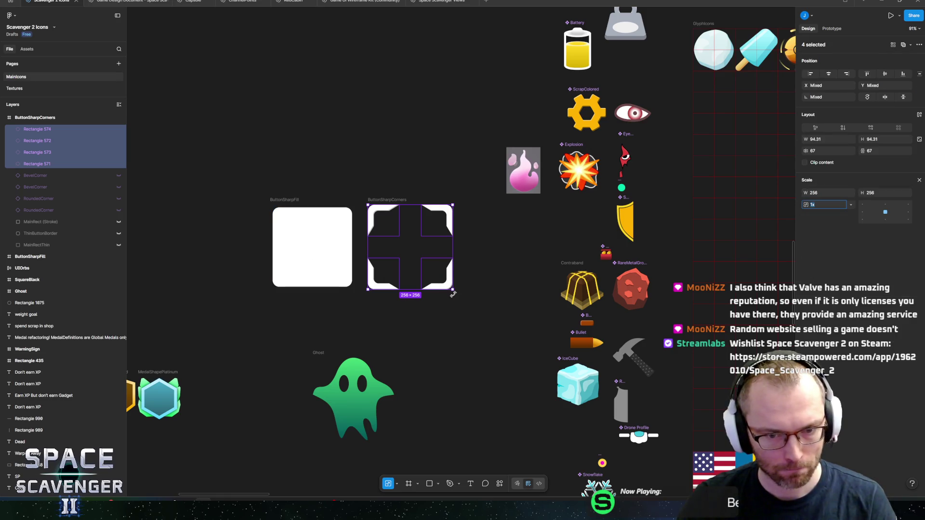
left_click_drag(453, 290, 385, 223)
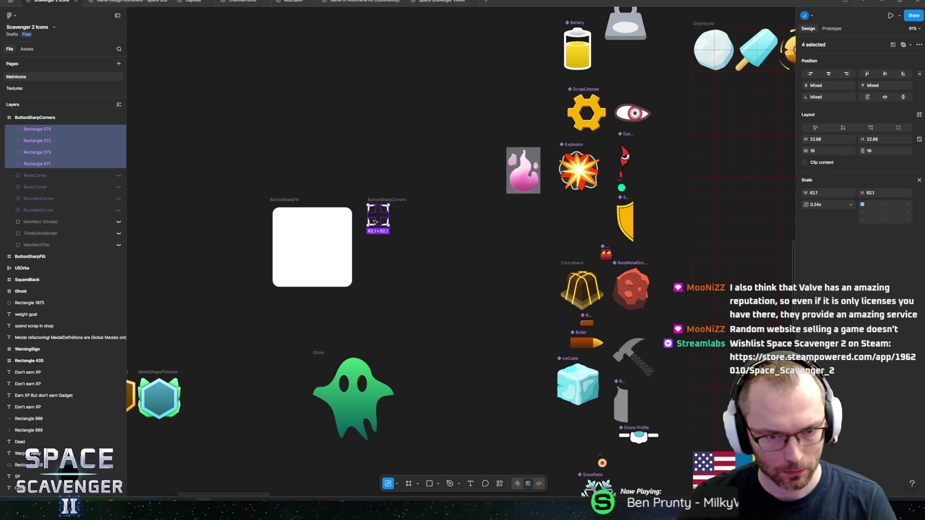
scroll(461, 252, "right", 7)
scroll(461, 251, "down", 4)
scroll(461, 252, "right", 10)
scroll(462, 252, "down", 2)
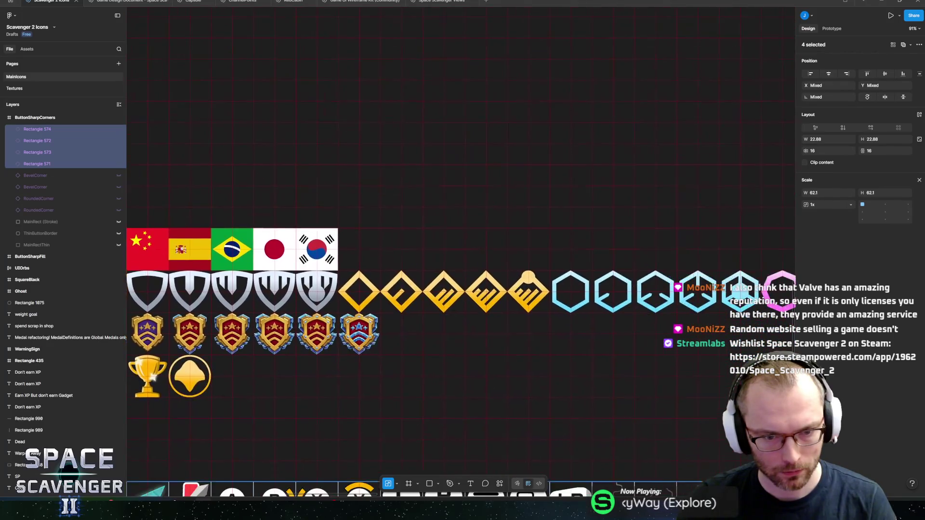
Step: Zoom in on the blank square icon next to S and select its 128×128 background rectangle
scroll(554, 330, "right", 3)
scroll(553, 330, "down", 4)
scroll(553, 330, "down", 5)
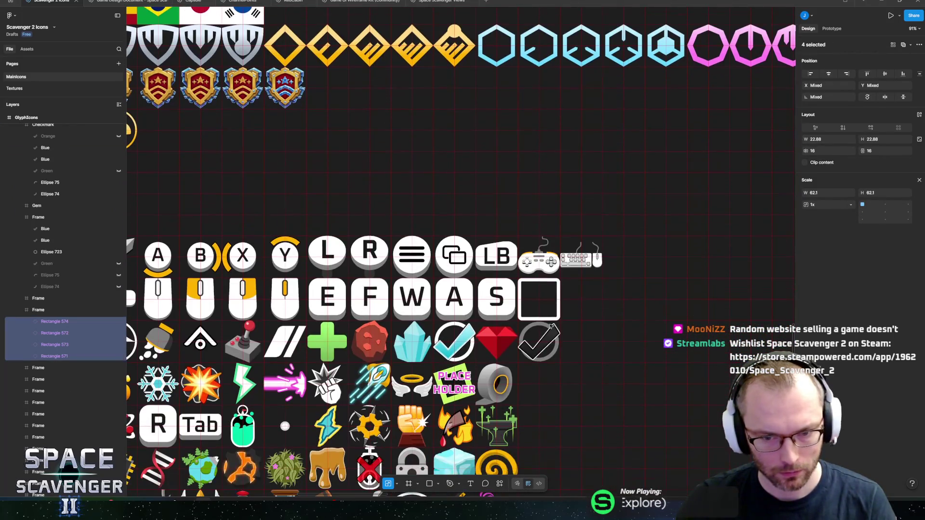
scroll(535, 306, "up", 10)
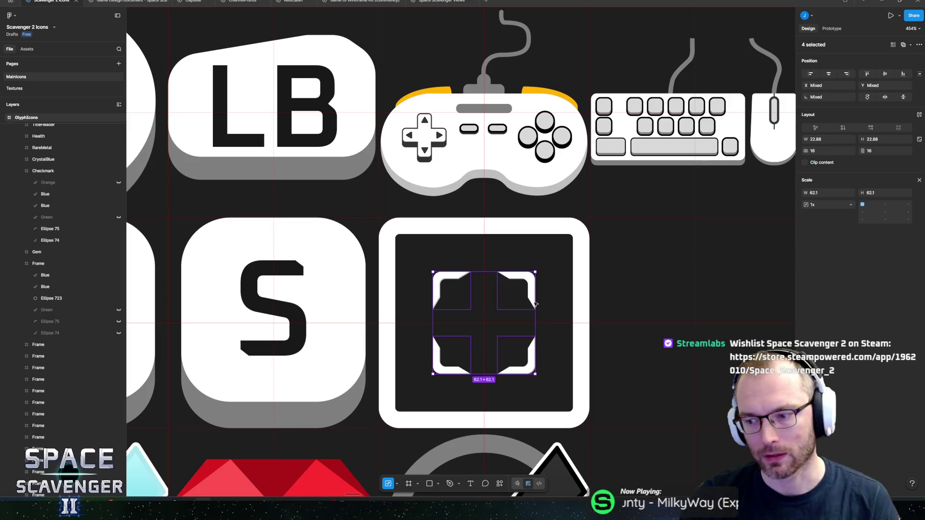
left_click(481, 233)
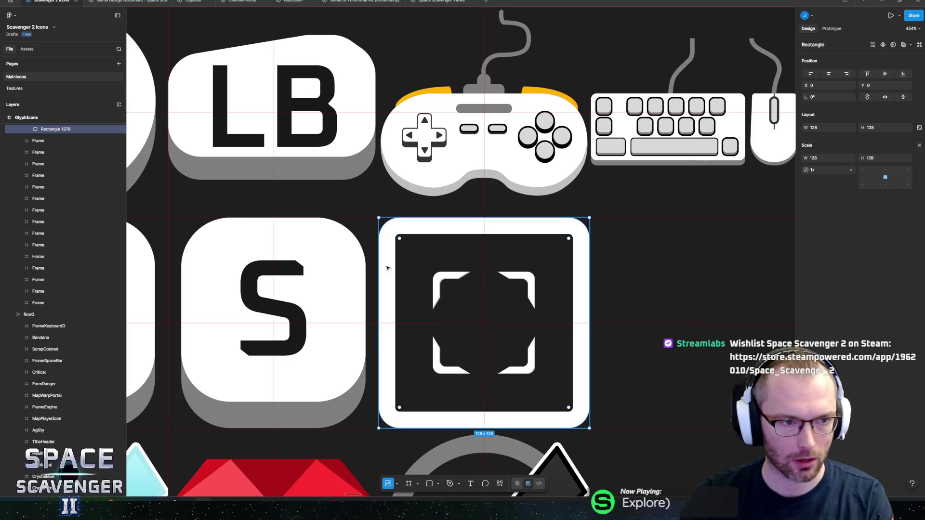
scroll(52, 187, "up", 3)
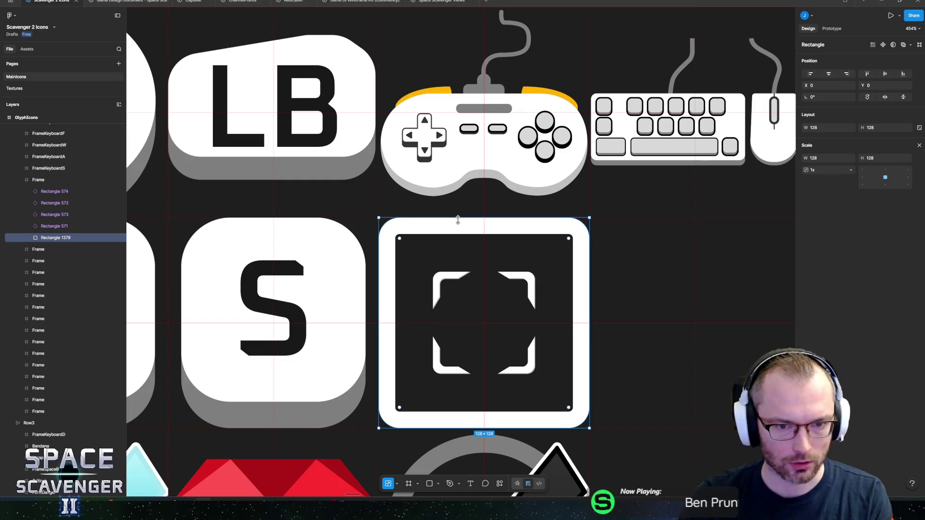
Step: Delete background Rectangle 1379 and select the four corner pieces, Rectangles 574–571
key("Delete")
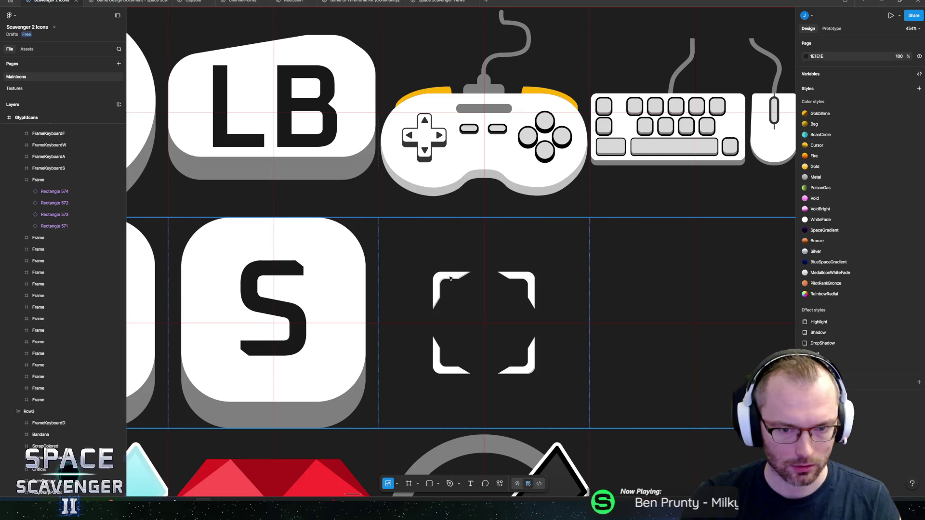
left_click(458, 228)
left_click(450, 289, "ctrl")
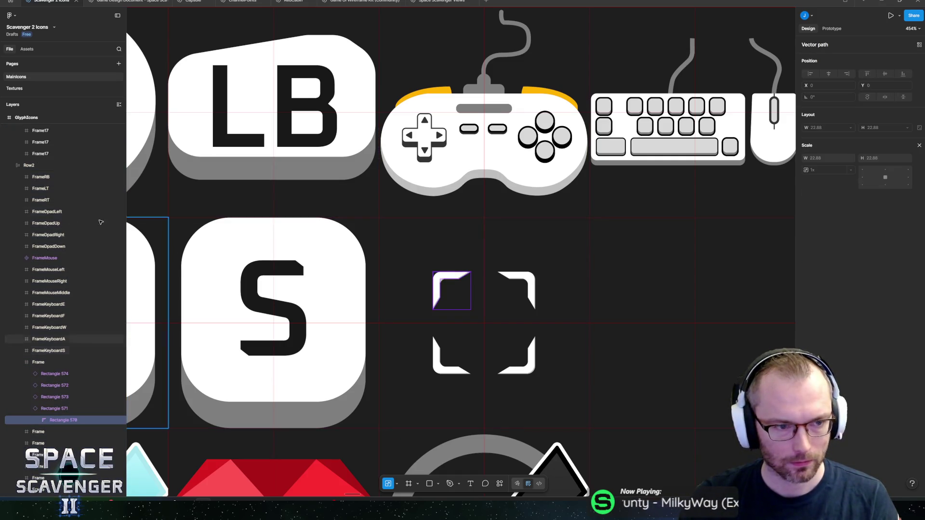
left_click(46, 372)
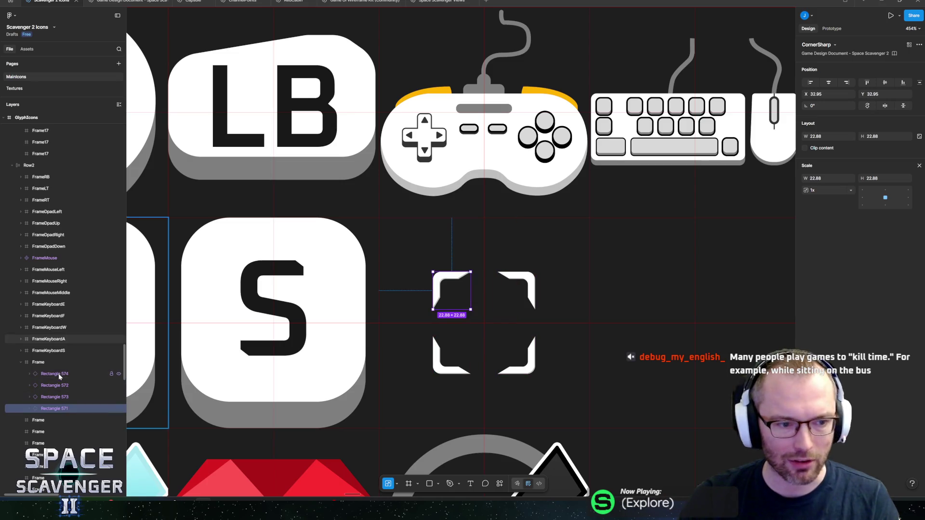
left_click(55, 409, "shift")
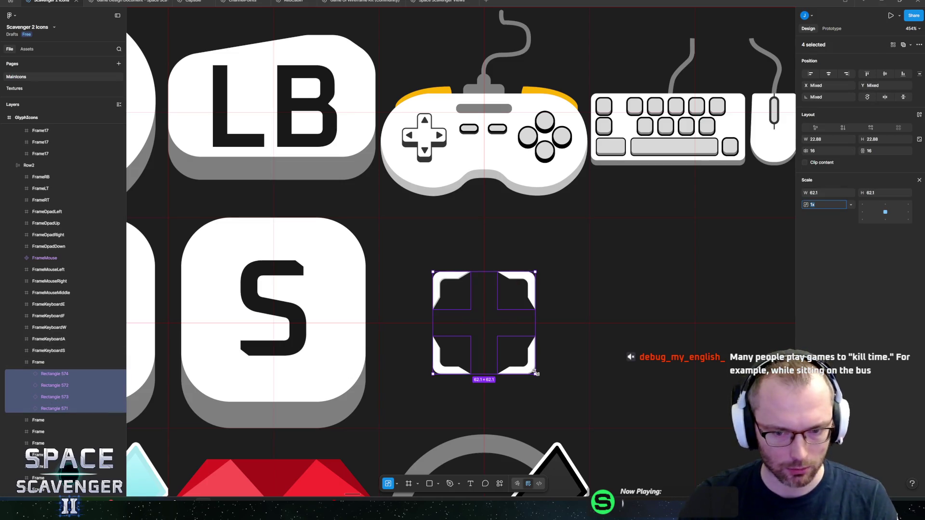
Step: Scale the four corner pieces up to fill the 128×128 frame
left_click_drag(535, 372, 587, 412)
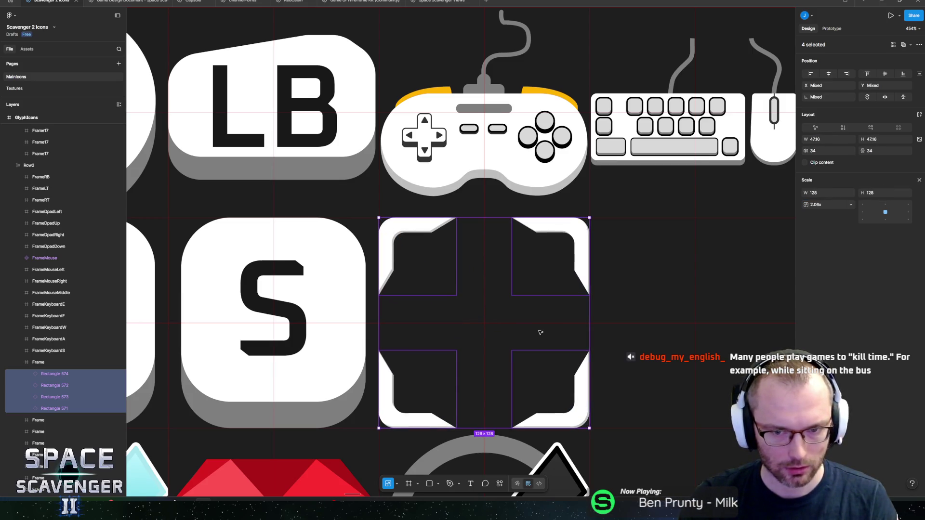
scroll(504, 337, "up", 5, "ctrl")
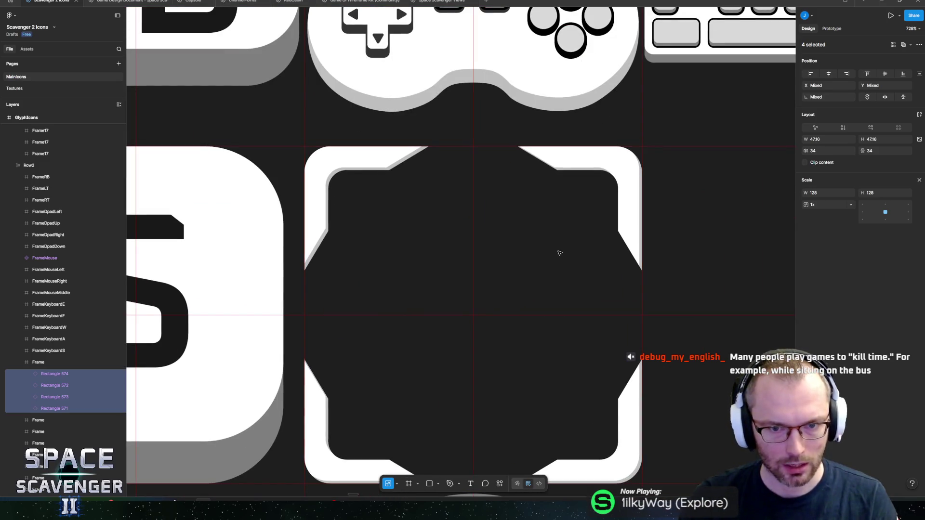
scroll(559, 253, "down", 10, "ctrl")
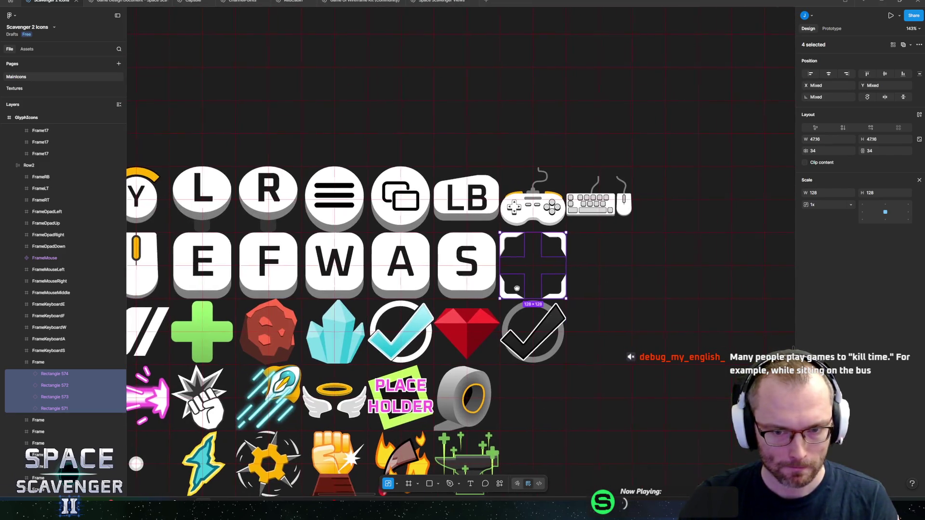
scroll(571, 238, "up", 5, "ctrl")
key("Escape")
Step: Draw a rectangle behind the corner pieces, sized 114.46 square and centred in the frame
key("r")
left_click_drag(445, 251, 538, 344)
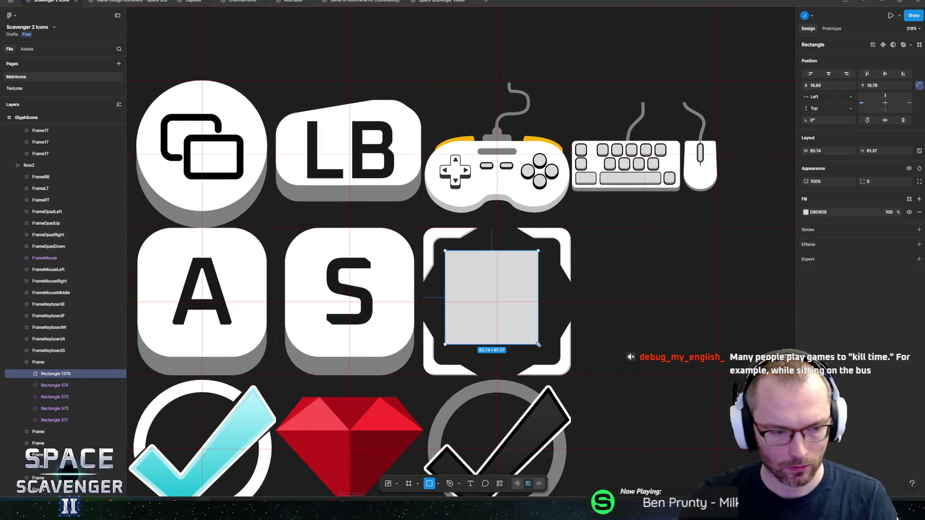
left_click_drag(46, 424, 45, 425)
left_click_drag(486, 302, 472, 289)
left_click_drag(526, 333, 561, 357)
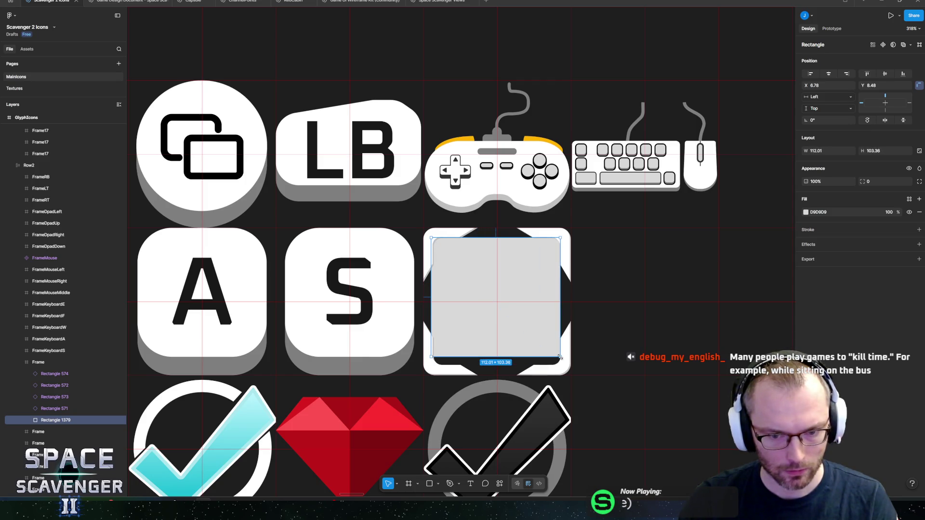
key("ctrl+z")
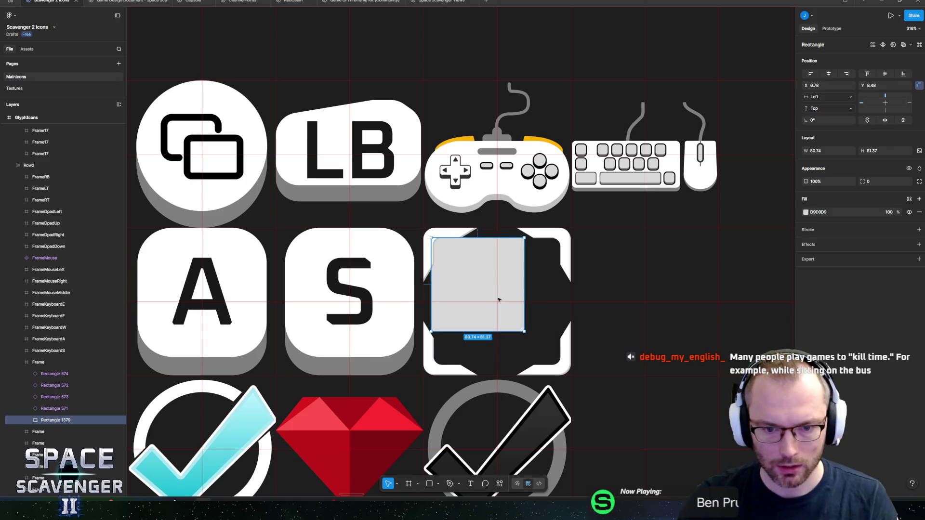
left_click_drag(497, 298, 518, 295)
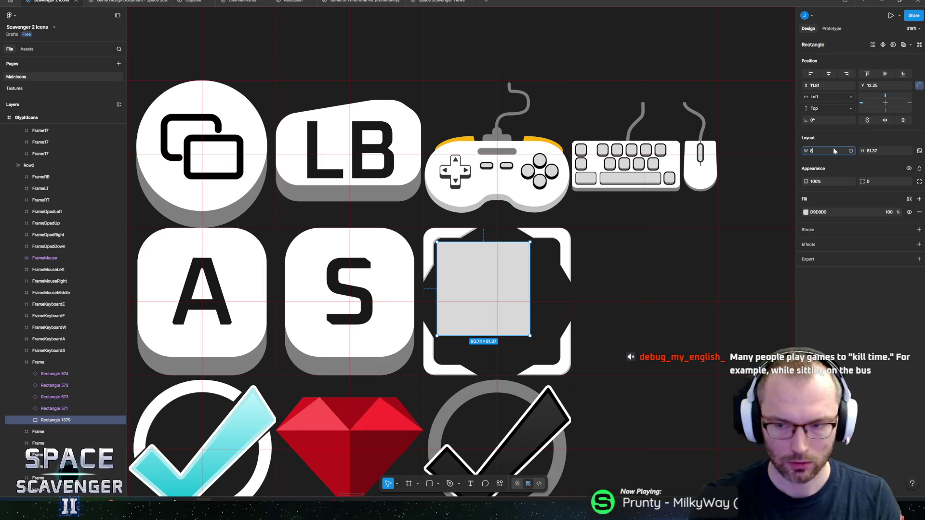
type("80")
key("Tab")
type("80")
key("Return")
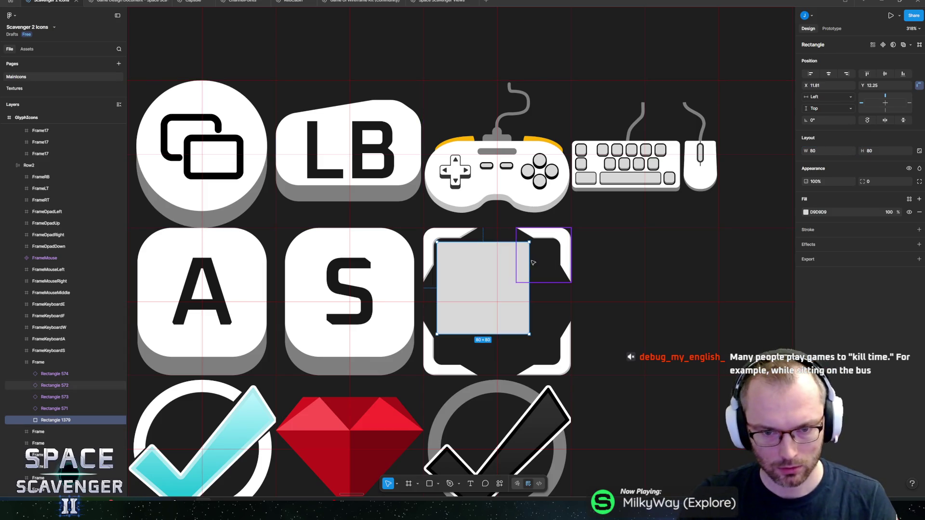
left_click_drag(470, 282, 464, 277)
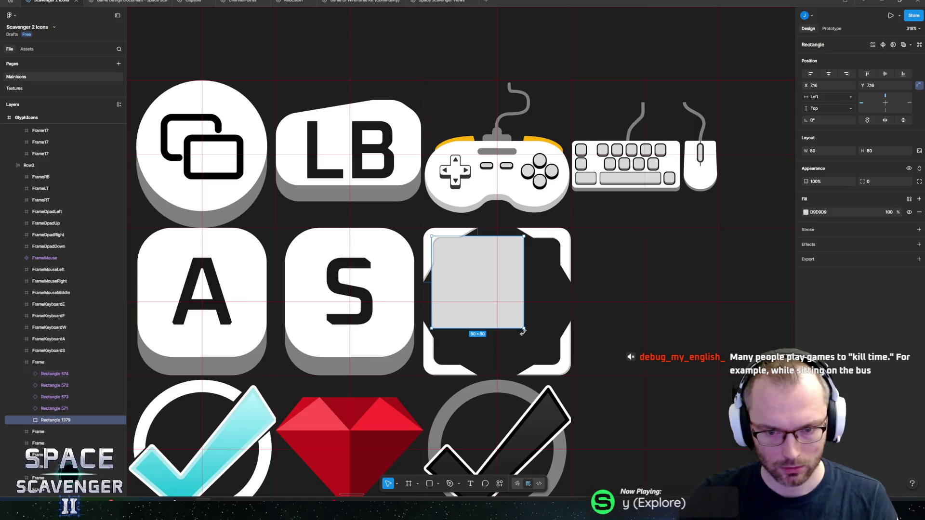
left_click_drag(523, 328, 564, 367)
left_click_drag(520, 326, 519, 322)
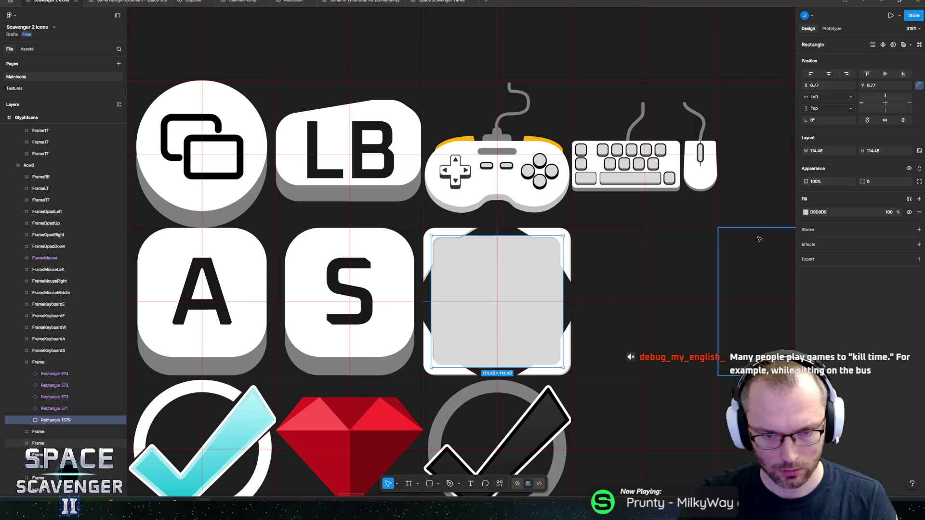
Step: Fill the square black 000000 at 80% opacity
left_click(805, 213)
left_click(716, 317)
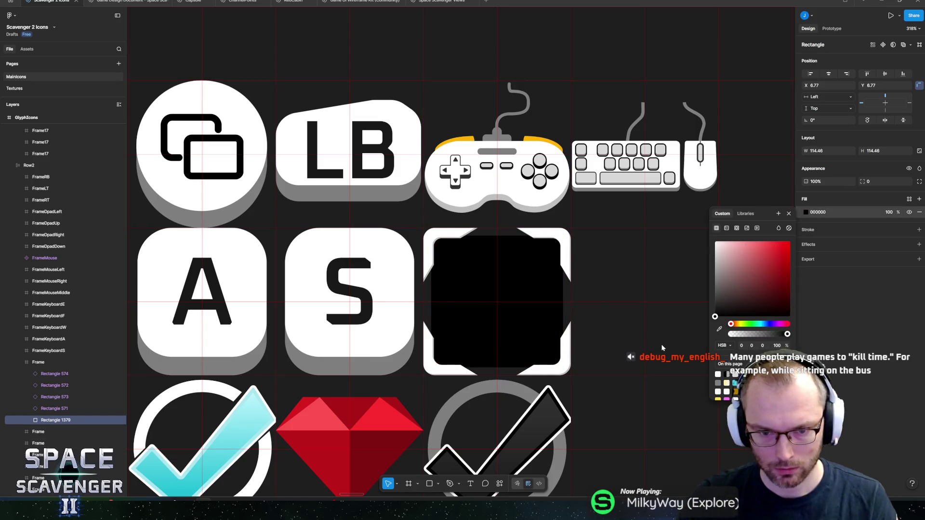
left_click(772, 346)
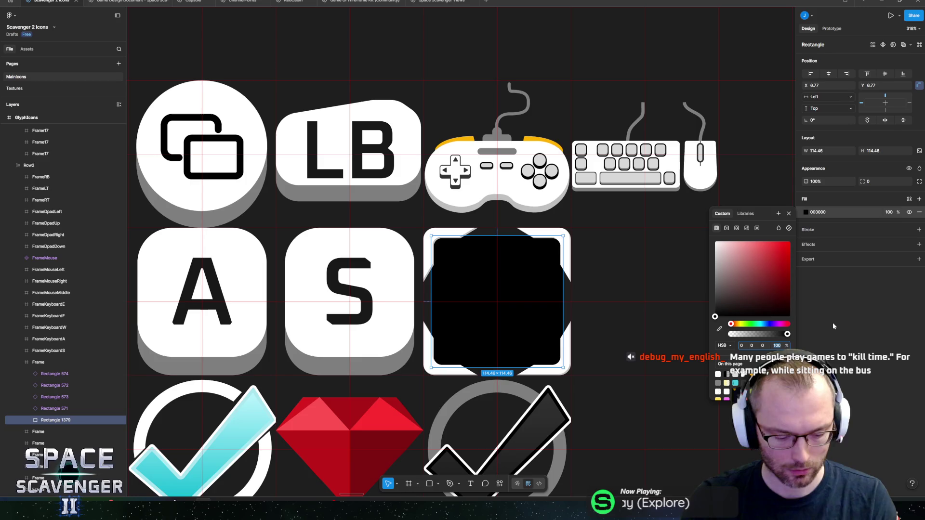
type("80")
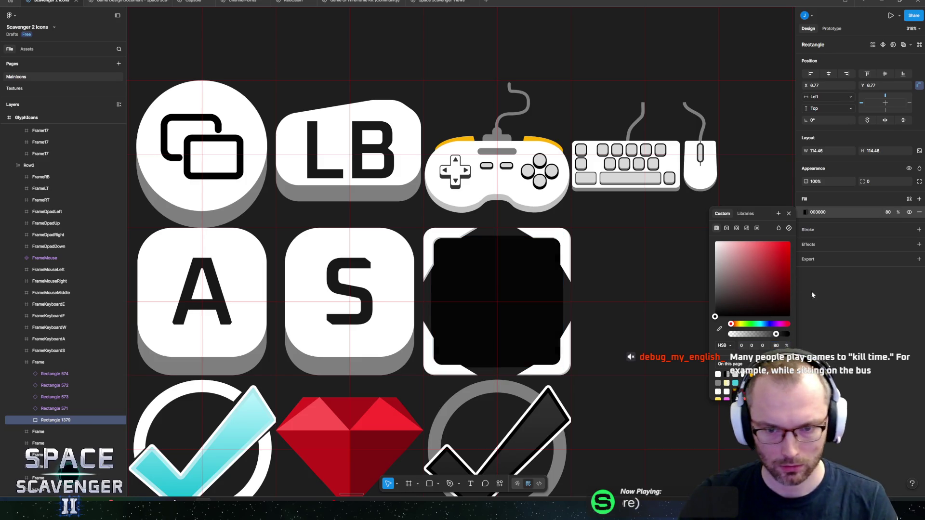
key("Escape")
scroll(599, 336, "down", 2, "ctrl")
scroll(599, 336, "down", 5, "ctrl")
scroll(496, 313, "up", 6, "ctrl")
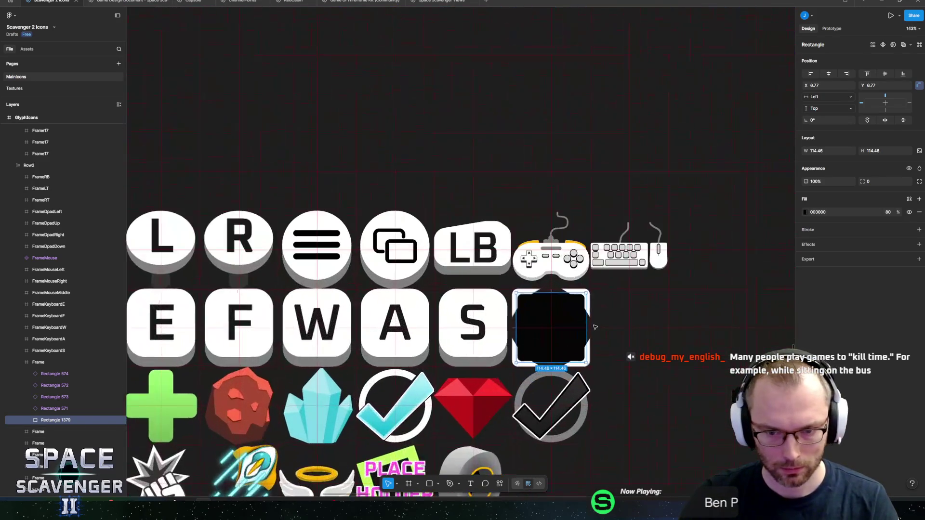
Step: Group the corner pieces and black square and name the group CheckBoxEmpty
left_click(49, 374)
left_click(42, 420, "shift")
key("ctrl+g")
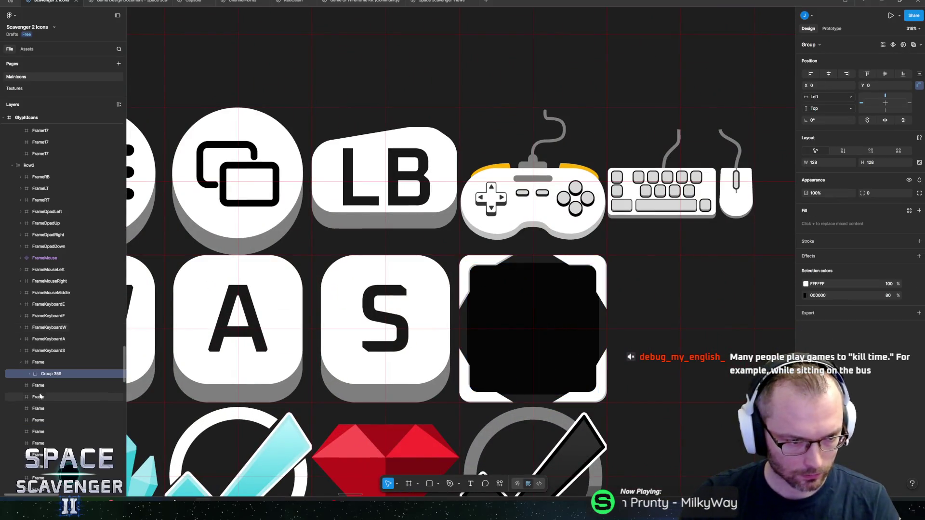
key("ctrl+r")
type("CheckBoxEmpty")
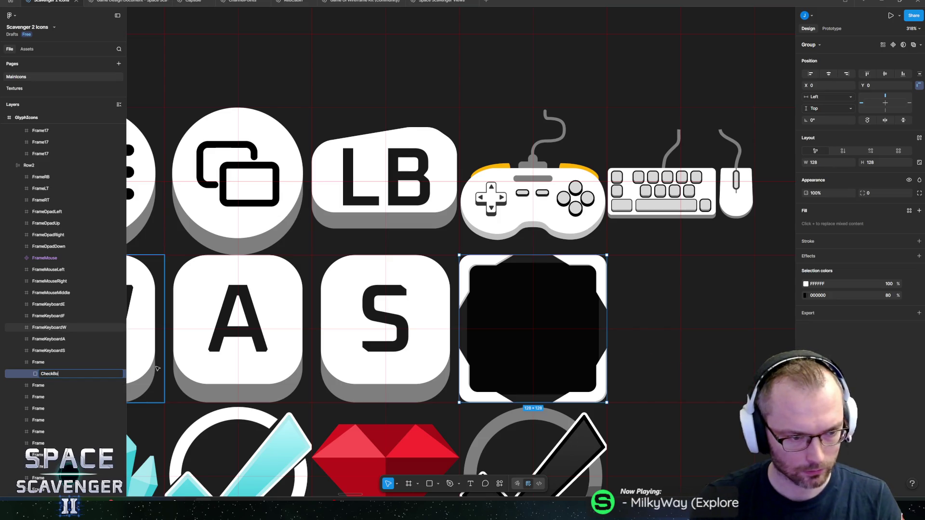
left_click(242, 419)
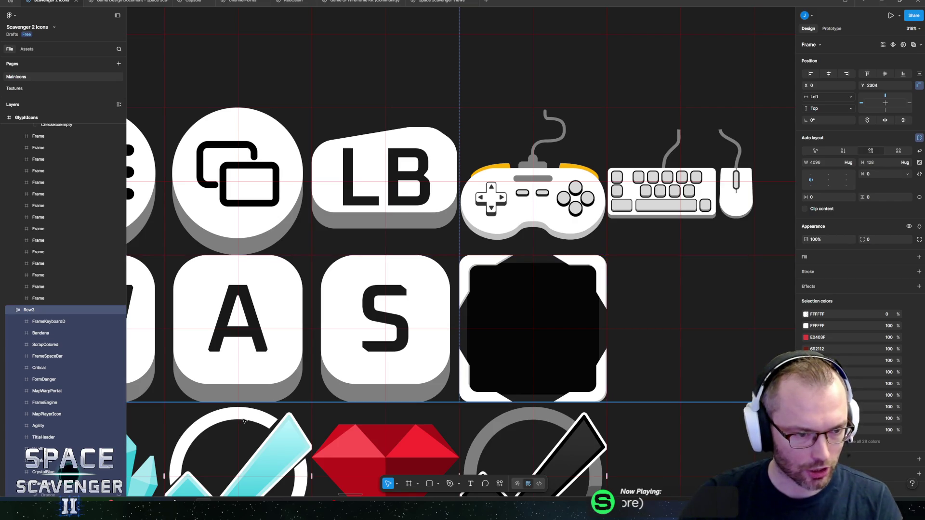
Step: Duplicate CheckBoxEmpty into the next Row2 slot with X set to 0 and zoom to it
left_click(550, 294)
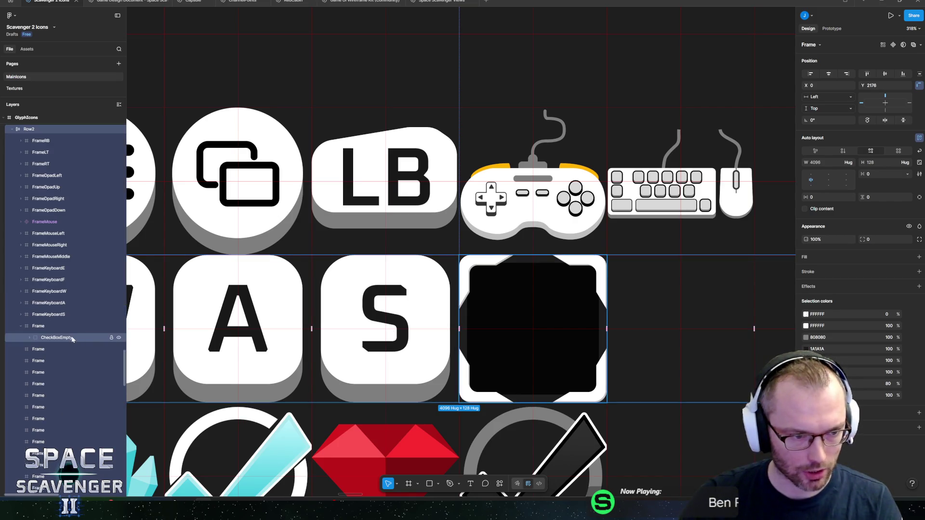
left_click(504, 351, "ctrl")
left_click_drag(504, 351, 663, 358)
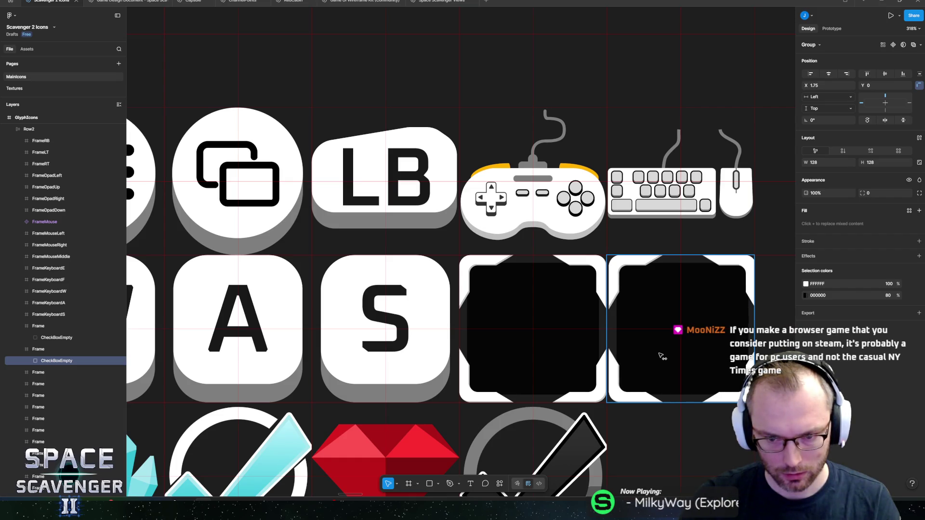
left_click_drag(662, 357, 659, 357)
key("shift+2")
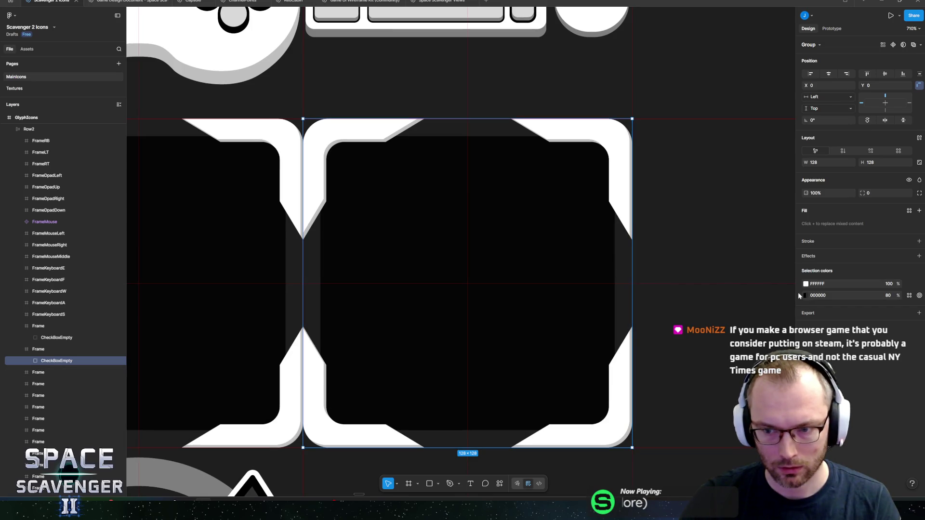
Step: Duplicate the copy's inner black square and scale the duplicate down to 93.79 × 93.79
double_click(517, 285)
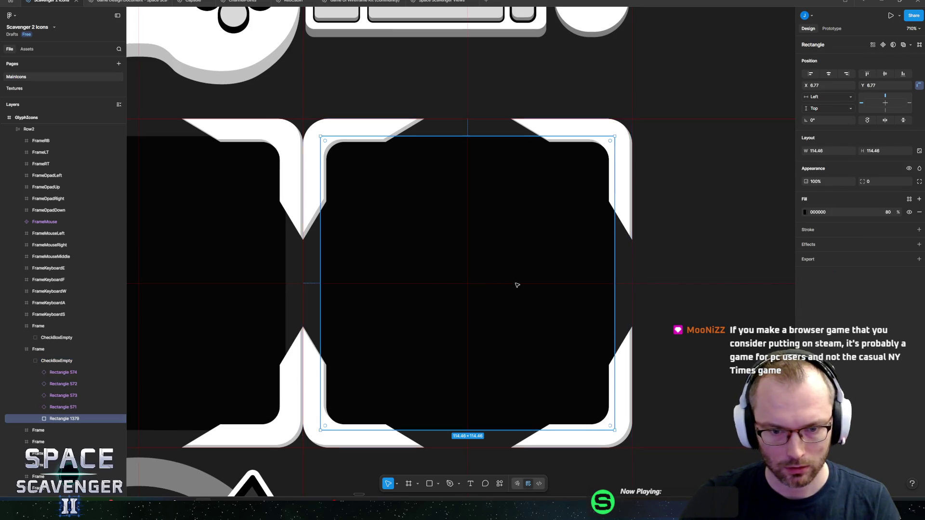
left_click(807, 213)
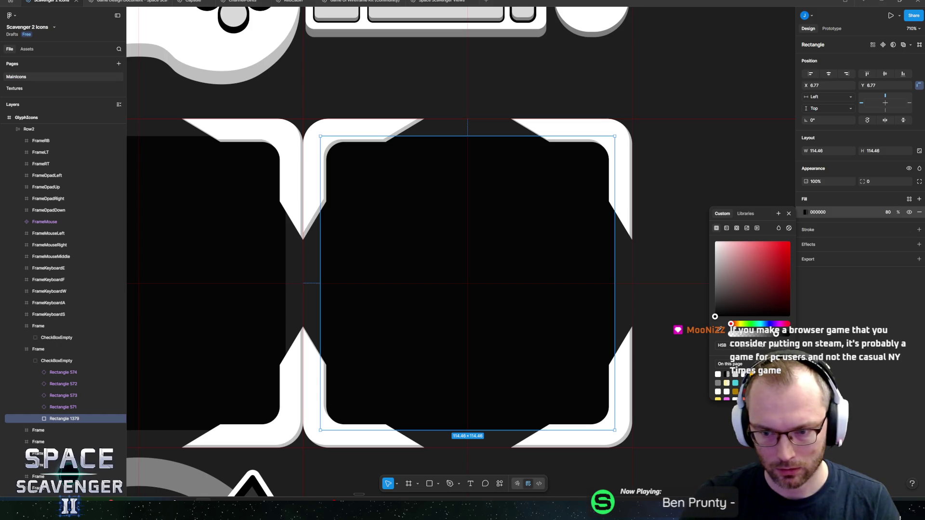
left_click(735, 391)
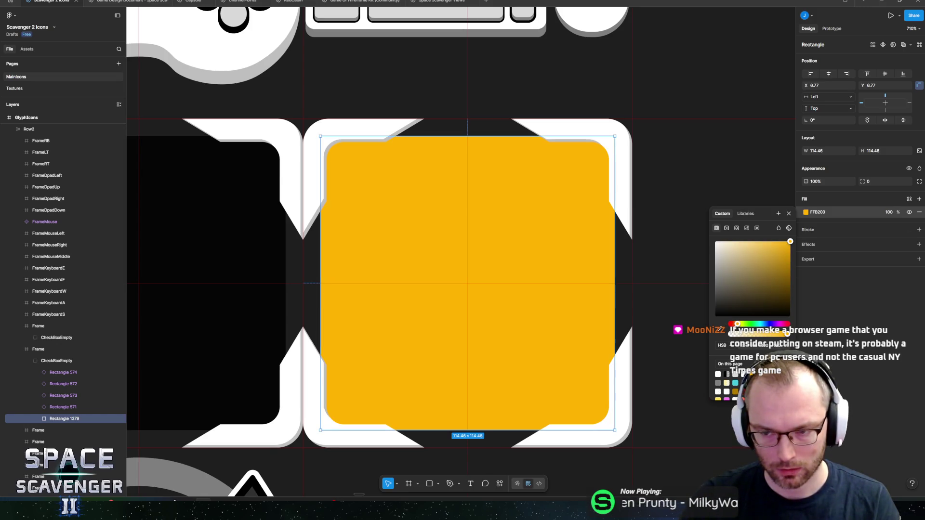
key("ctrl+z")
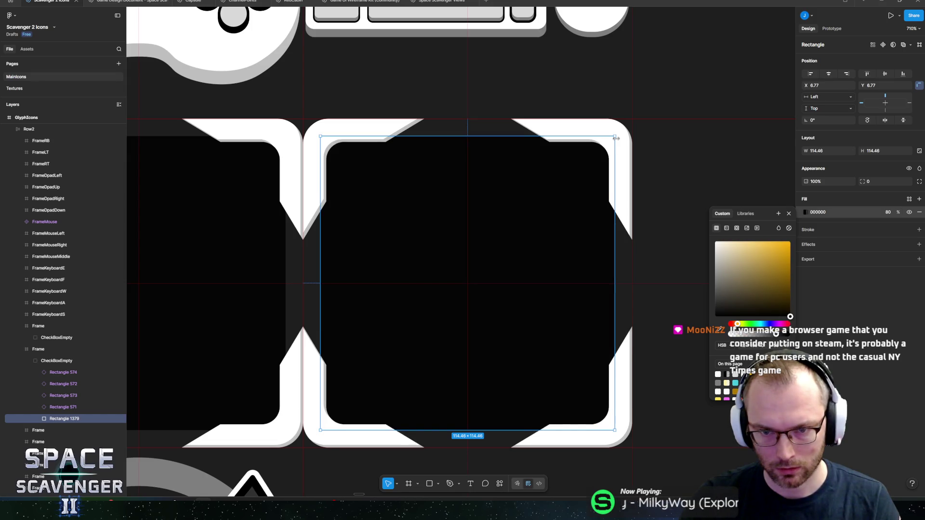
key("ctrl+d")
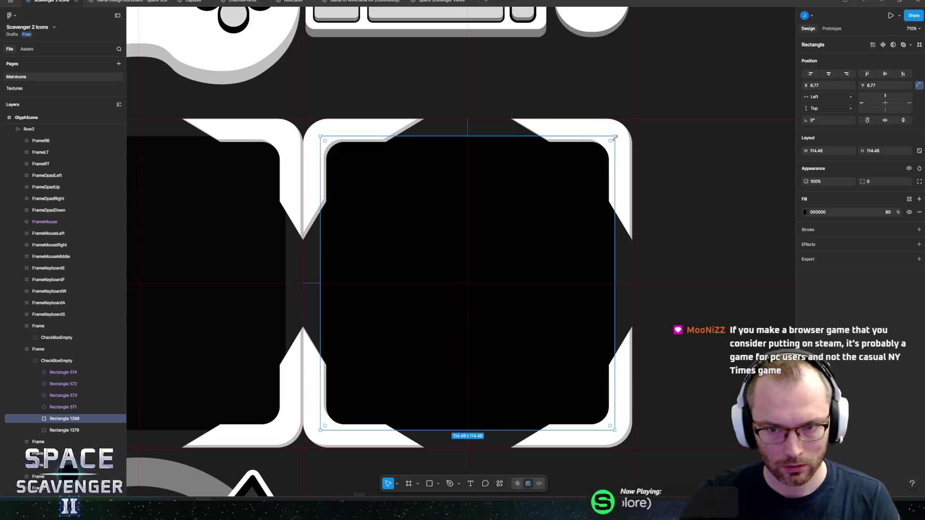
left_click_drag(615, 137, 575, 166)
key("ctrl+z")
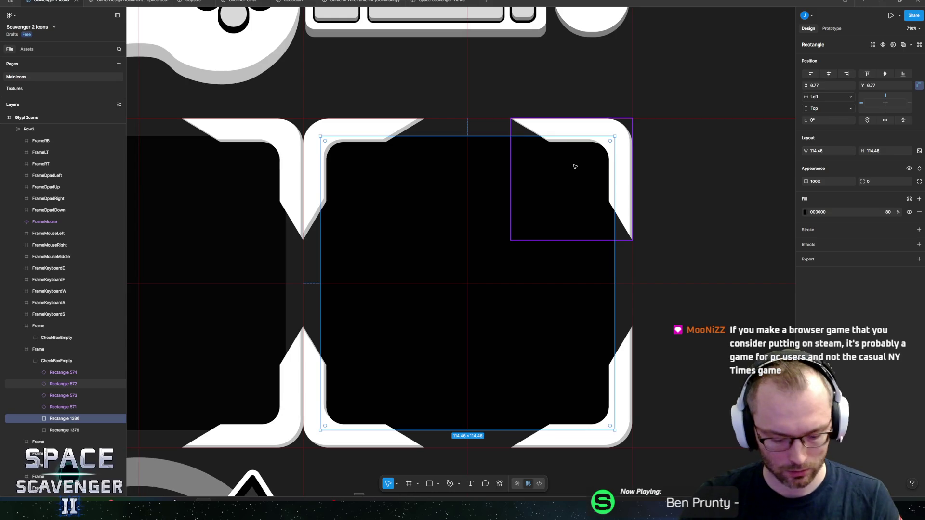
key("k")
left_click_drag(615, 137, 588, 163)
key("v")
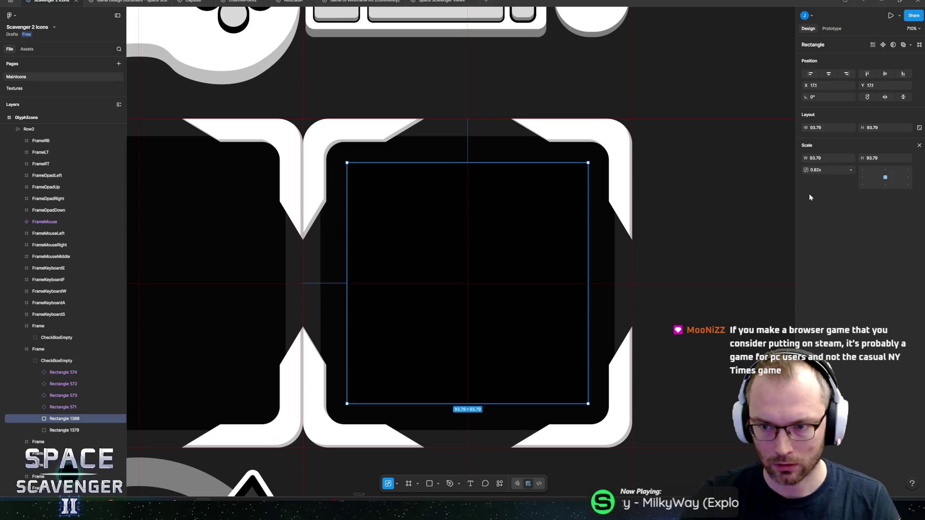
Step: Fill the smaller square cyan 45CADC and round its corners
left_click(805, 212)
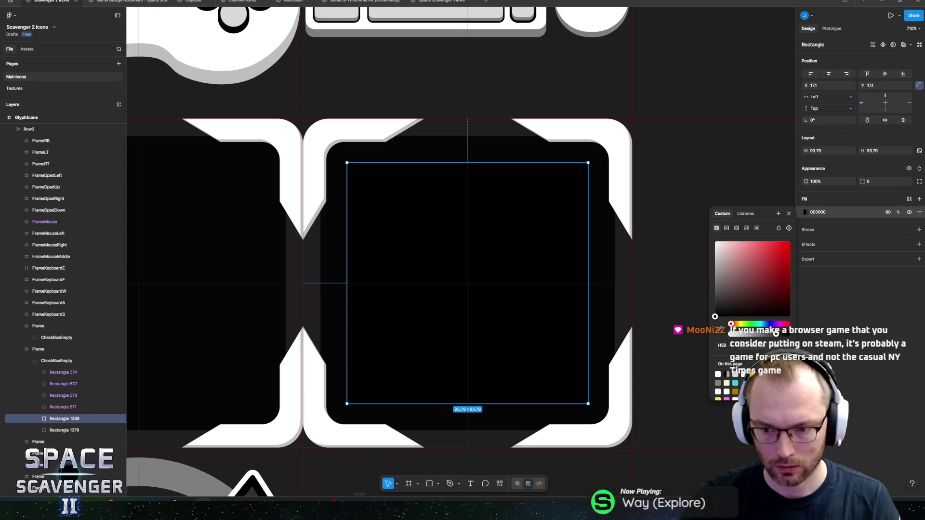
left_click(735, 384)
left_click(588, 183)
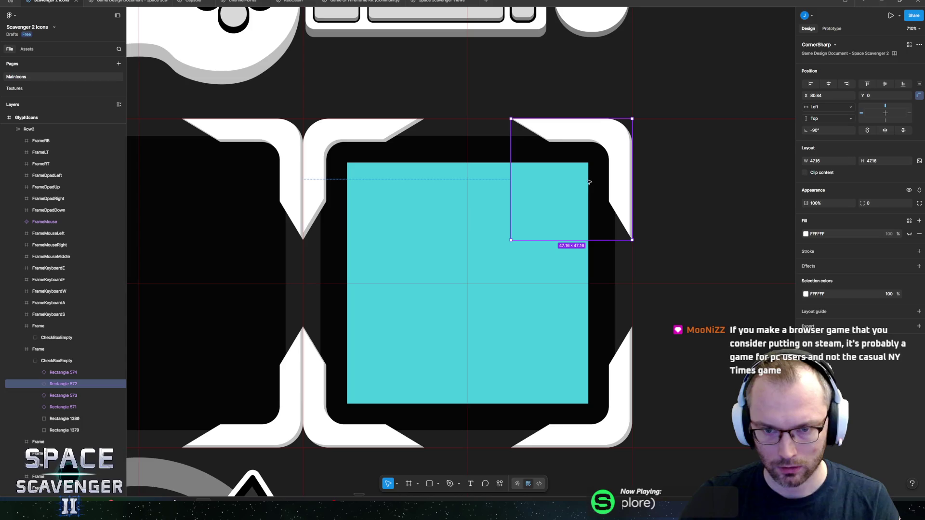
left_click(521, 268)
left_click_drag(583, 171, 565, 187)
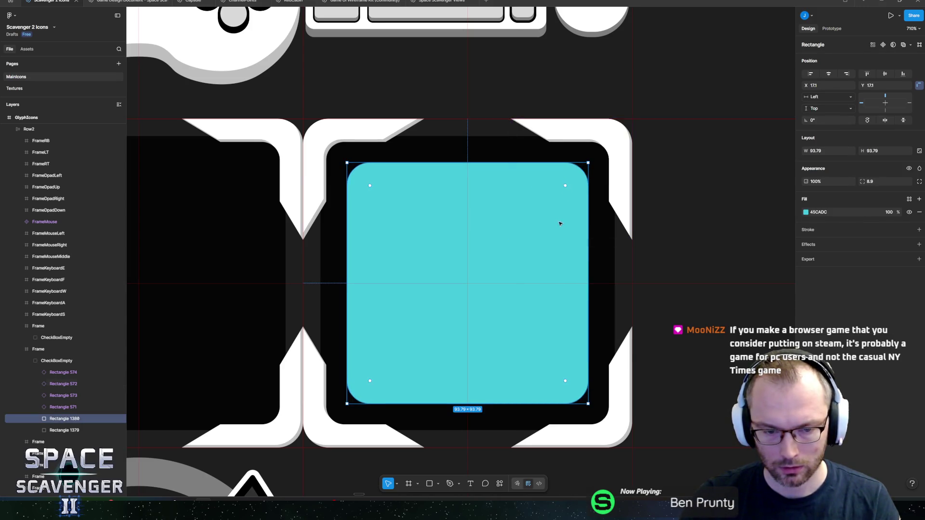
scroll(561, 220, "down", 5)
scroll(550, 236, "up", 5)
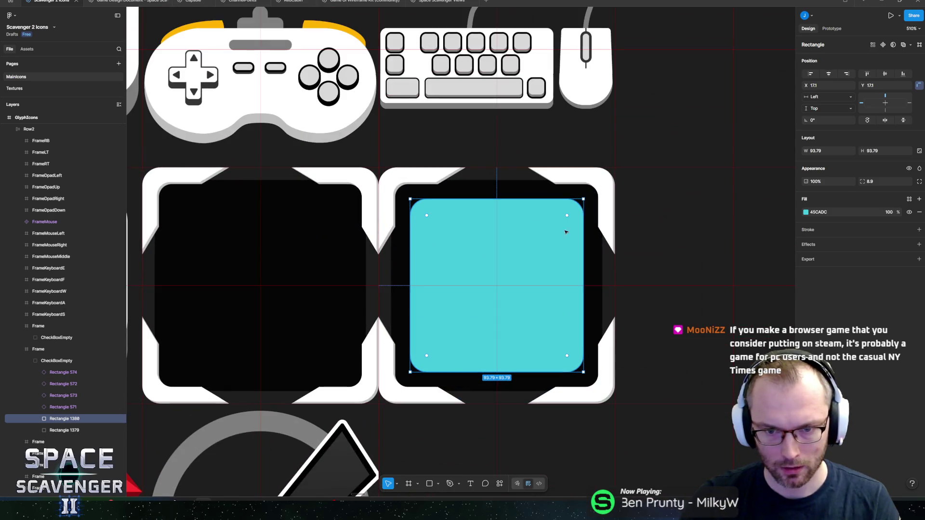
Step: Recolour the four CornerSharp corner pieces to cyan 45CADC
left_click(579, 184)
left_click(57, 361)
left_click(56, 372)
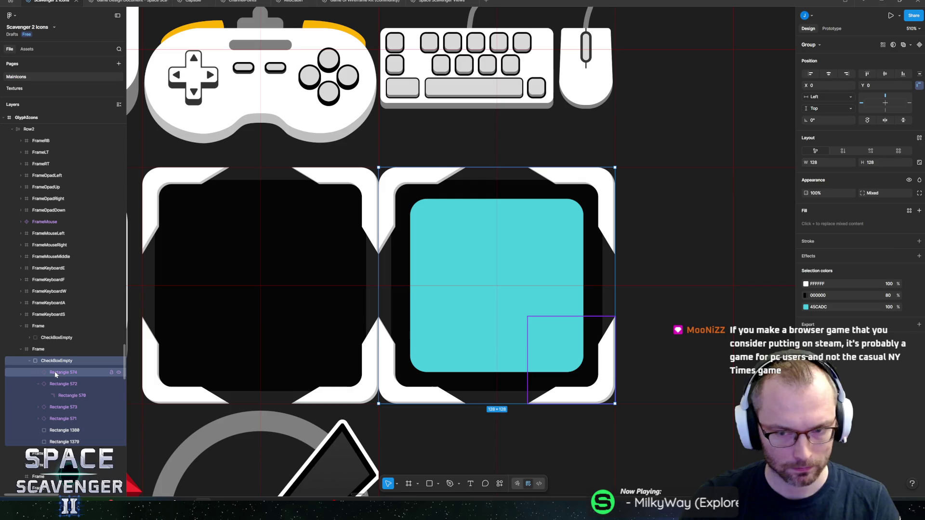
left_click(62, 418, "shift")
left_click(505, 257)
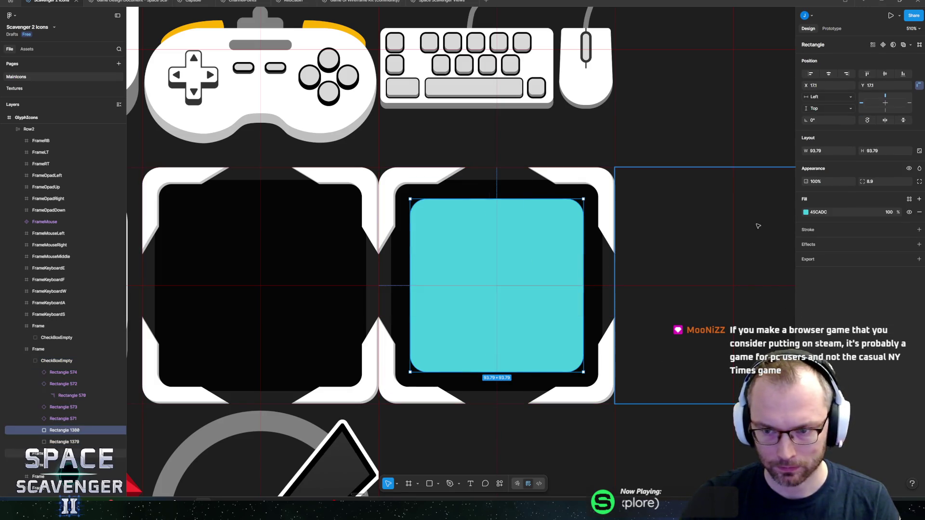
left_click(819, 212)
left_click(60, 372)
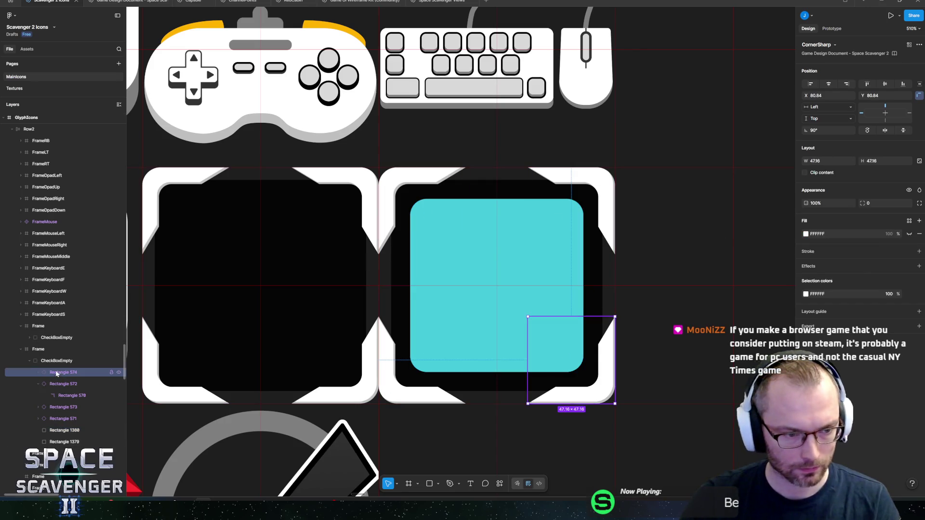
left_click(60, 408, "shift")
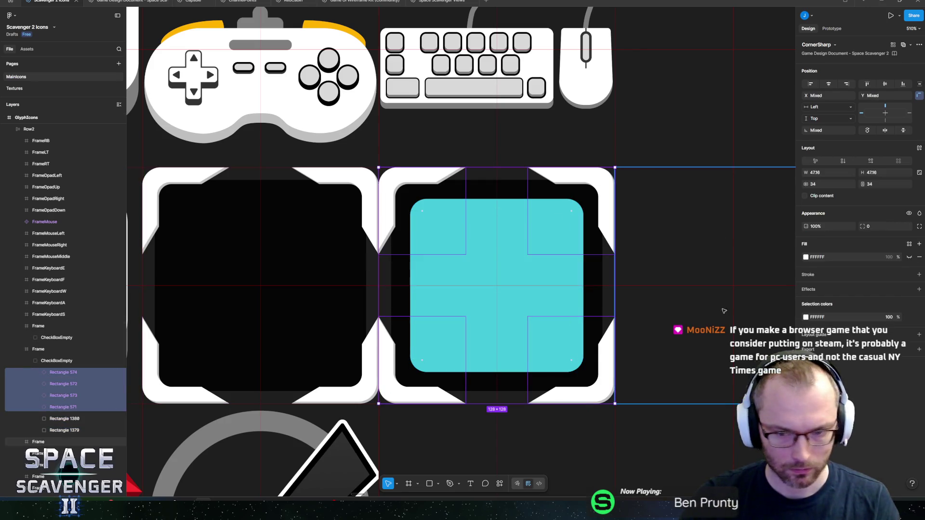
left_click(807, 318)
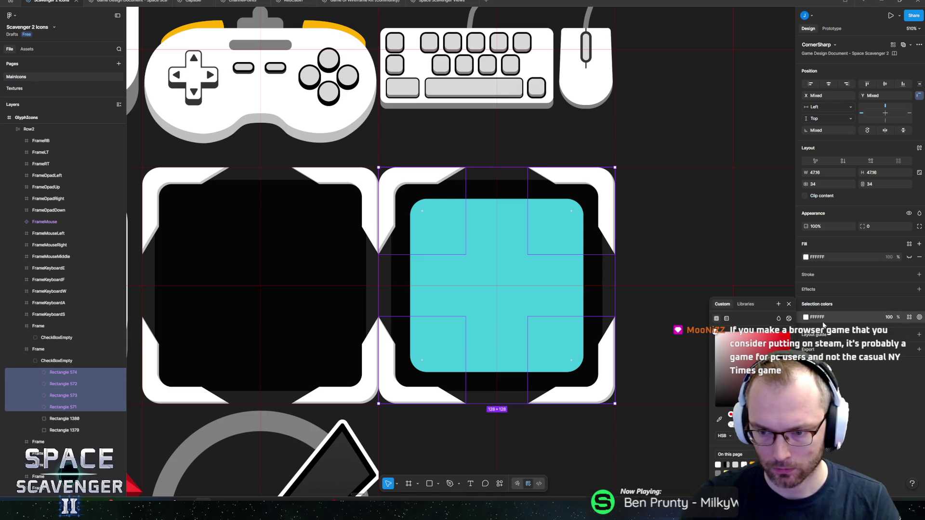
left_click(818, 317)
type("45CADC")
key("Return")
Step: Bring the new cyan icon into view and select its inner square
scroll(496, 403, "down", 5, "ctrl")
scroll(497, 403, "down", 6, "ctrl")
left_click(301, 217)
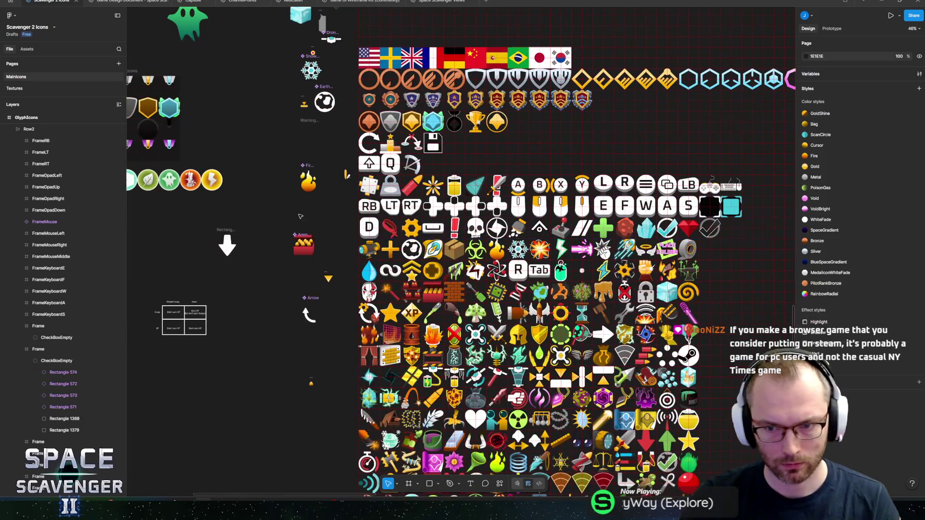
left_click_drag(301, 217, 151, 232)
scroll(586, 224, "up", 10, "ctrl")
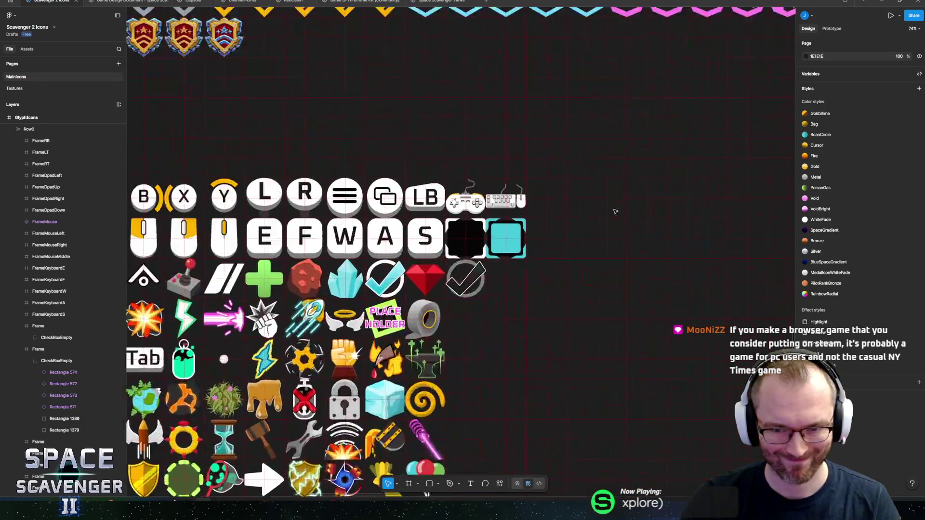
left_click(337, 357, "ctrl")
Step: Give the inner square a linear gradient from A8F2FC at top to 45CADC at bottom
left_click(806, 212)
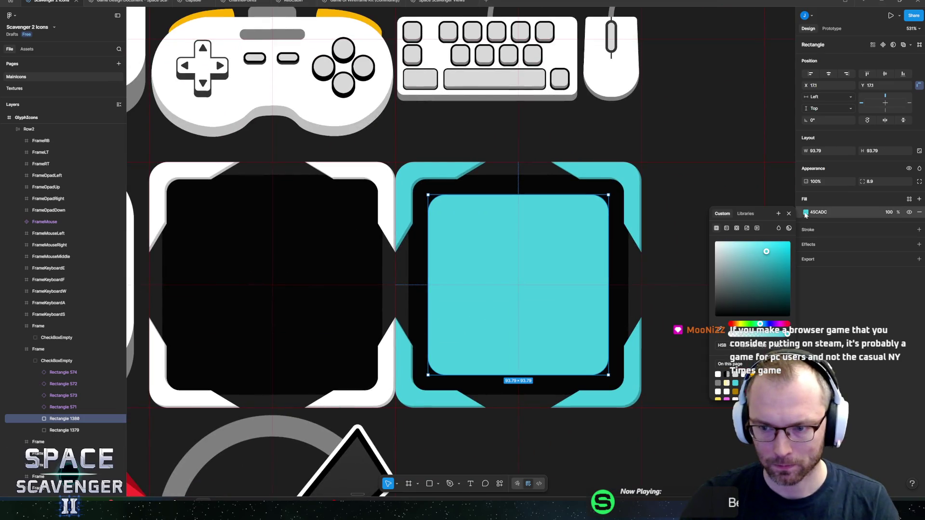
left_click(728, 228)
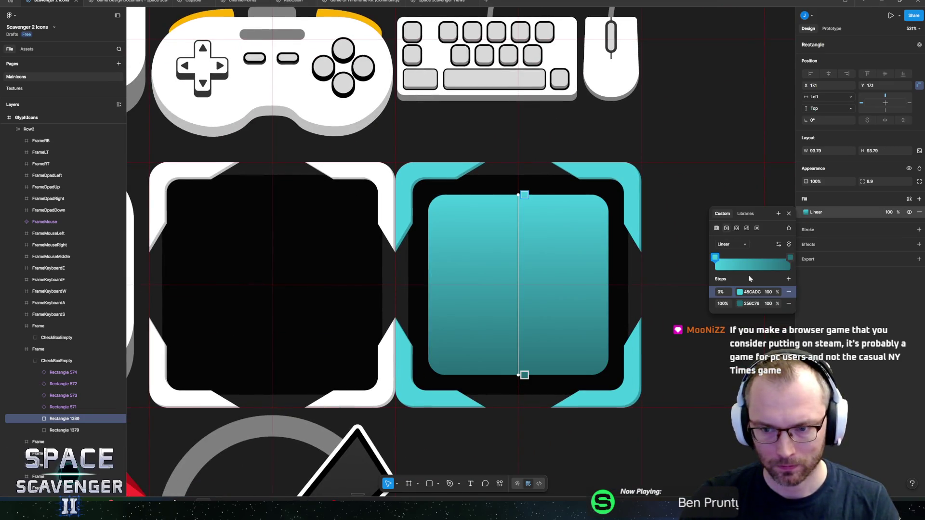
left_click(752, 292)
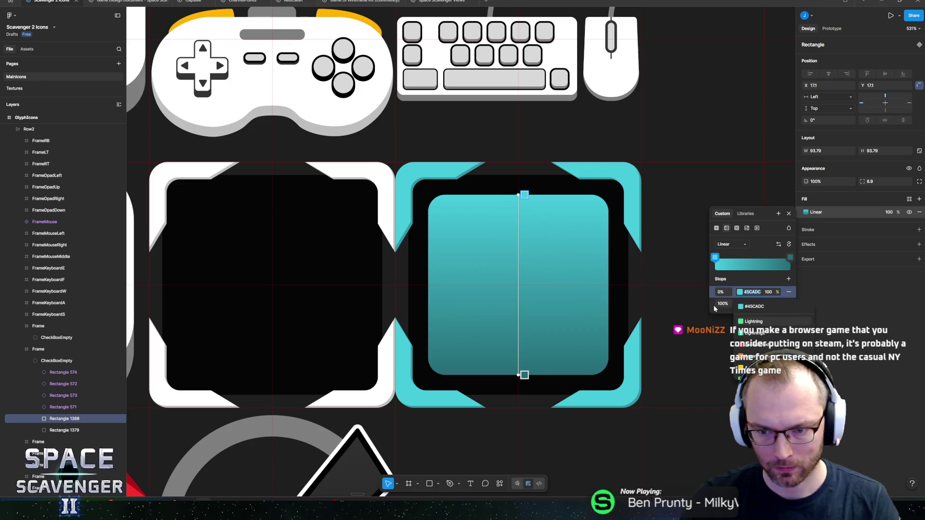
left_click(751, 303)
key("Return")
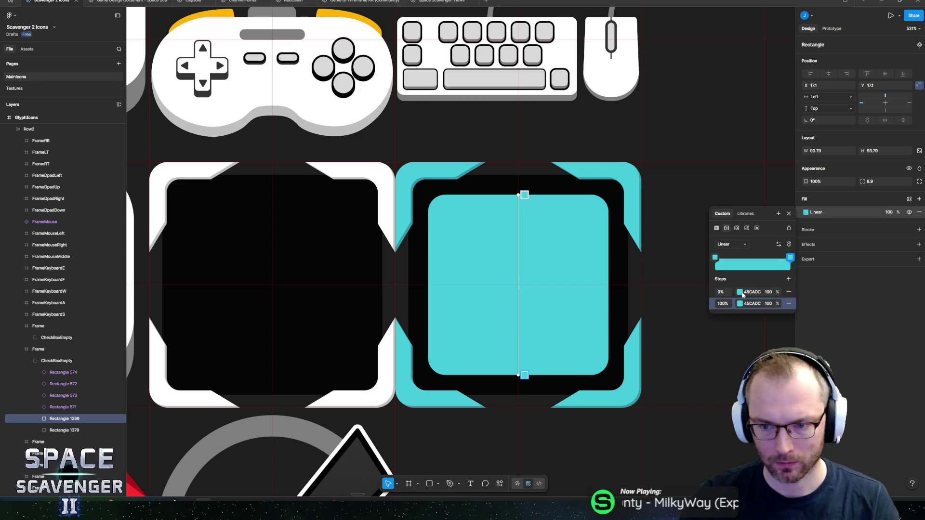
left_click(740, 292)
left_click(670, 311)
left_click_drag(670, 312, 660, 312)
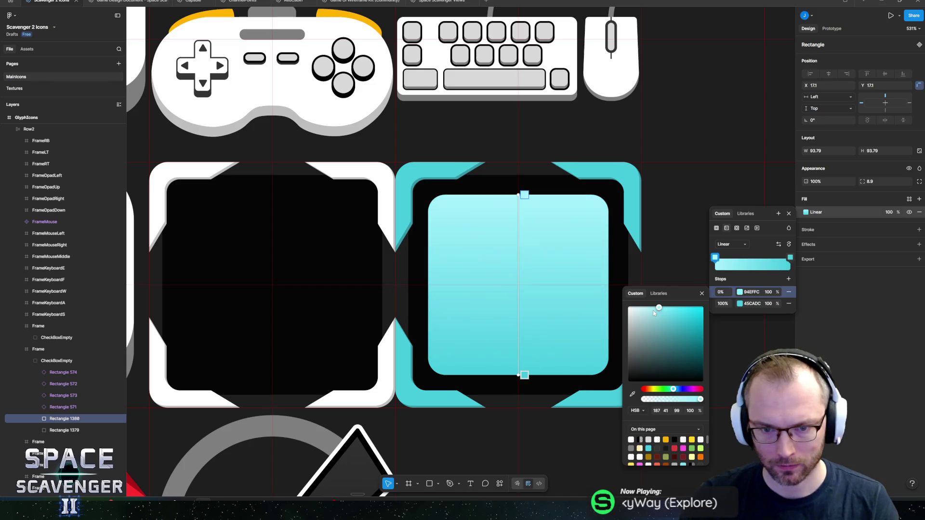
left_click(843, 361)
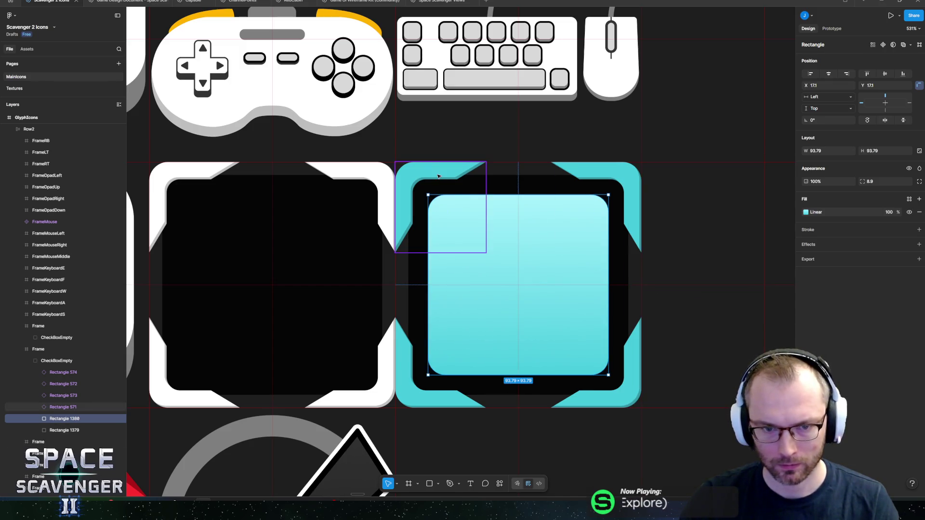
left_click(806, 212)
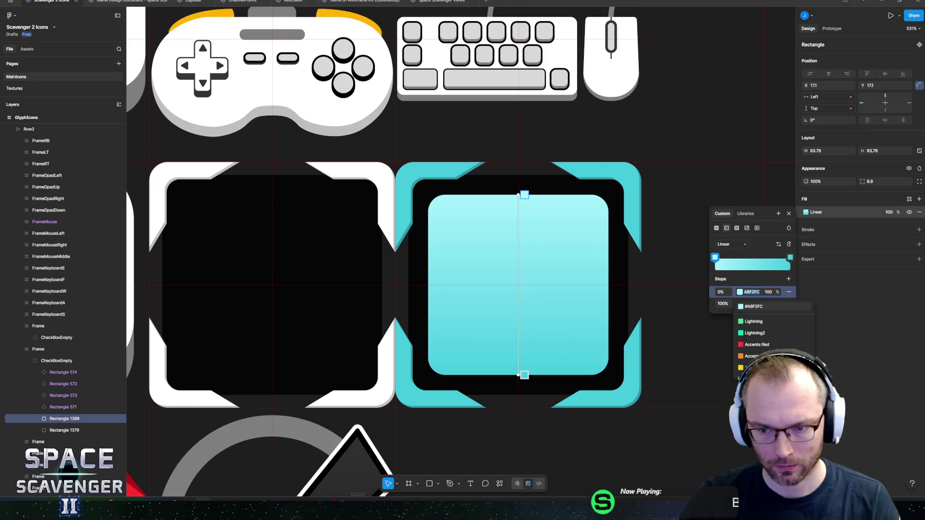
key("Escape")
Step: Recolour the top-right corner piece light cyan A8F2FC
left_click(629, 203)
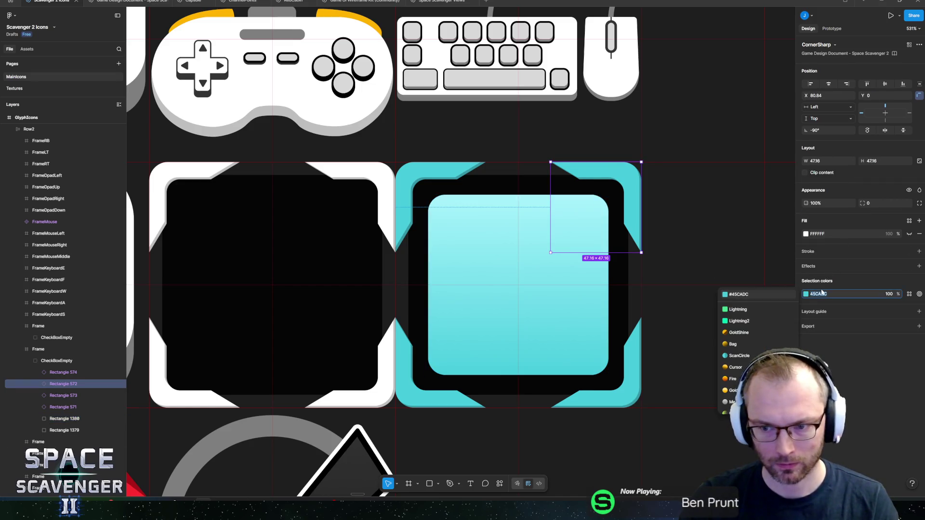
left_click(435, 177)
left_click(819, 294)
left_click(740, 294)
scroll(521, 310, "down", 5)
scroll(520, 310, "down", 10)
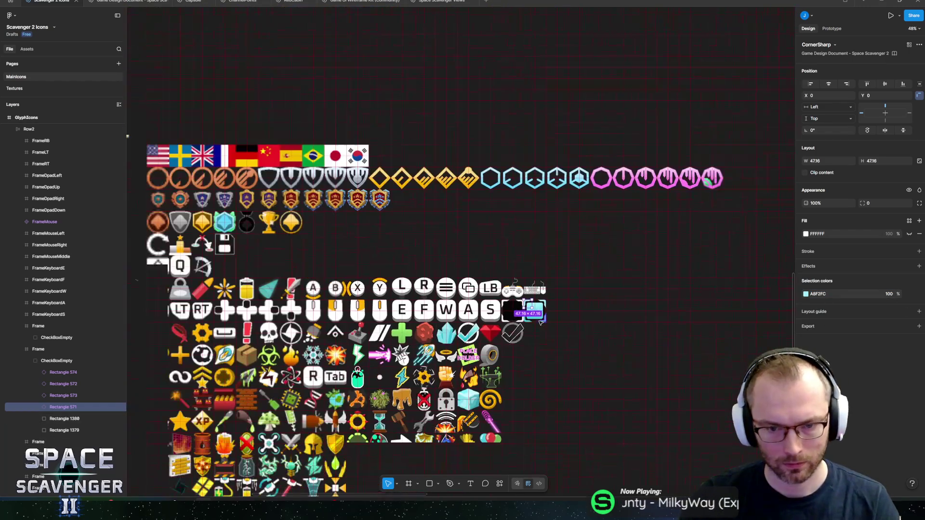
Step: Resize the gradient square Rectangle 1380 to 84.15 × 84.15 at 21.92, 21.92, then deselect it
scroll(578, 289, "left", 5)
scroll(750, 268, "up", 10)
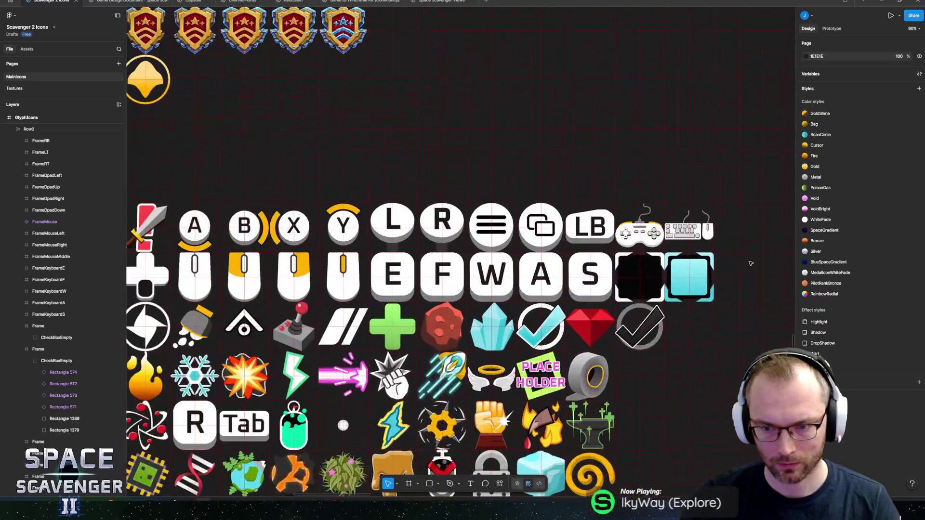
left_click(614, 262)
left_click_drag(691, 204, 670, 224)
scroll(624, 303, "down", 10)
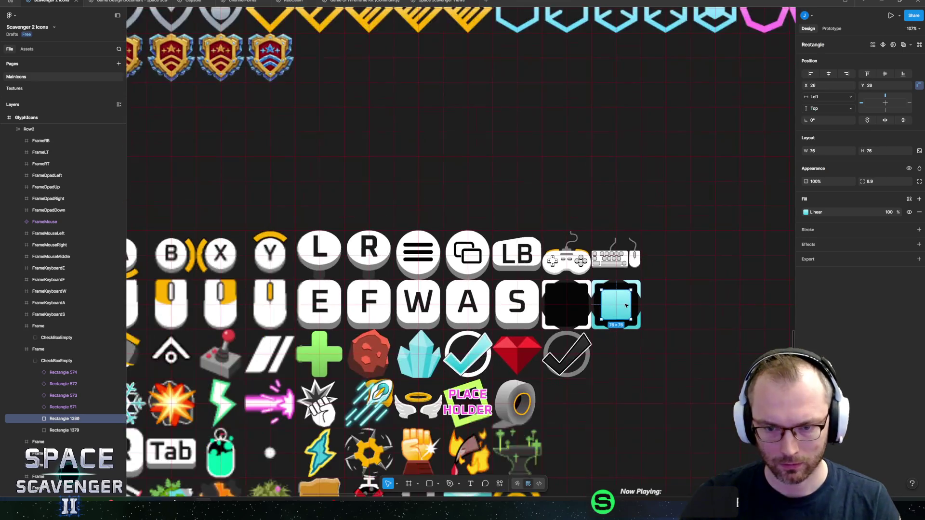
scroll(627, 308, "up", 8)
key("ctrl+z")
scroll(631, 316, "up", 3)
scroll(630, 315, "up", 5)
left_click_drag(635, 215, 626, 233)
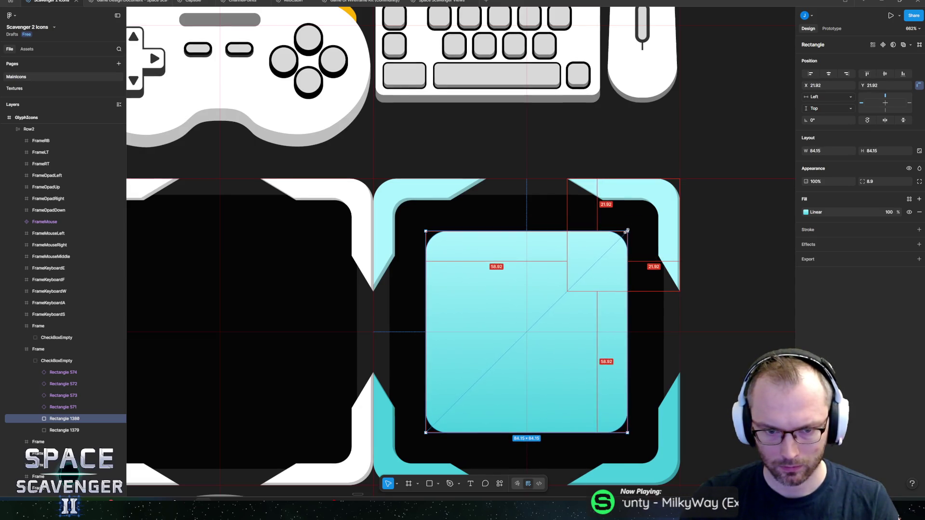
scroll(625, 232, "down", 10)
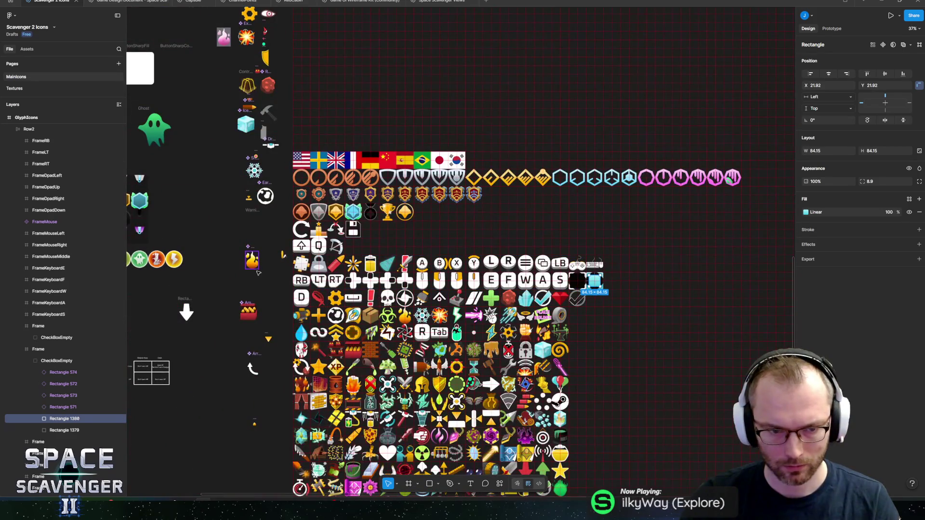
left_click(274, 288)
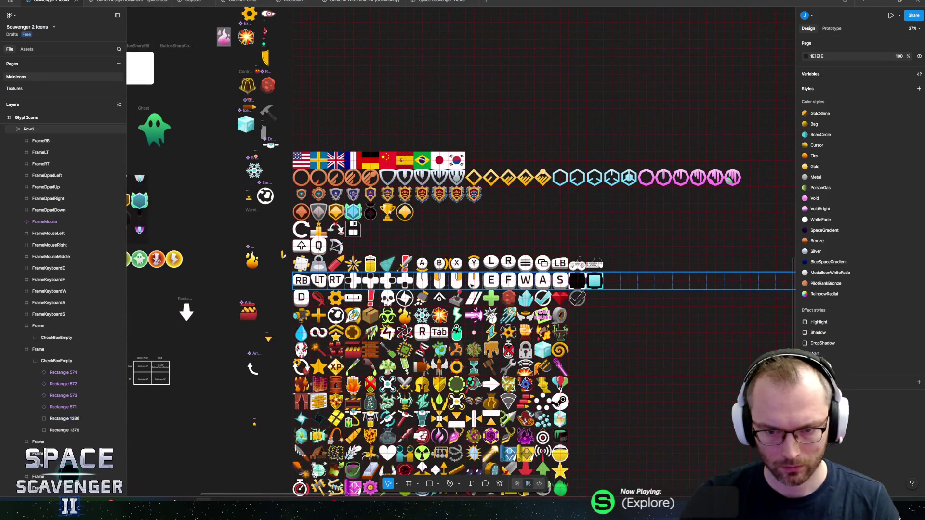
scroll(260, 270, "up", 2)
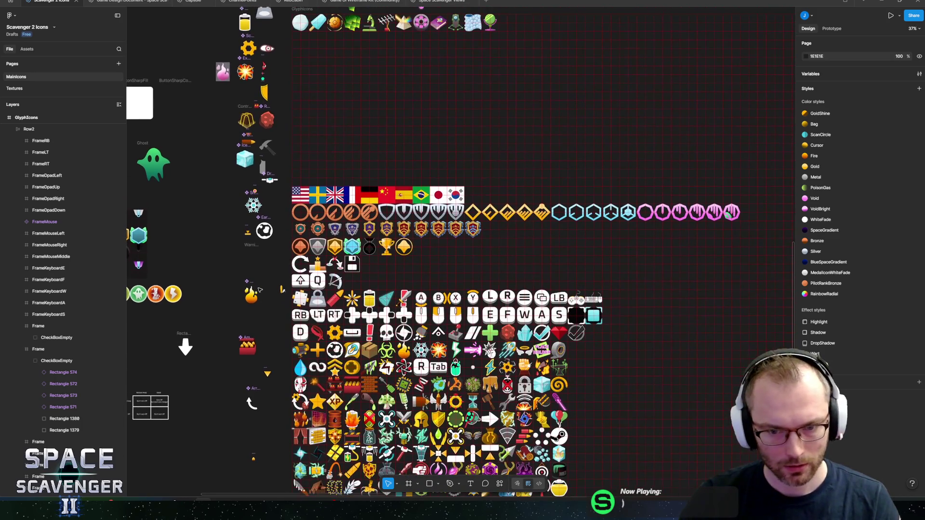
scroll(251, 277, "down", 2)
scroll(580, 122, "up", 3)
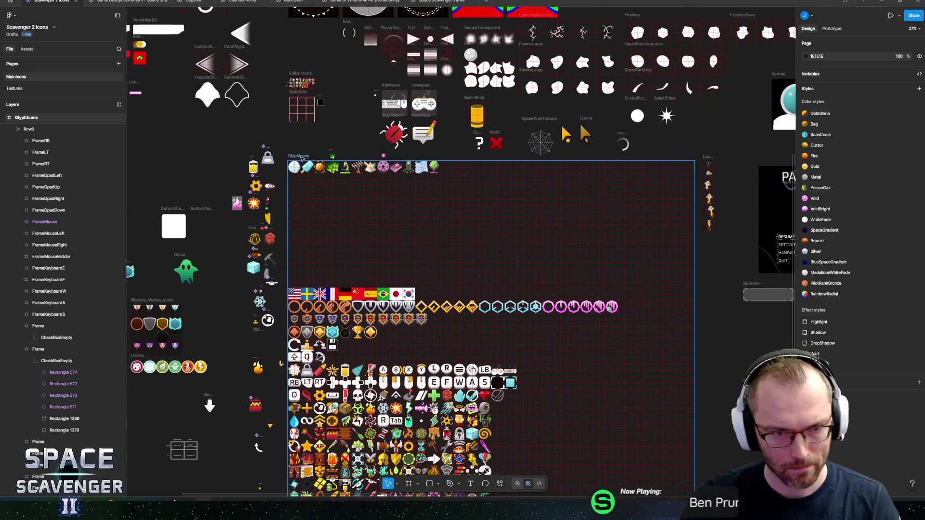
Step: Select the GlyphIcons frame and save its PNG export over the existing GlyphIcons.png
left_click(26, 117)
left_click(862, 407)
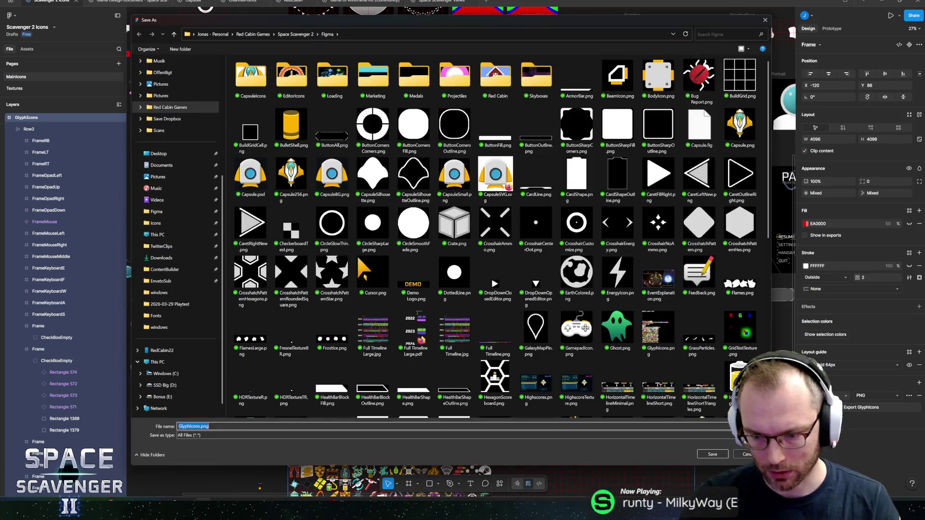
left_click(712, 455)
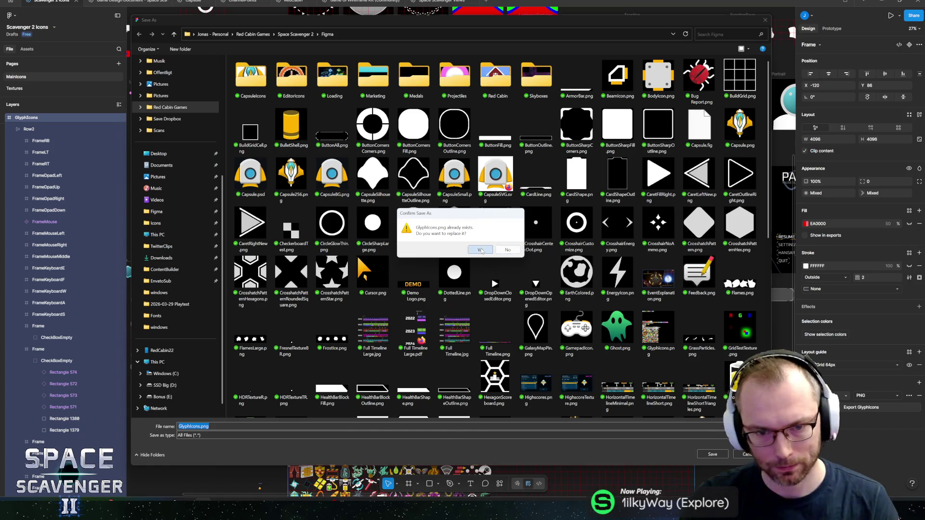
left_click(480, 250)
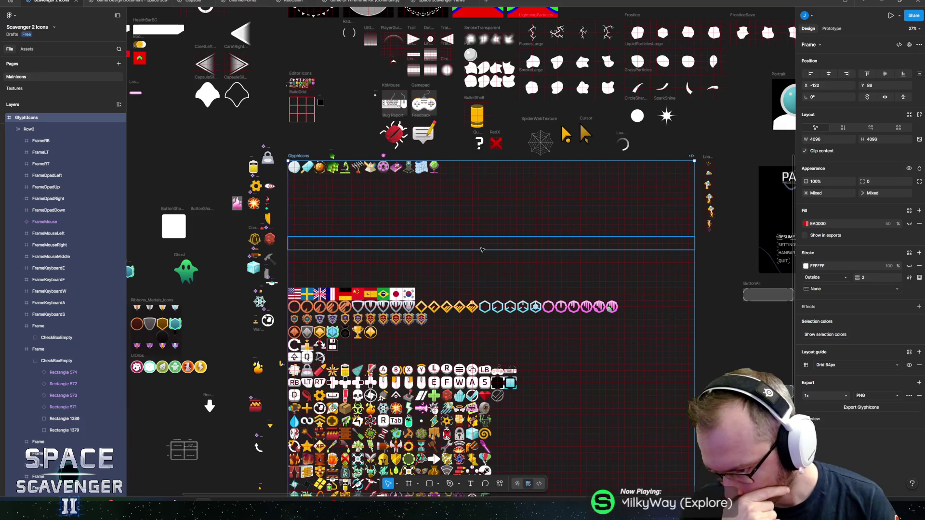
Step: Zoom in to inspect the updated checkbox glyphs
scroll(519, 256, "down", 5)
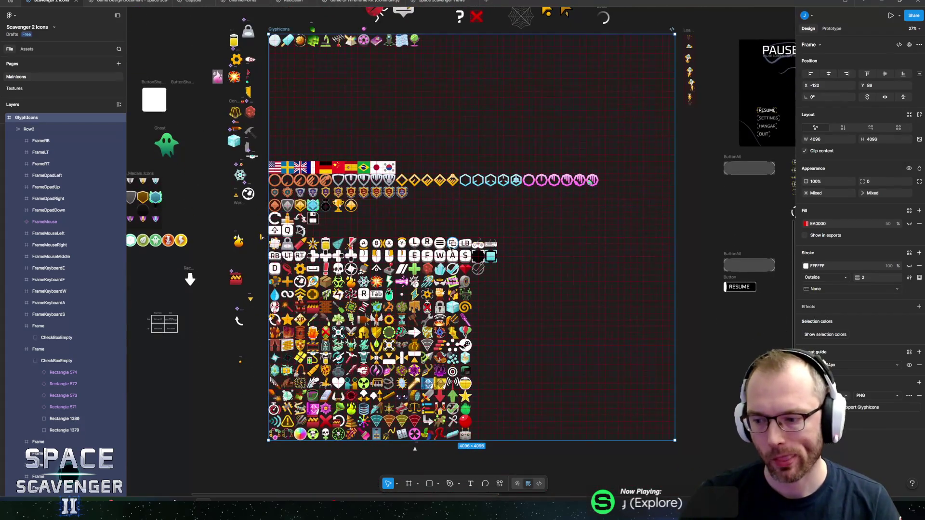
scroll(419, 243, "up", 5, "ctrl")
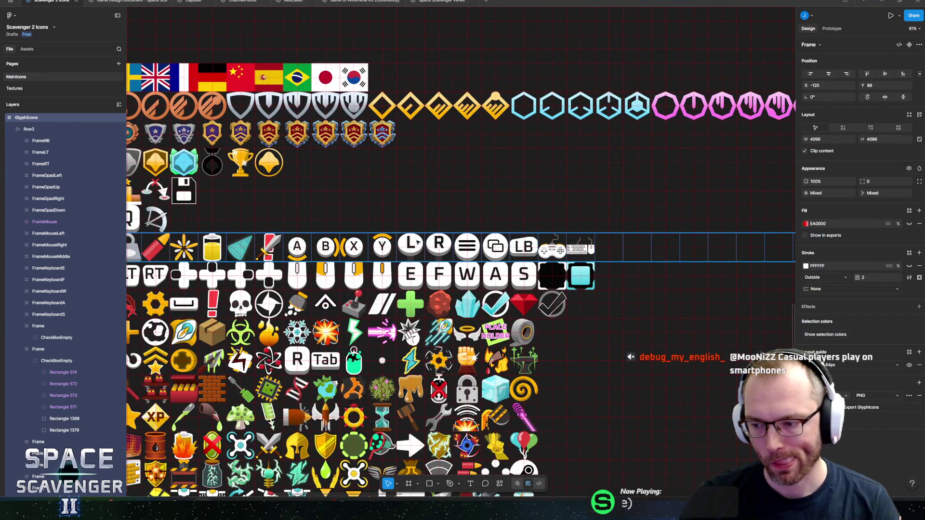
scroll(582, 249, "up", 5, "ctrl")
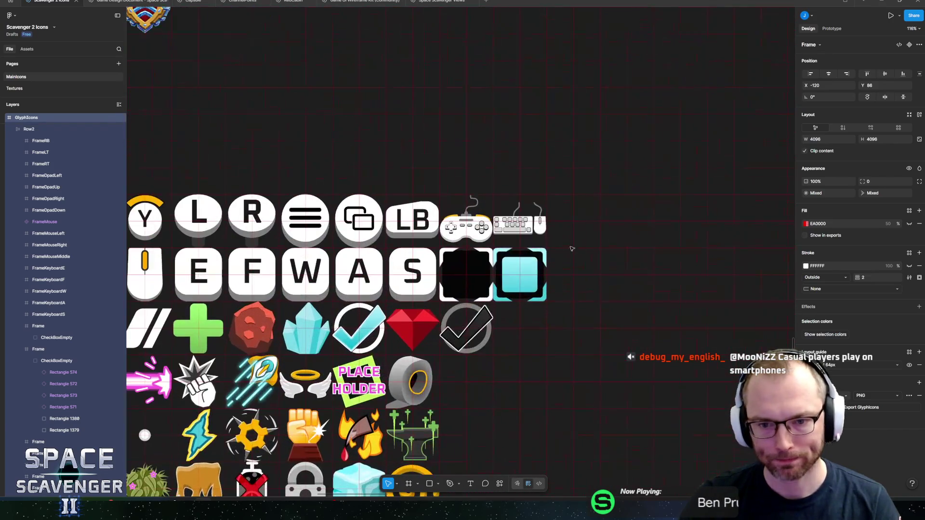
scroll(466, 288, "up", 5, "ctrl")
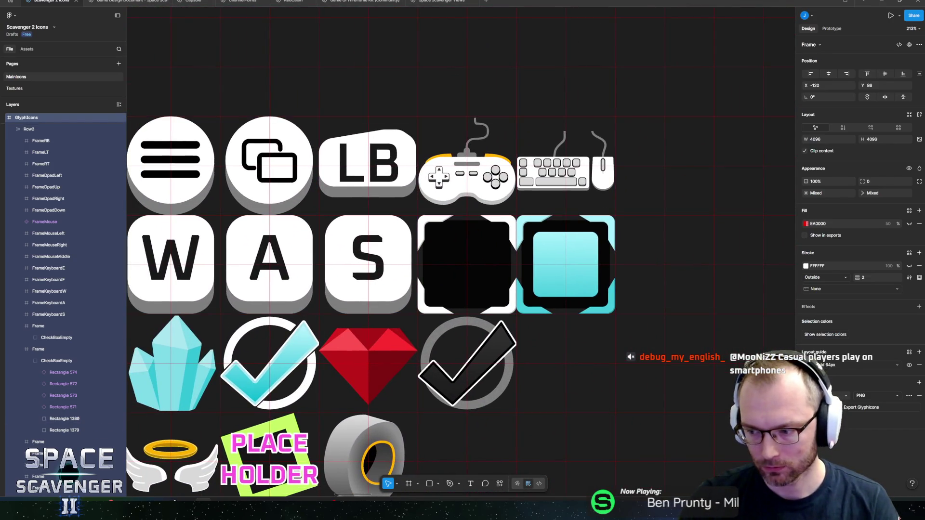
Step: Close the Le Chat Firefox window and switch to the Unity editor
mouse_move(283, 510)
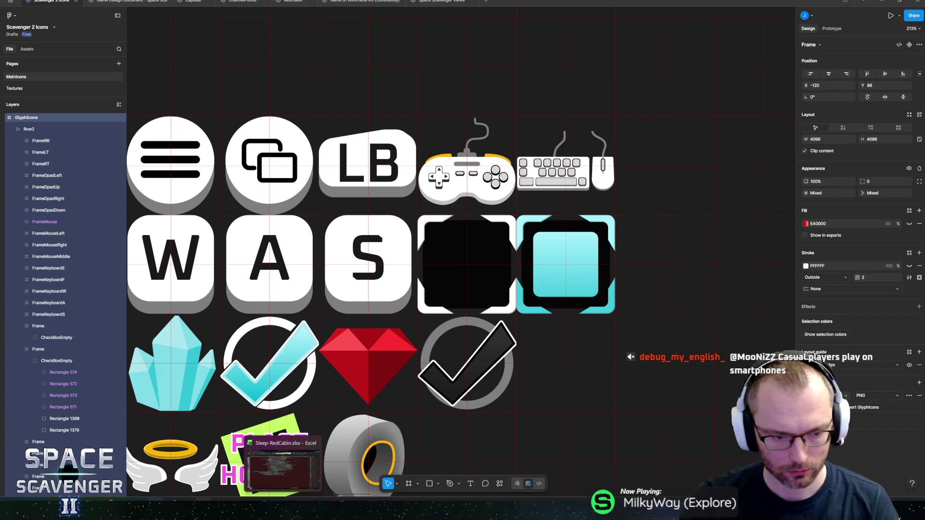
mouse_move(170, 510)
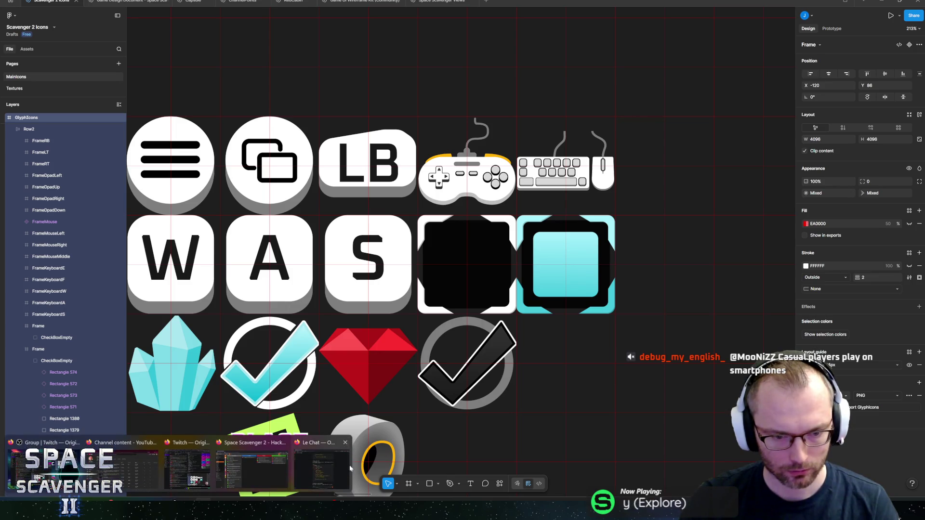
left_click(348, 469)
left_click(856, 45)
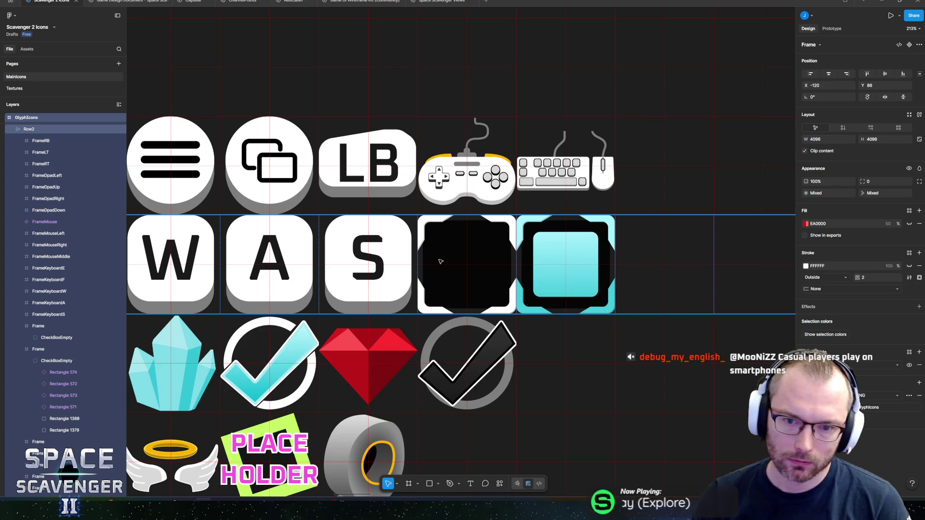
key("alt+Tab")
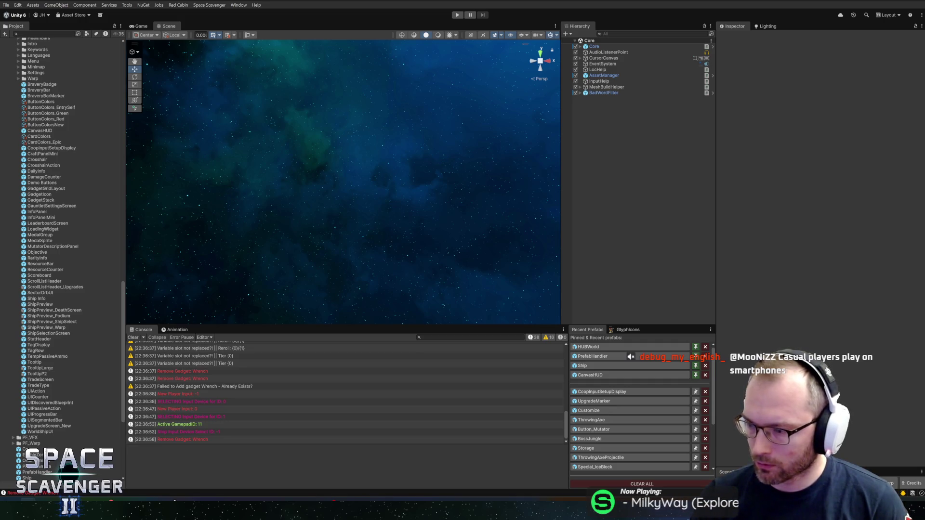
Step: Bring the Space Scavenger 2 HacknPlan board for the May 26A milestone in front of Unity
key("alt+Tab")
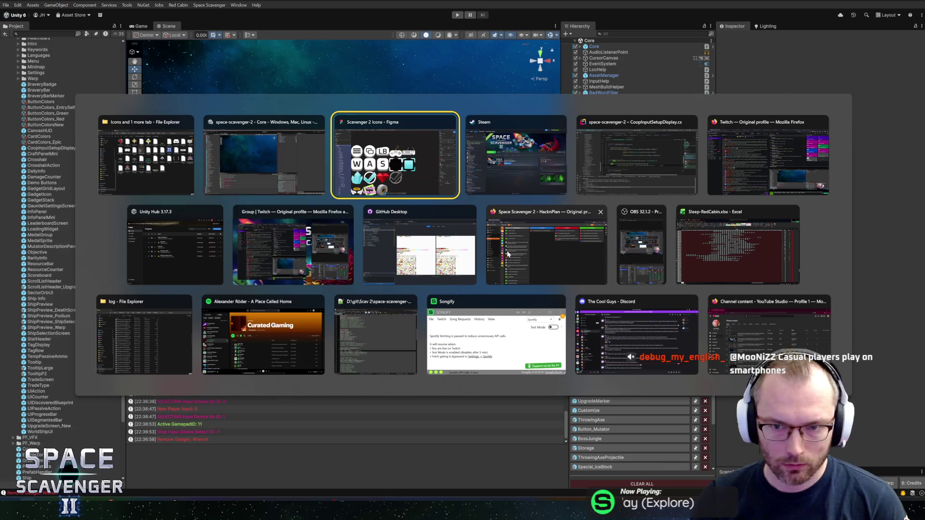
key("alt+Tab")
key("alt+Tab")
key("alt+Tab")
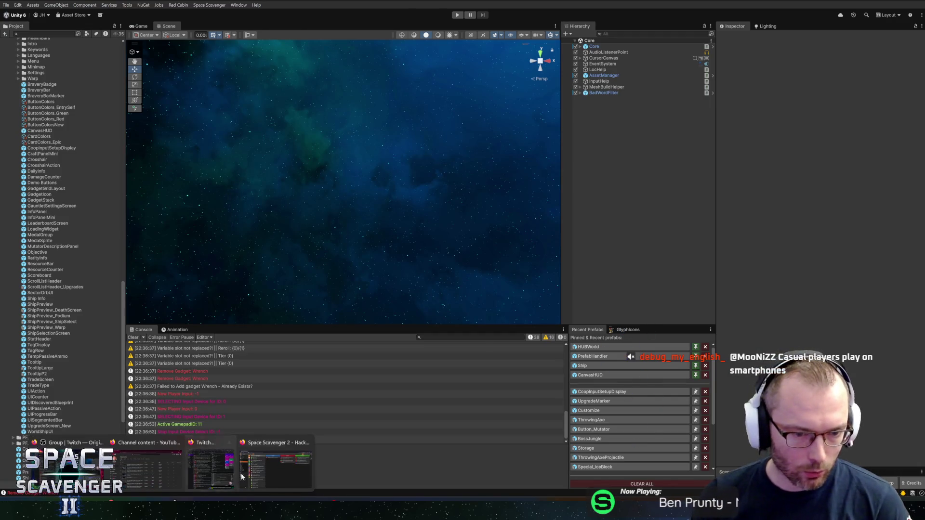
left_click(211, 463)
scroll(275, 355, "up", 5)
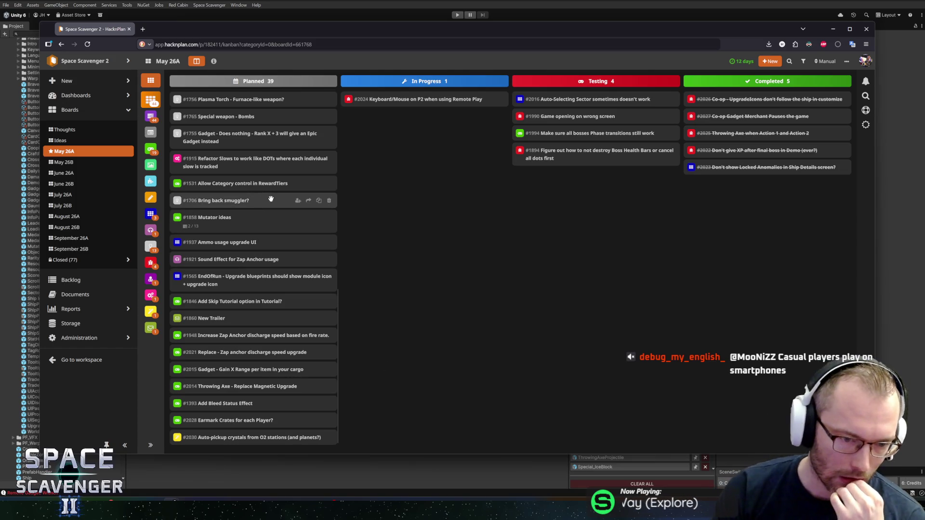
Step: Review the May 26A kanban columns, then bring the Unity editor back to the front
left_click_drag(215, 418, 223, 419)
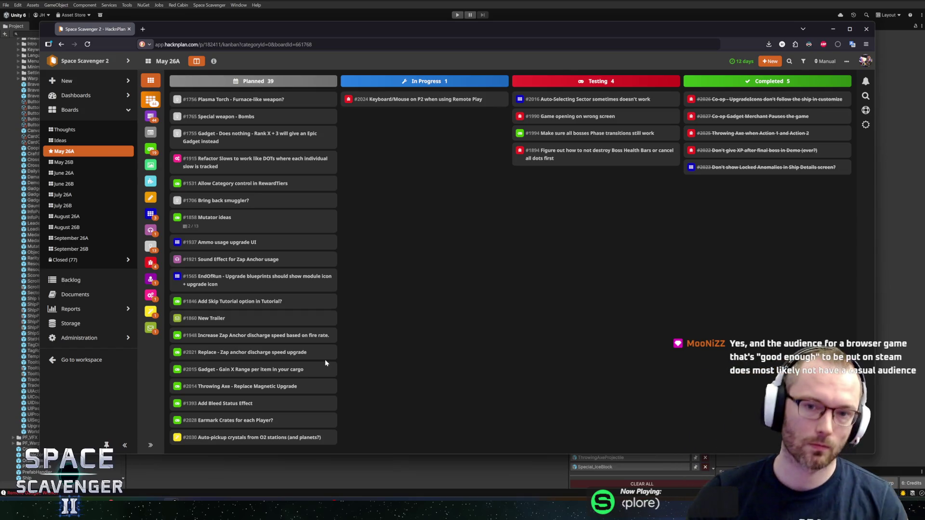
left_click(413, 22)
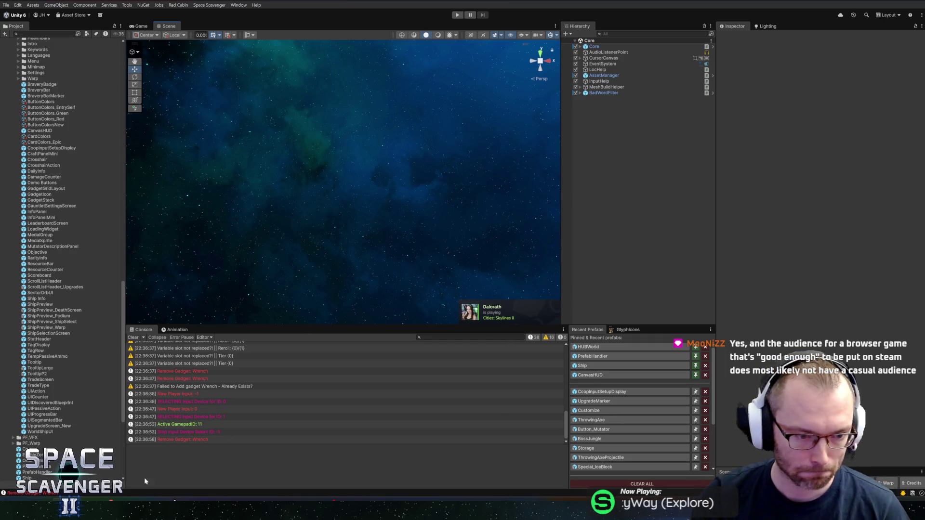
Step: Open the GlyphIcons sheet in the Sprite Editor and name the black checkbox sprite IconCheckBoxEmpty
left_click(627, 330)
left_click(636, 437)
left_click(380, 276)
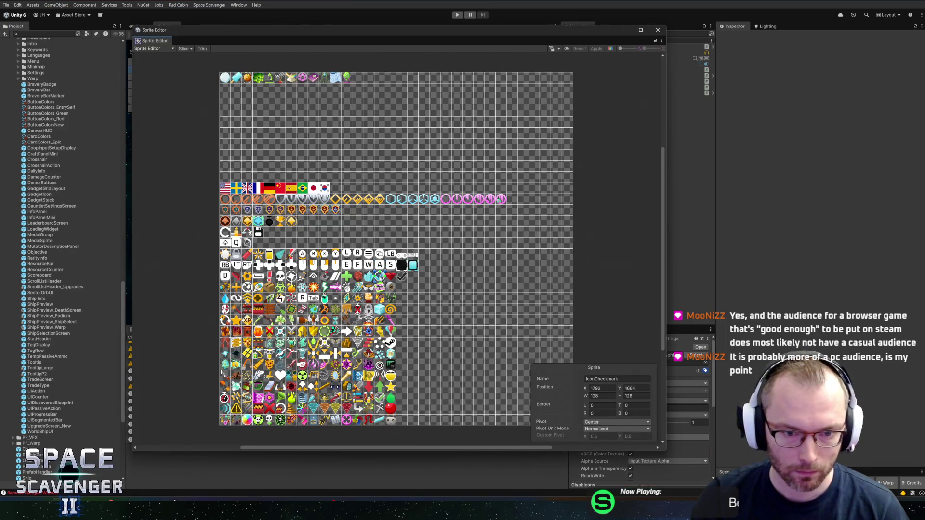
left_click(402, 266)
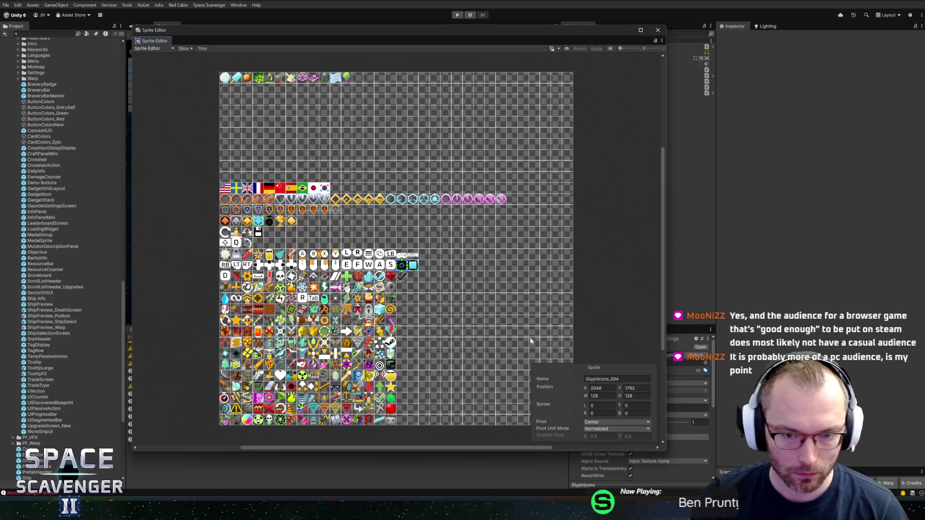
left_click(617, 380)
type("IconCh")
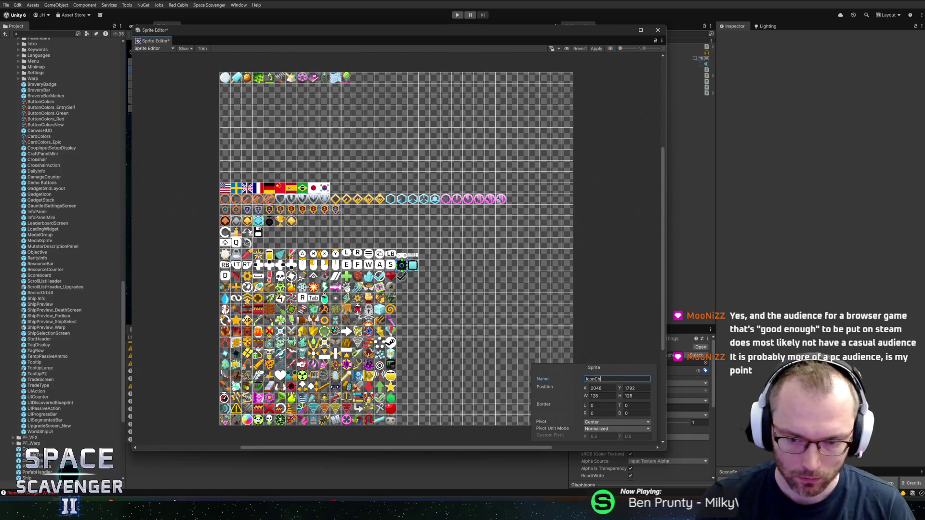
type("eckBox")
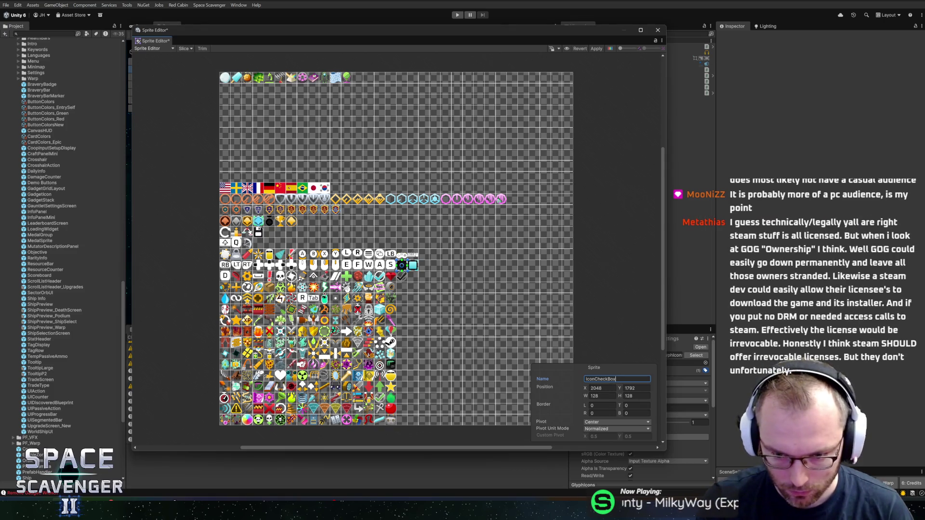
type("Empty")
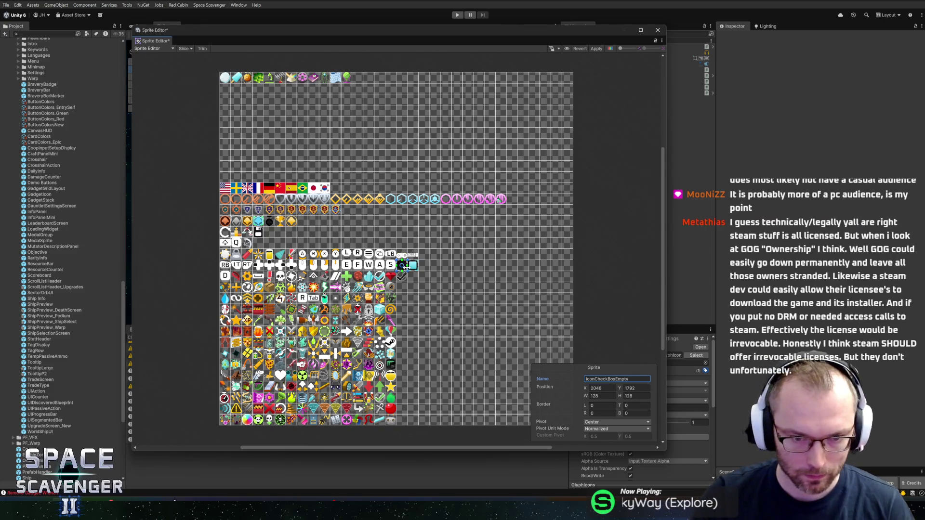
Step: Name the cyan checkbox sprite IconCheckBoxFilled and apply the sheet changes
left_click(413, 265)
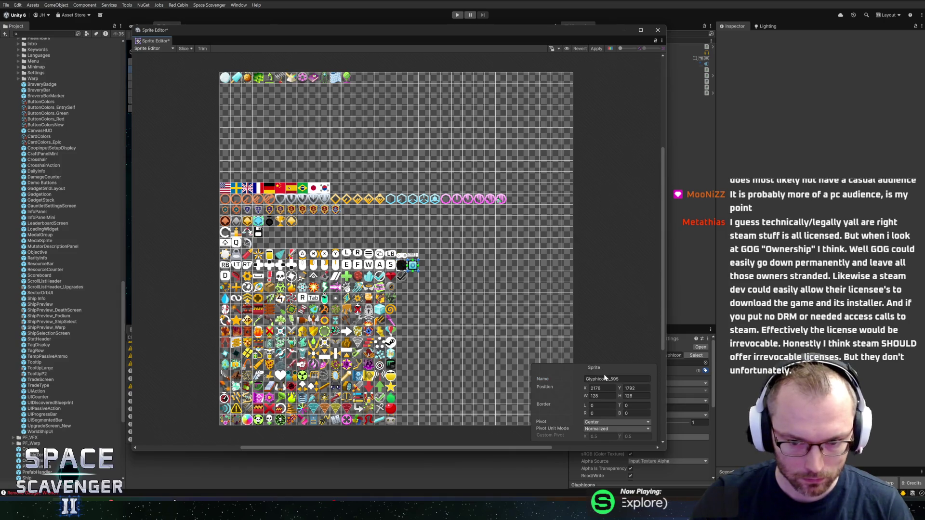
type("IconCheckBoxFille")
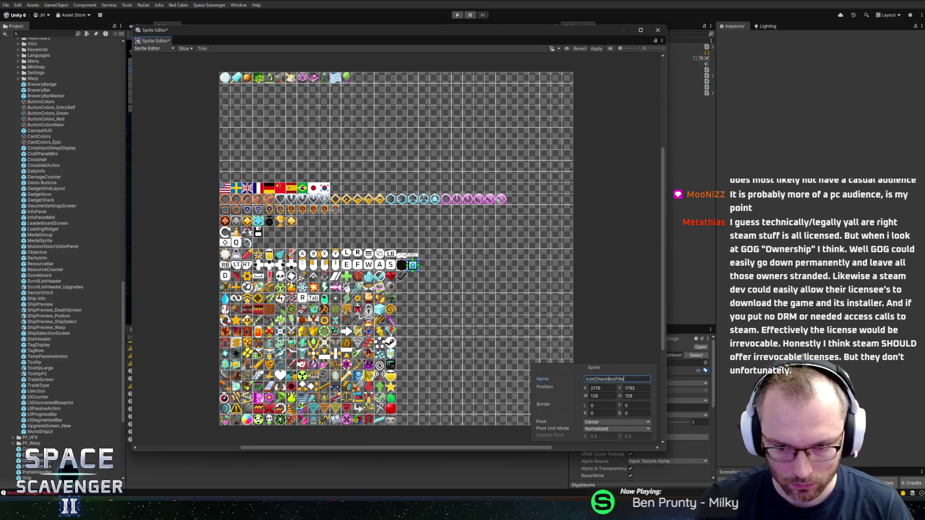
type("d")
left_click(596, 49)
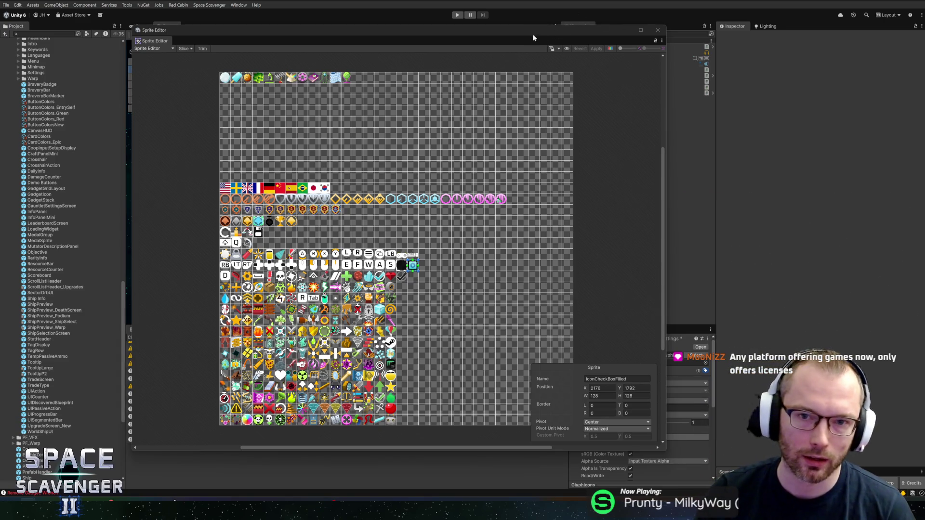
left_click_drag(525, 33, 553, 39)
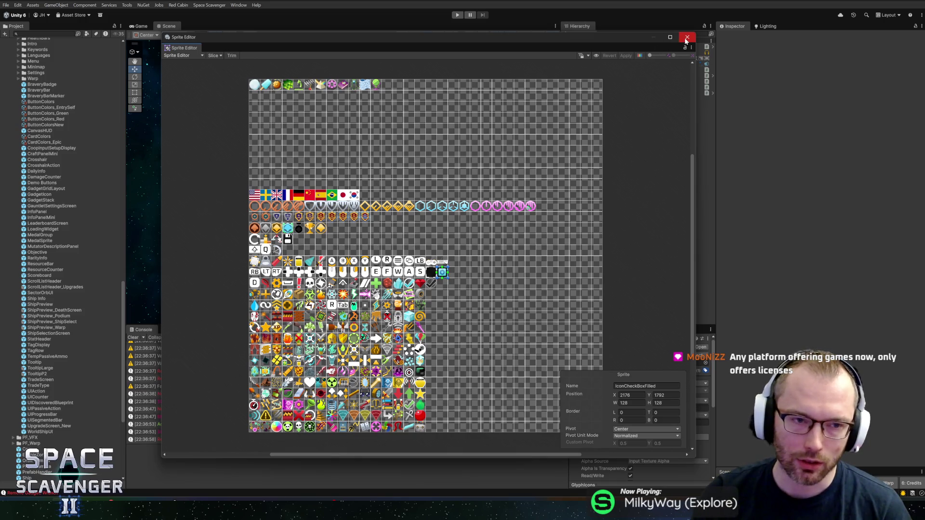
Step: Close the Sprite Editor and apply the GlyphIcons texture's import settings
left_click(687, 37)
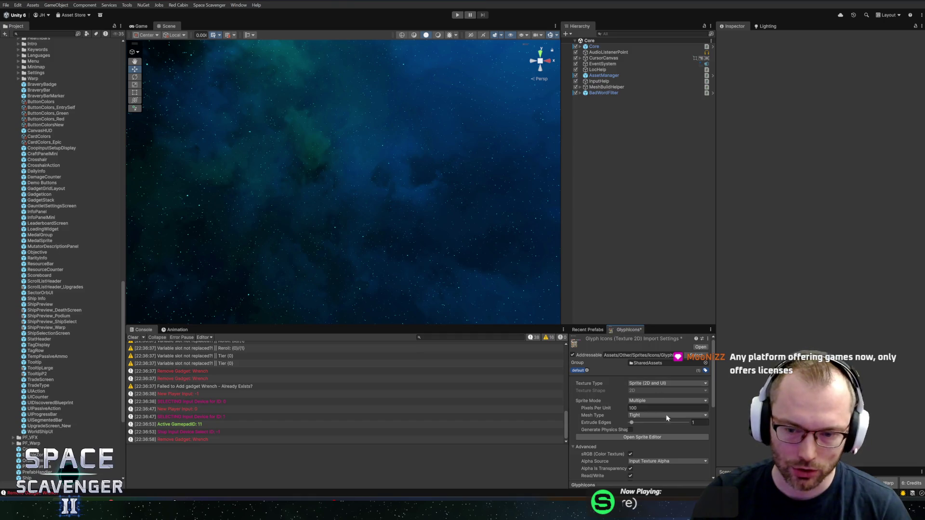
scroll(666, 413, "down", 5)
left_click(696, 447)
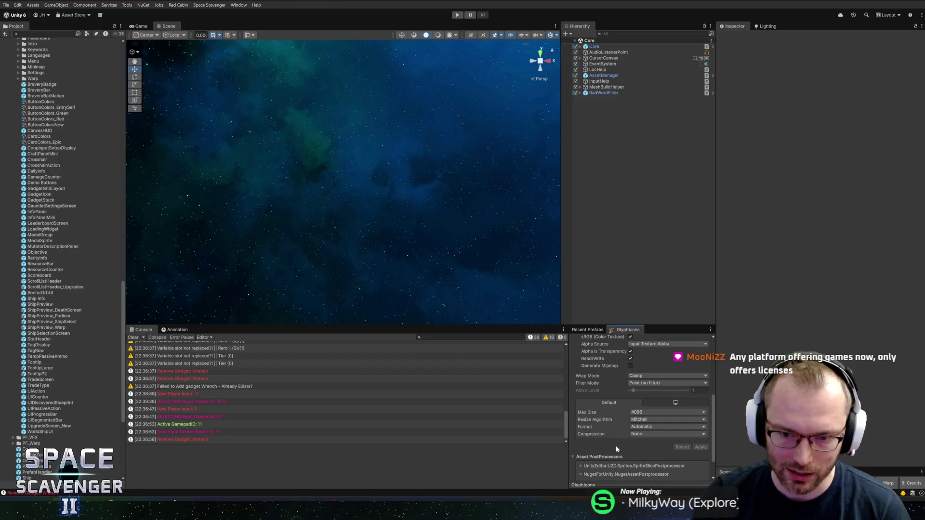
Step: Clear the console log and bring up GitHub Desktop's 13 changed files
left_click(587, 330)
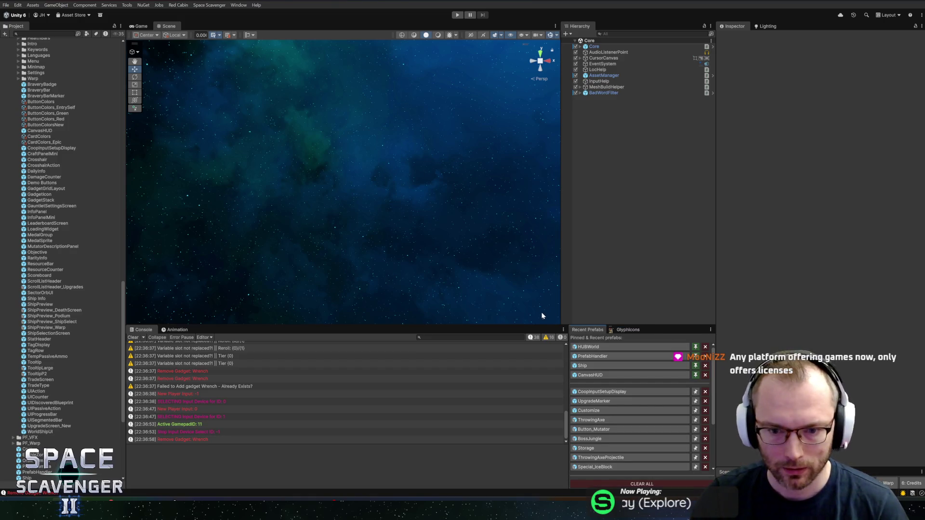
mouse_move(542, 323)
left_mouse_down()
mouse_move(559, 300)
mouse_move(533, 343)
left_mouse_up()
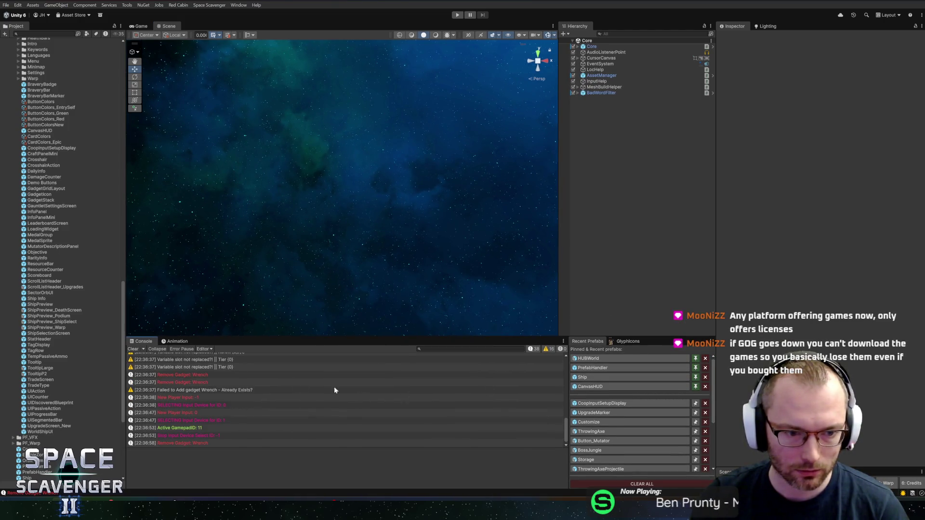
left_click(133, 349)
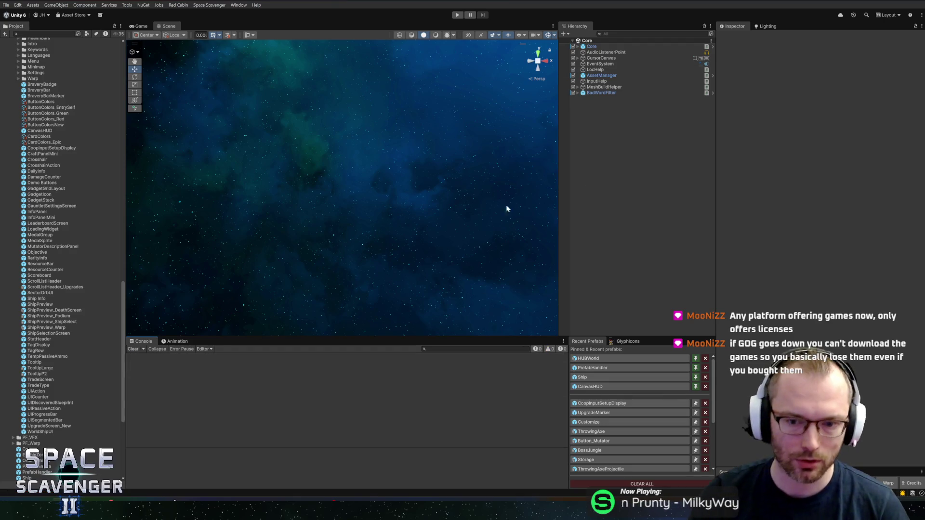
scroll(73, 216, "up", 15)
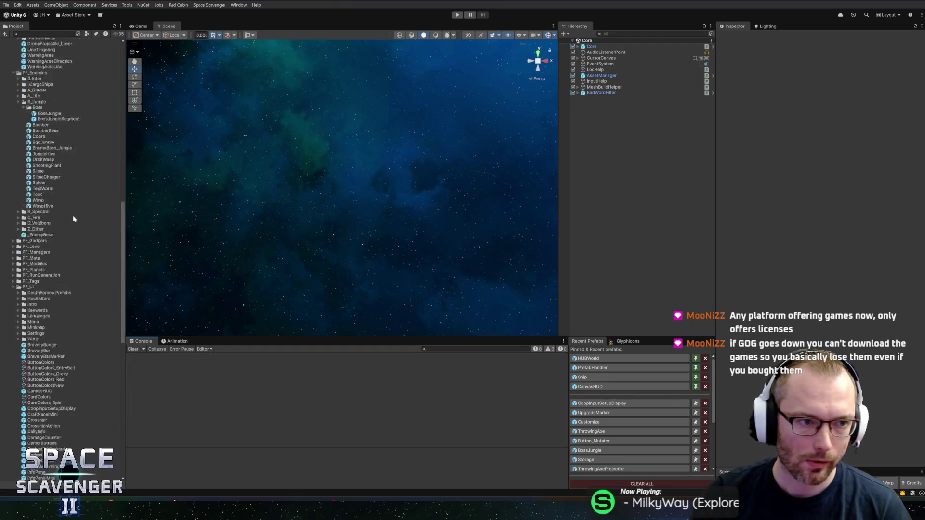
scroll(82, 204, "up", 15)
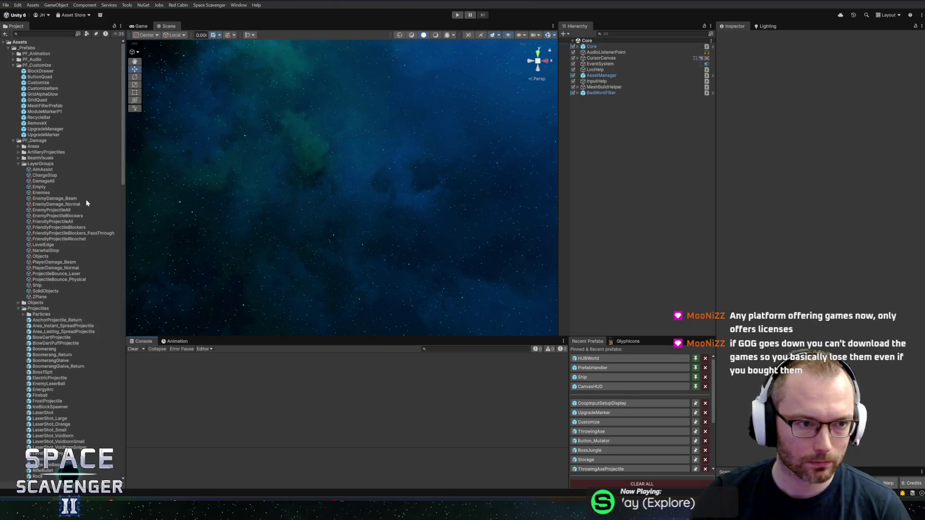
left_click_drag(124, 221, 134, 228)
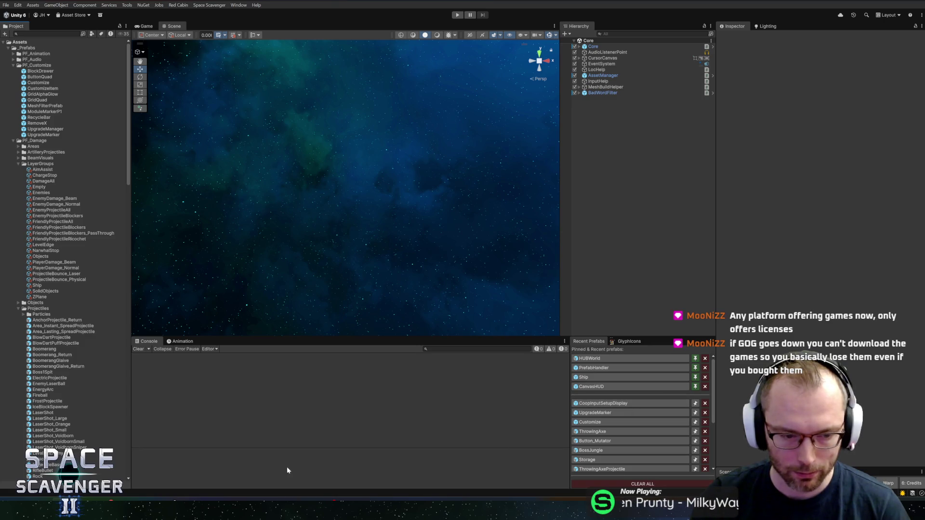
key("alt+Tab")
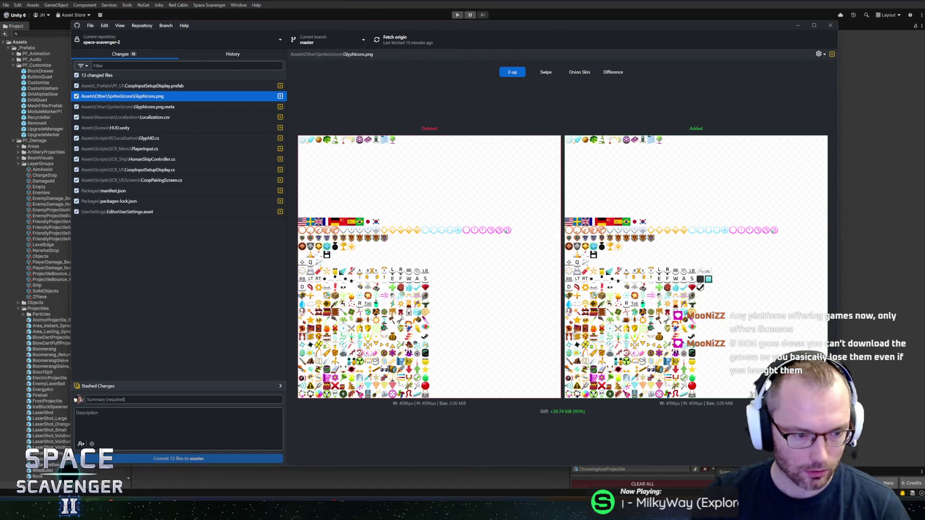
Step: In CoopInputSetupDisplay.cs, start replacing IconCheckmark on line 72 with IconcheckBox
key("alt+Tab")
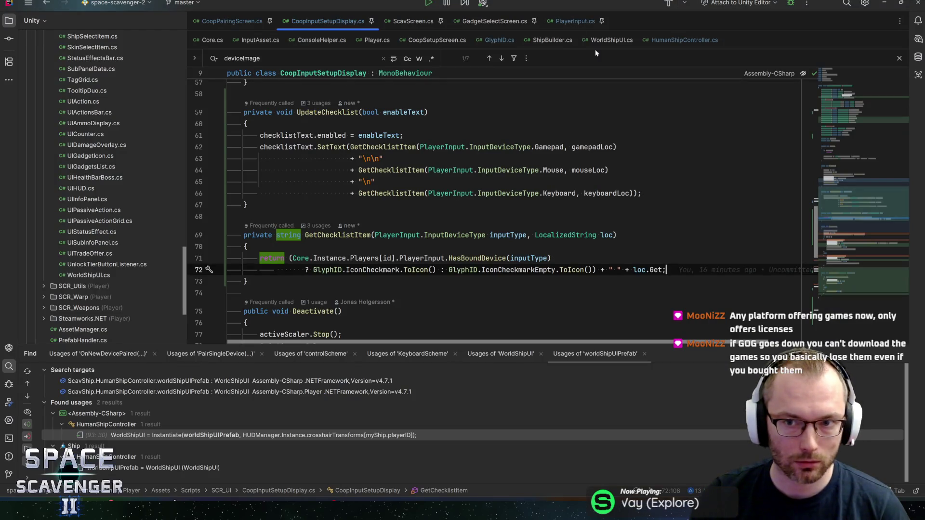
left_click(656, 46)
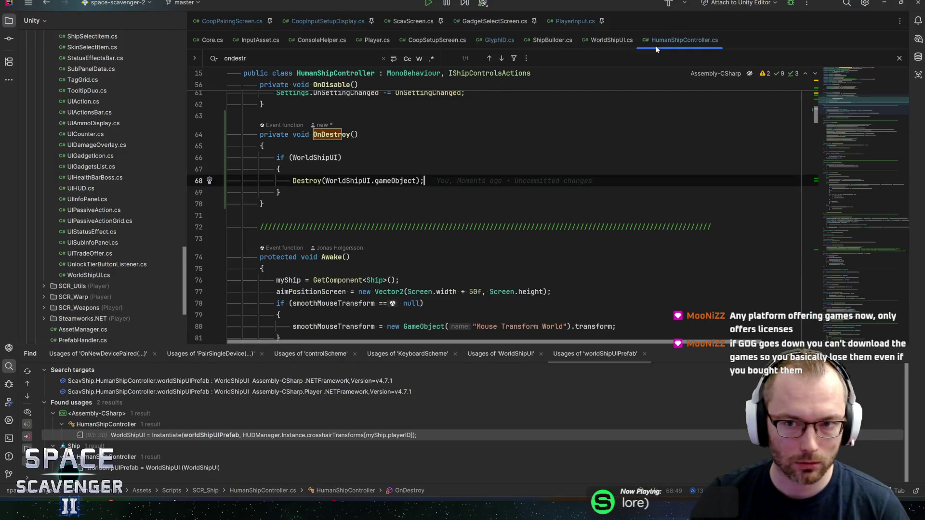
left_click(328, 21)
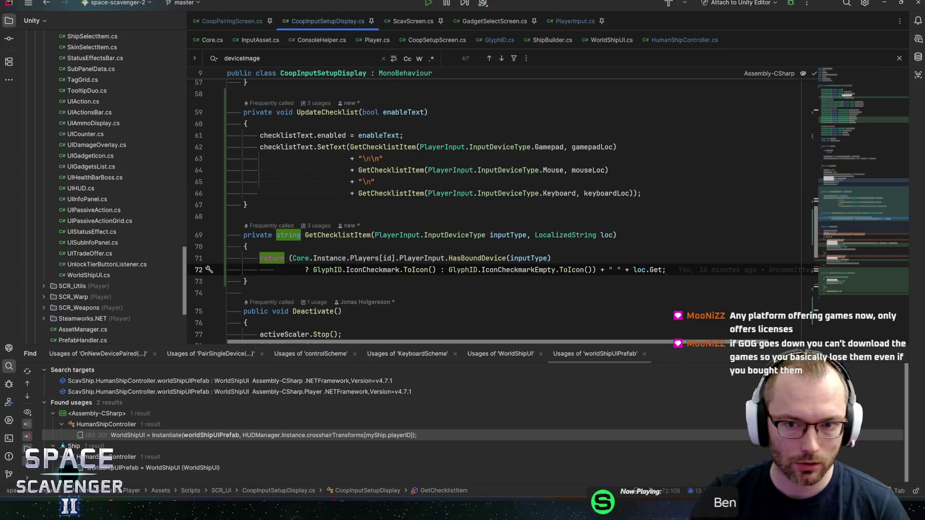
left_click(305, 235)
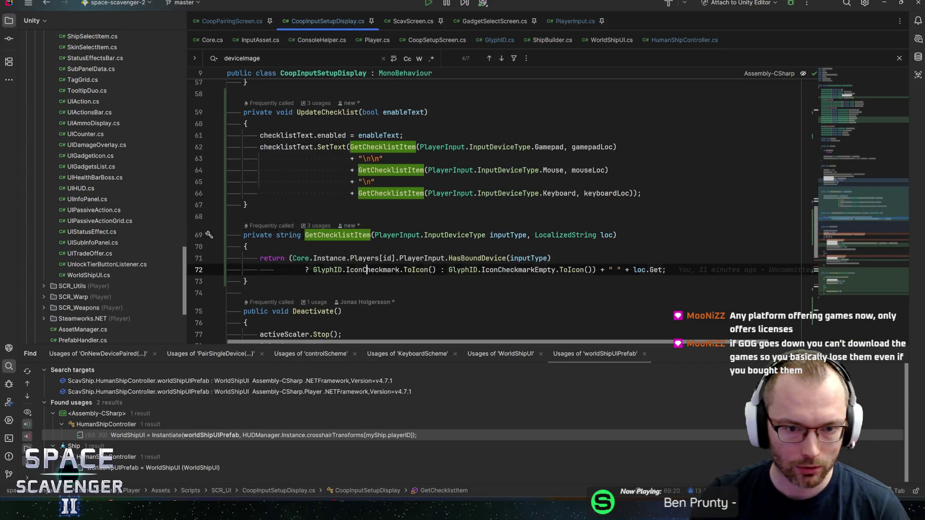
double_click(371, 270)
type("Iconcheck.ToIcon() : GlyphID.")
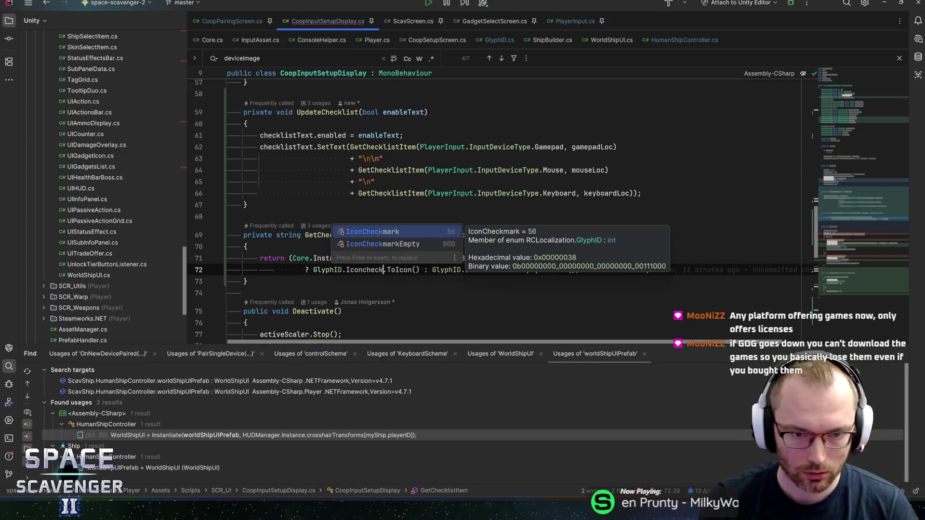
type("Box")
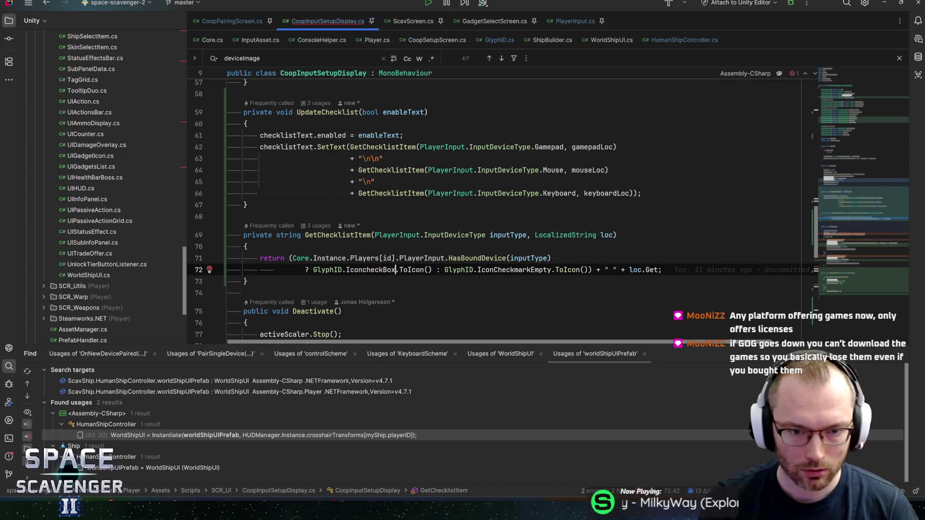
Step: Run Generate Glyph Enum from the custom tools menu in Unity
key("alt+Tab")
key("alt+Tab")
key("alt+Tab")
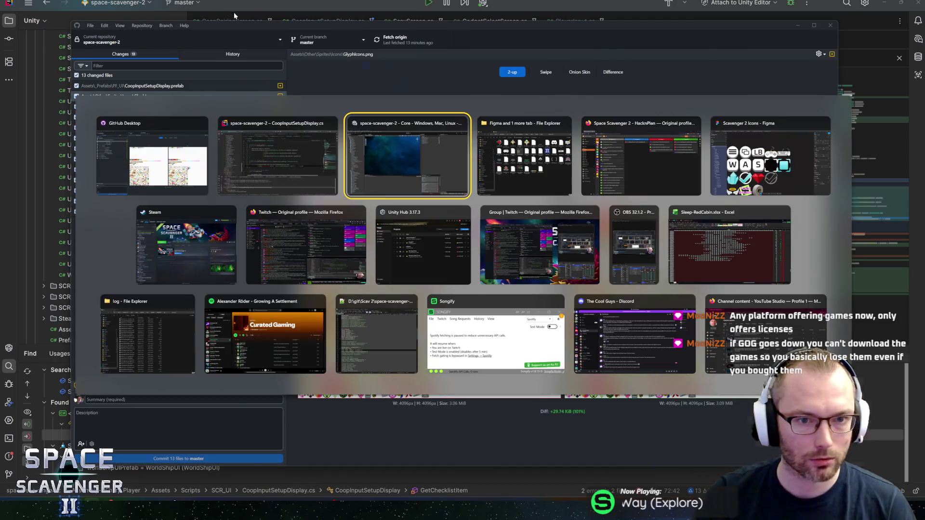
left_click(209, 5)
left_click(219, 30)
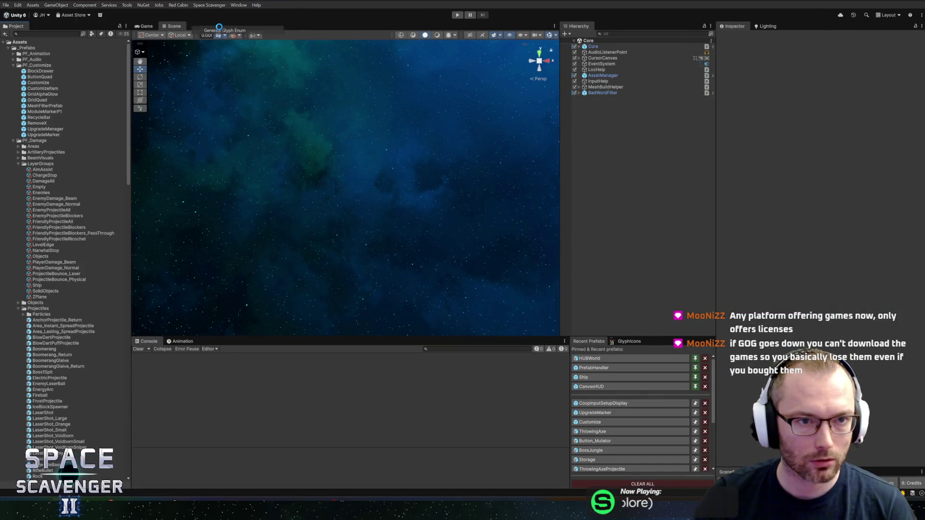
key("alt+Tab")
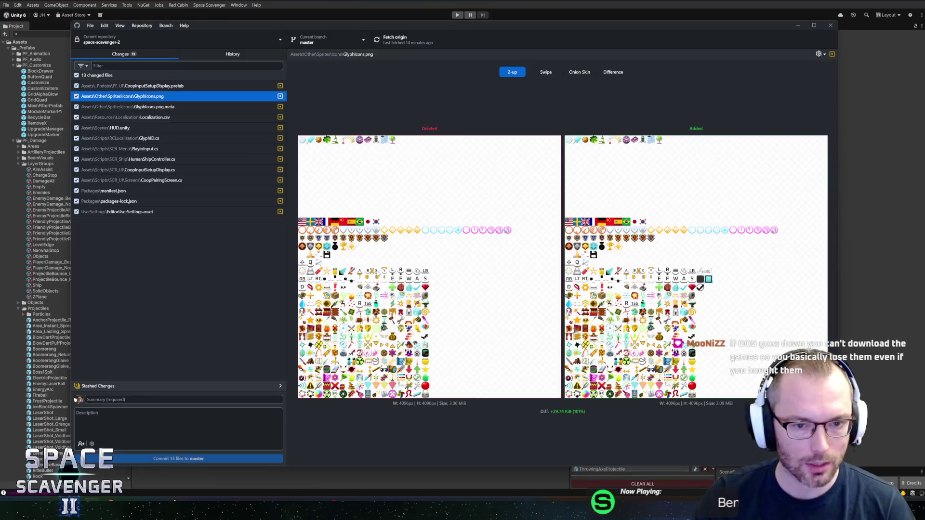
key("alt+Tab")
key("alt+Tab")
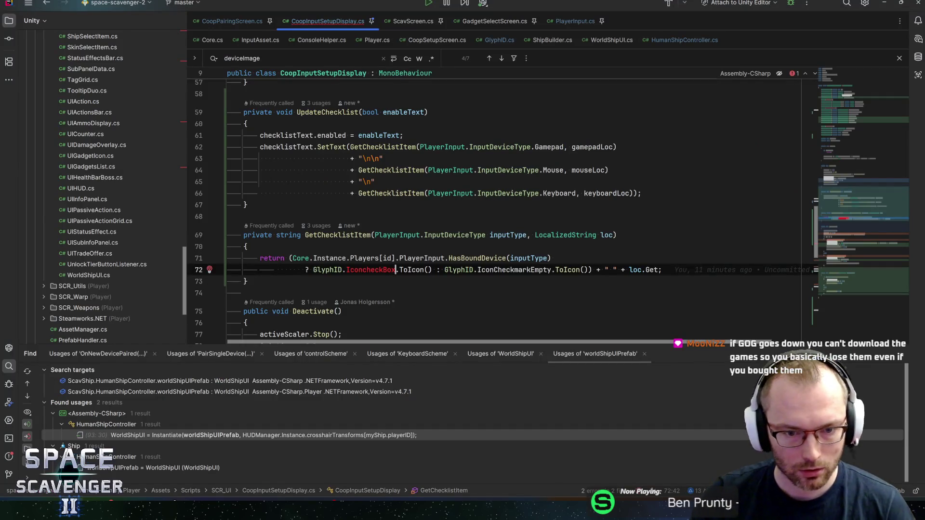
Step: Complete the first glyph as IconcheckBoxFilled and change the second to IconCheckBoxEmpty
type("Filled")
key("ctrl+w")
key("ctrl+c")
key("ctrl+Right")
key("ctrl+Right")
key("ctrl+Right")
key("ctrl+w")
key("ctrl+v")
key("BackSpace")
key("BackSpace")
key("BackSpace")
type("Empty")
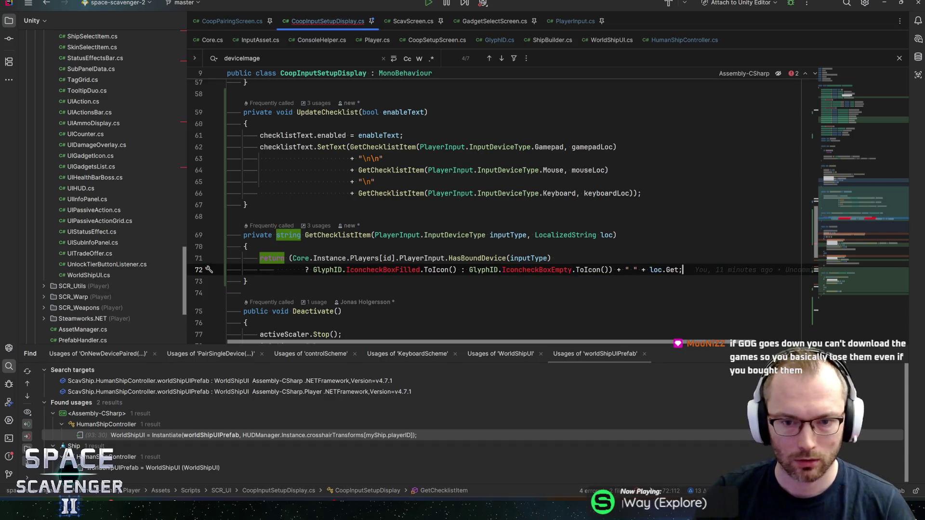
key("Down")
key("Down")
key("Up")
key("Up")
key("ctrl+space")
key("Return")
Step: Fix the casing of the first glyph name to IconCheckBoxFilled
key("ctrl+Left")
key("ctrl+Left")
key("Right")
key("Right")
key("Right")
key("Delete")
type("C")
key("Escape")
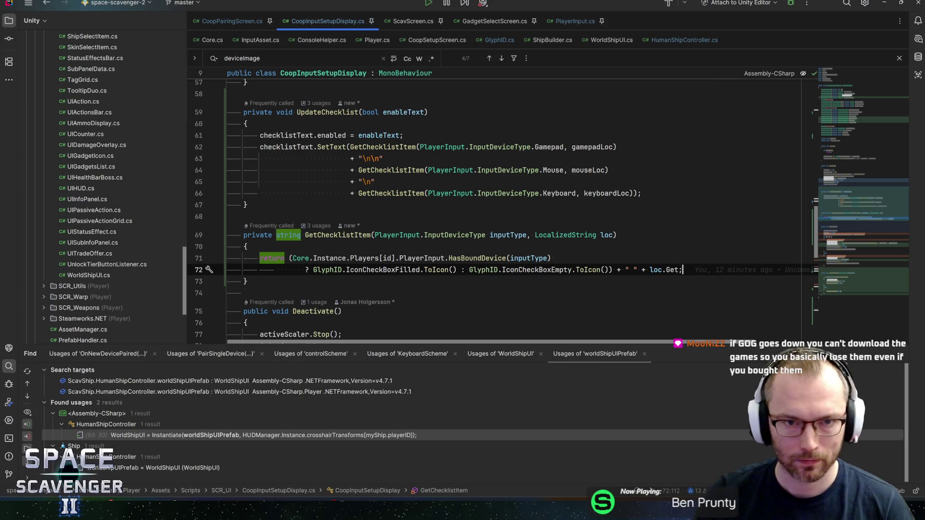
Step: Return to Unity so the updated scripts recompile
key("alt+Tab")
key("alt+Tab")
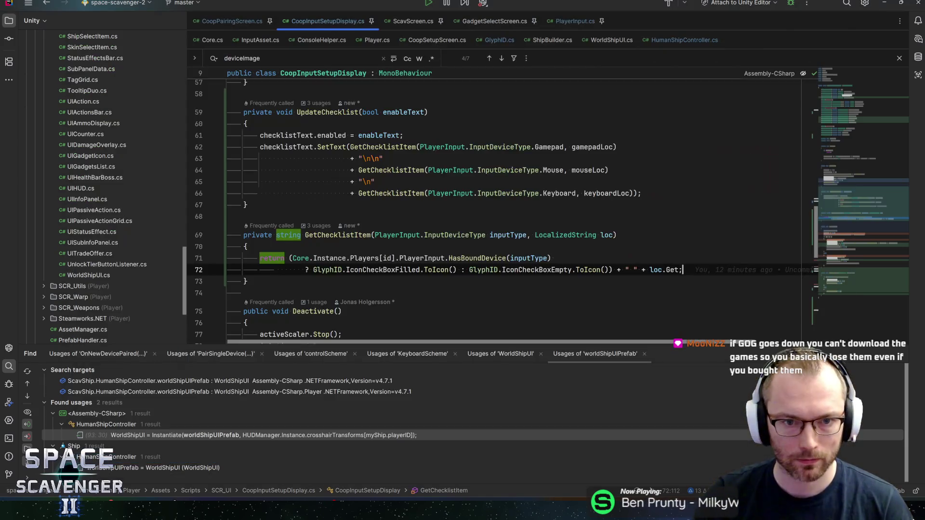
key("alt+Tab")
key("alt+Tab")
key("alt+Tab")
key("alt+shift+Tab")
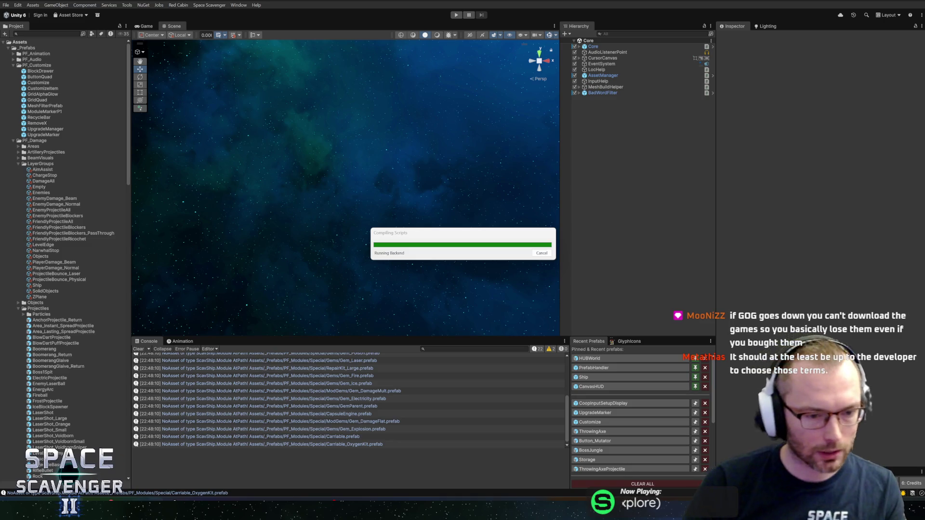
Step: Create a Bug task titled 'No Co-op Gadgets show up in coop run?' on the May 26A board
left_click(270, 479)
type("n")
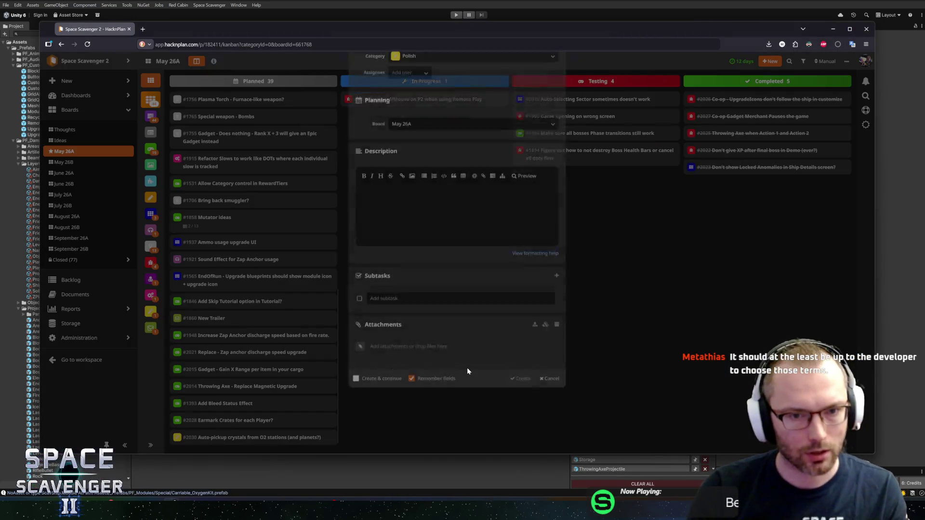
type("No Co-o")
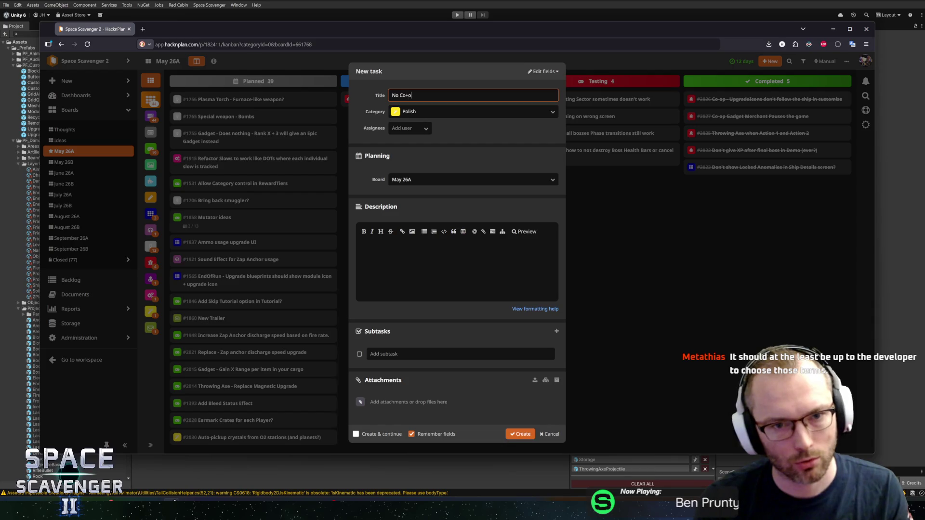
type("-p")
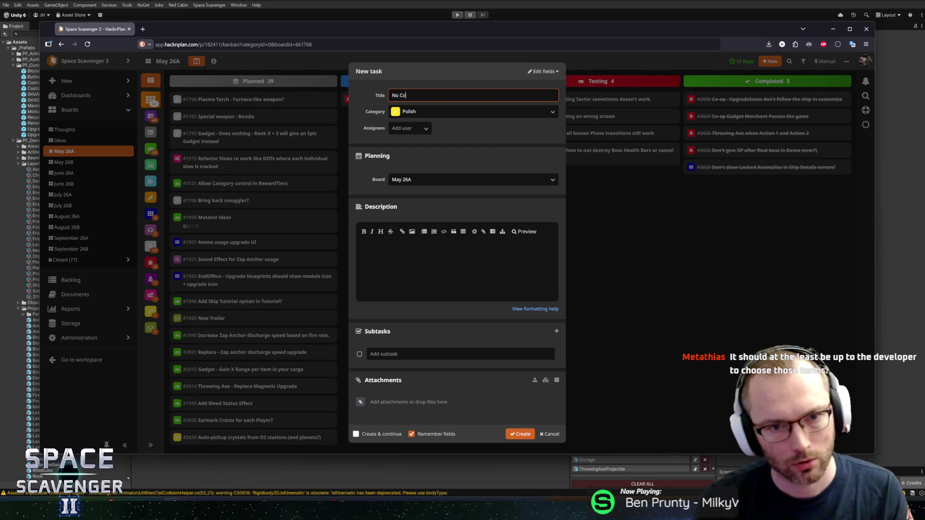
type("p")
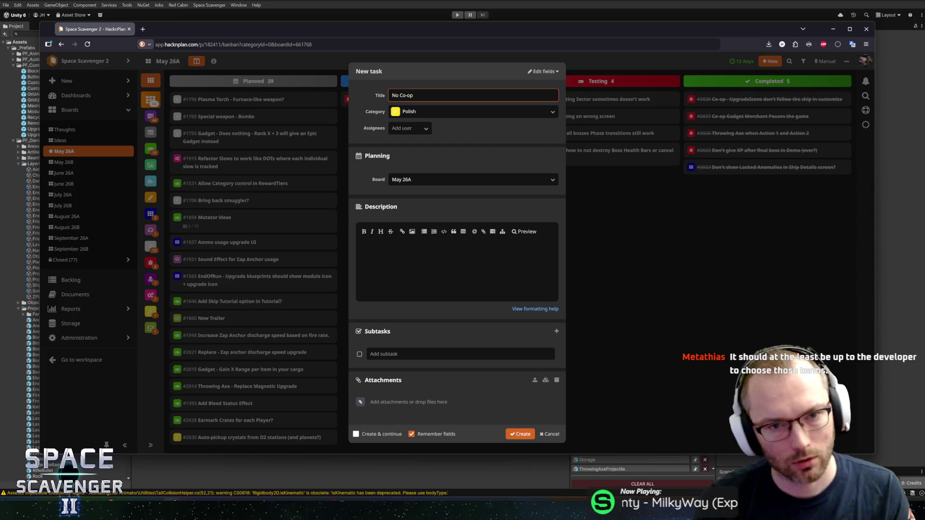
type(" Gadgets sh")
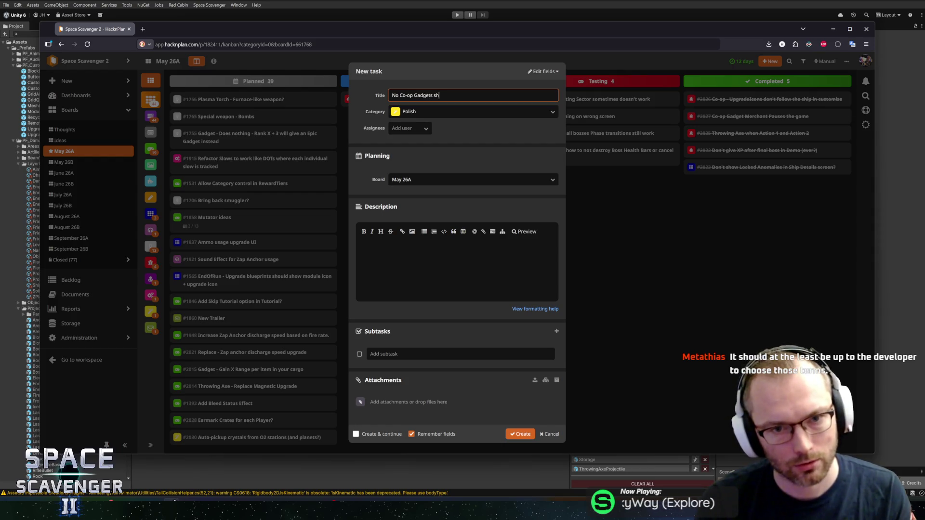
type("ow up in coop run")
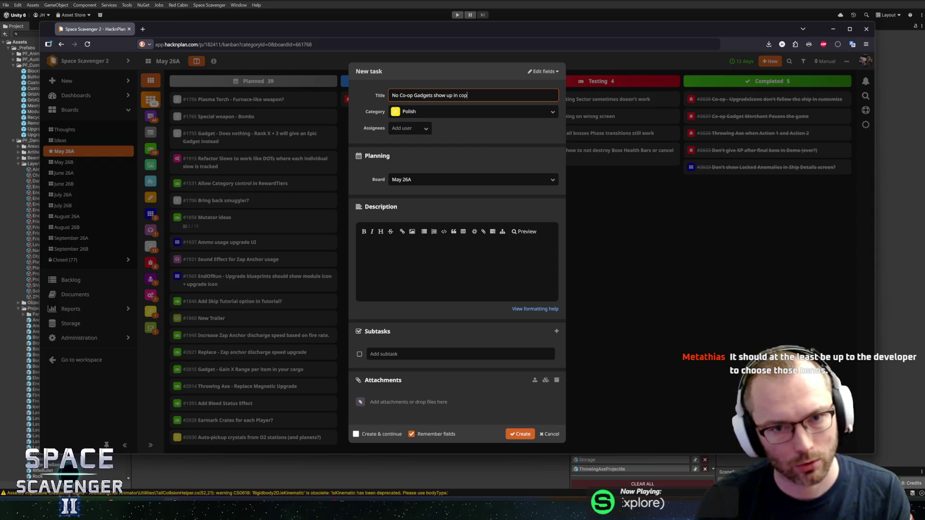
type("?")
key("Tab")
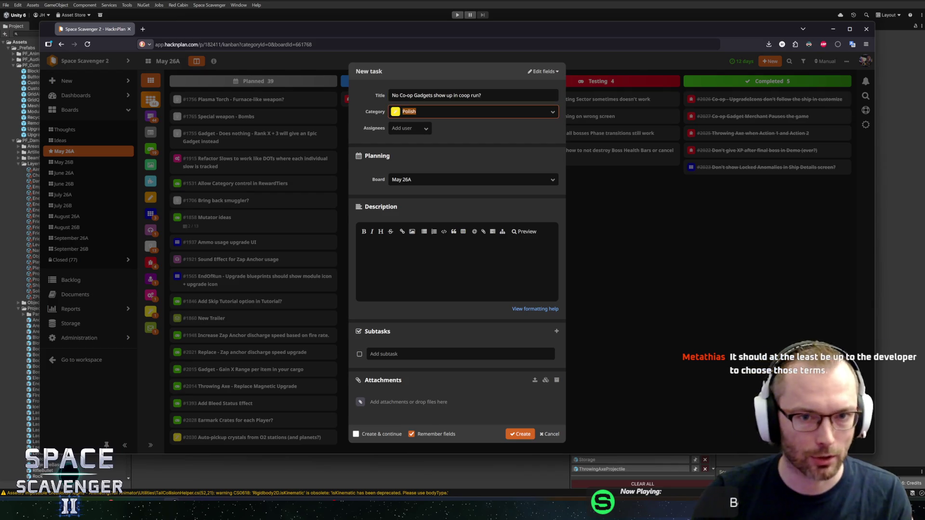
type("bug")
key("Return")
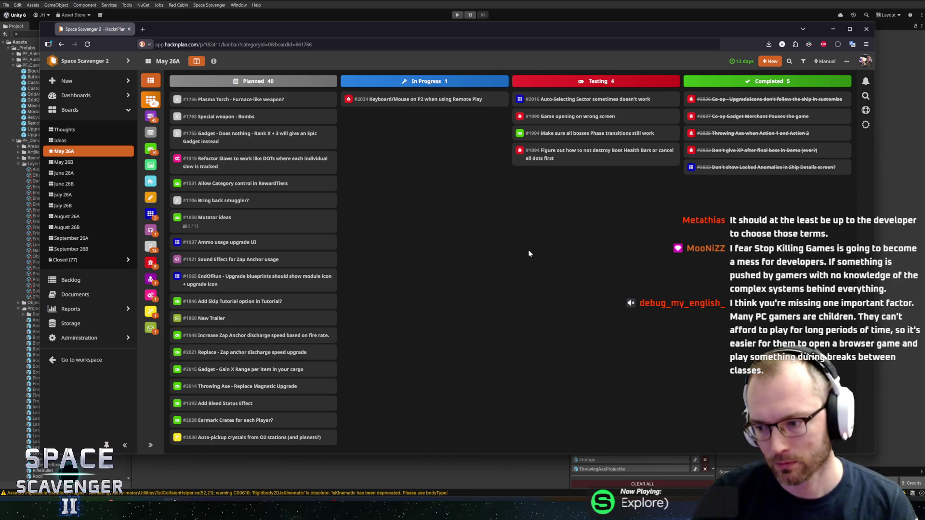
key("alt+Tab")
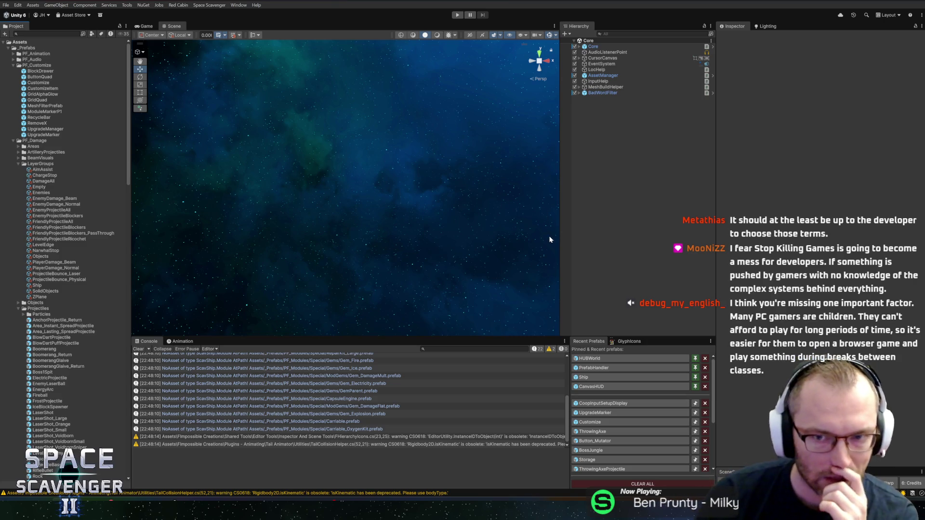
Step: Clear the console and start the game in play mode
left_click_drag(559, 259, 559, 260)
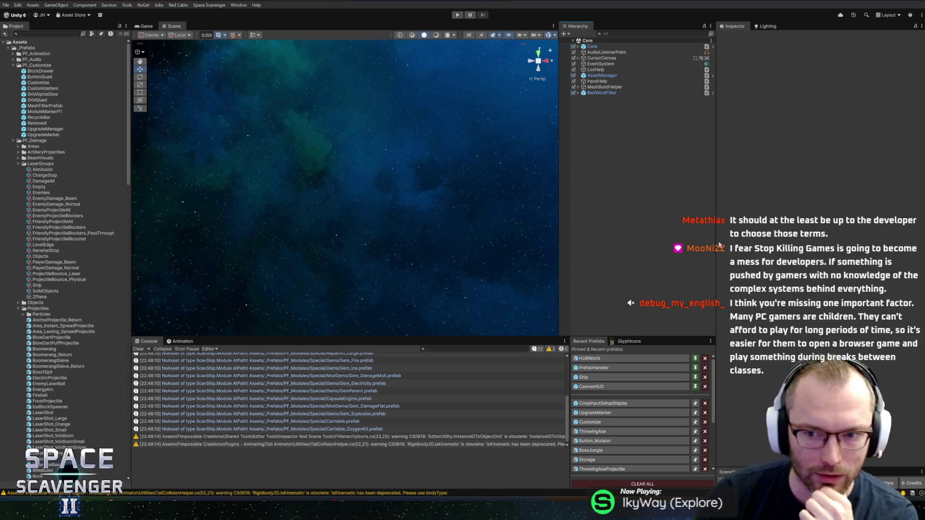
left_click_drag(715, 242, 712, 242)
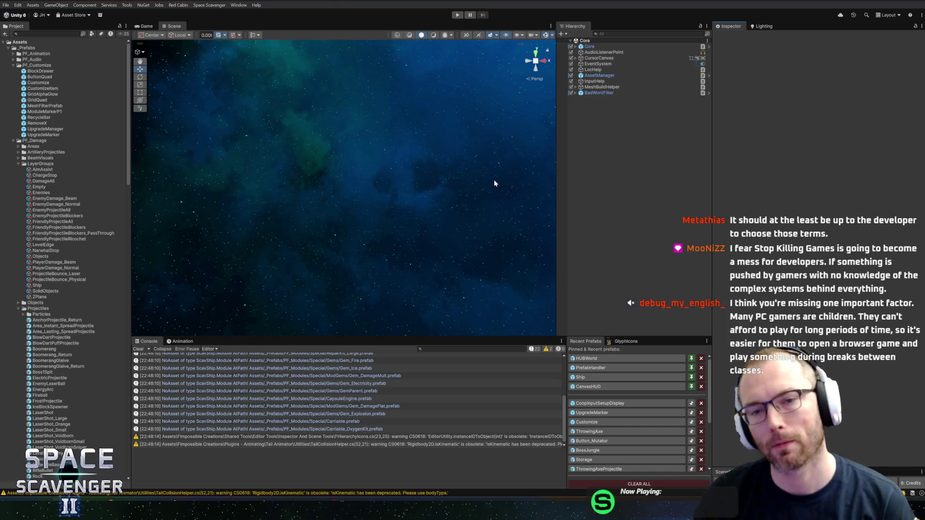
left_click(139, 351)
left_click_drag(132, 279, 134, 278)
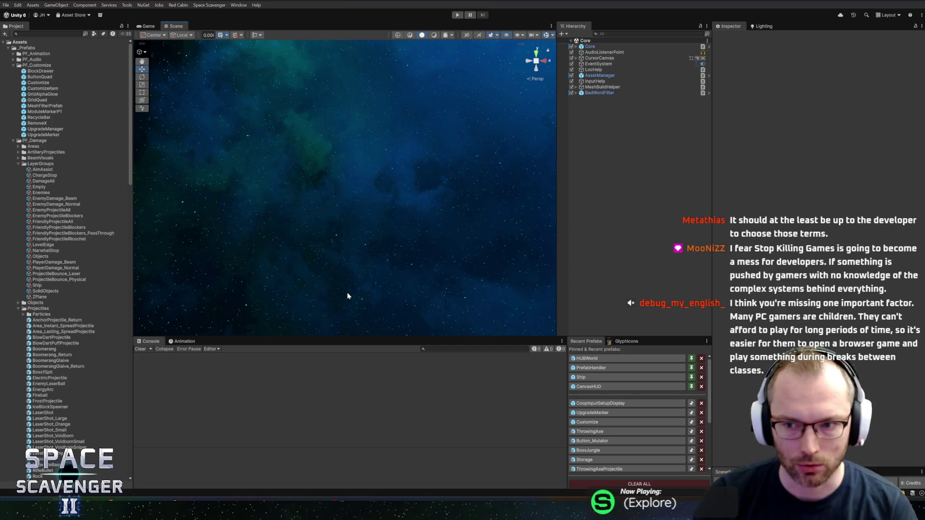
left_click(457, 14)
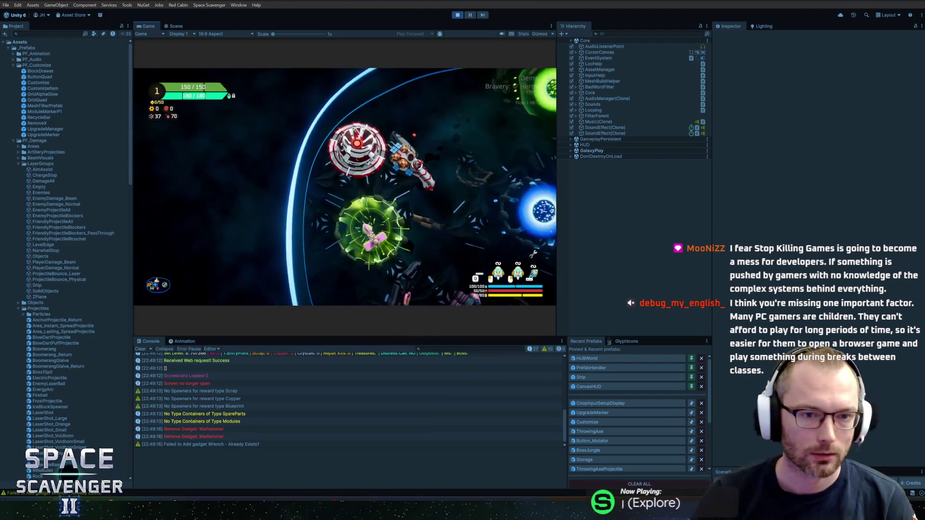
Step: Maximize the Game view, choose split-screen co-op, and talk to Dr. Cooper to reopen Co-op Setup
key("shift+space")
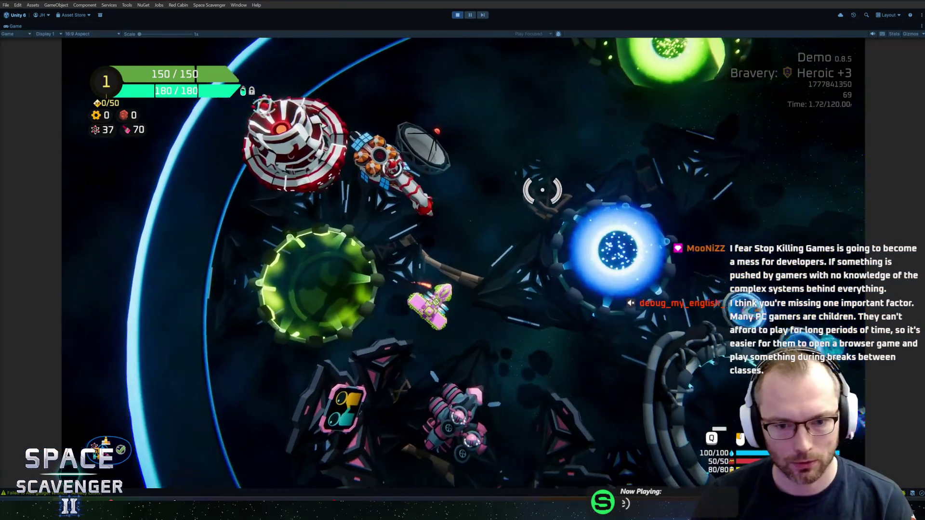
key("e")
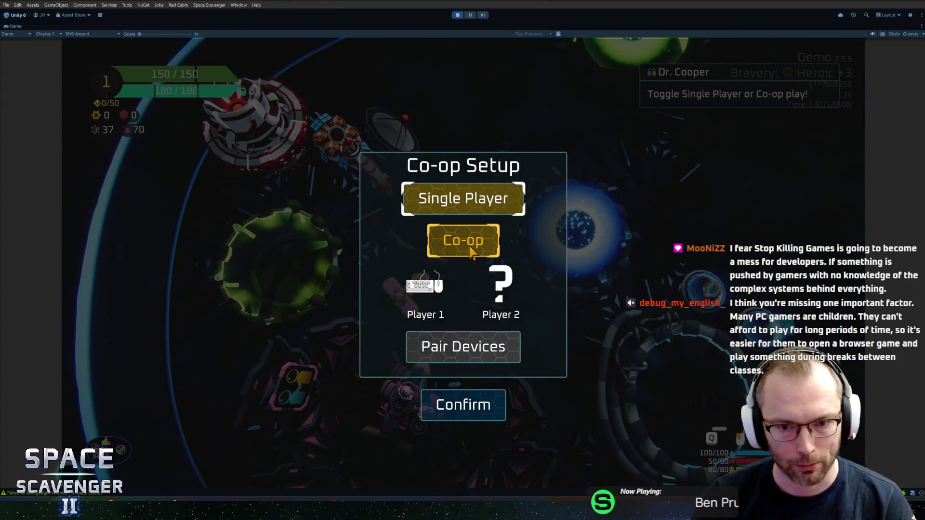
left_click(450, 416)
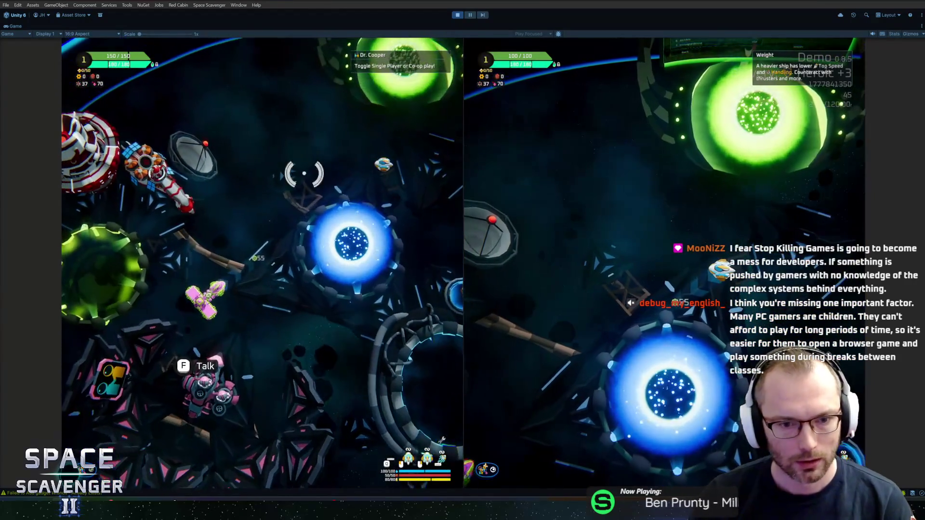
key("w")
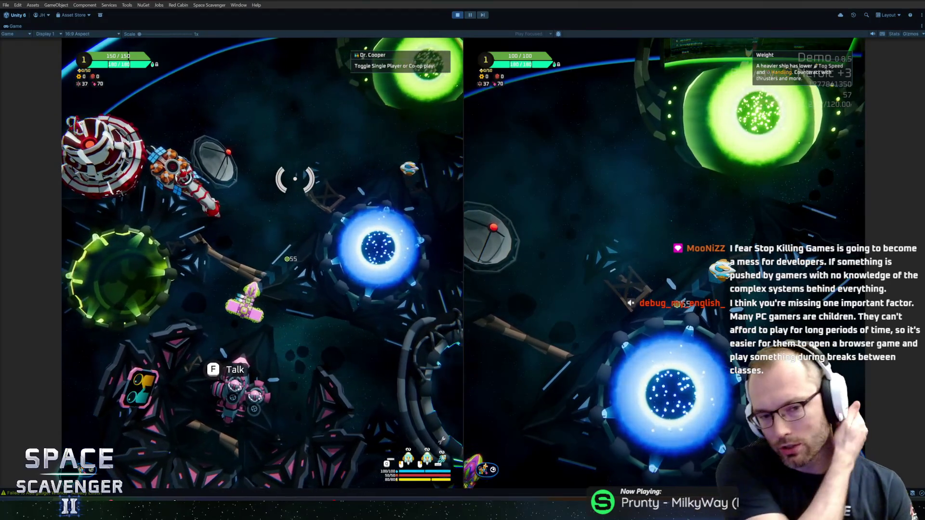
key("s")
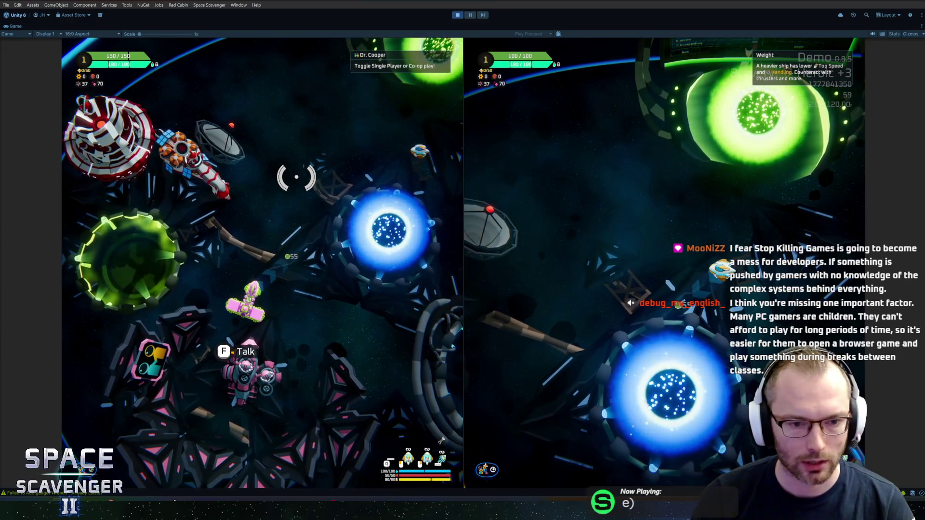
key("f")
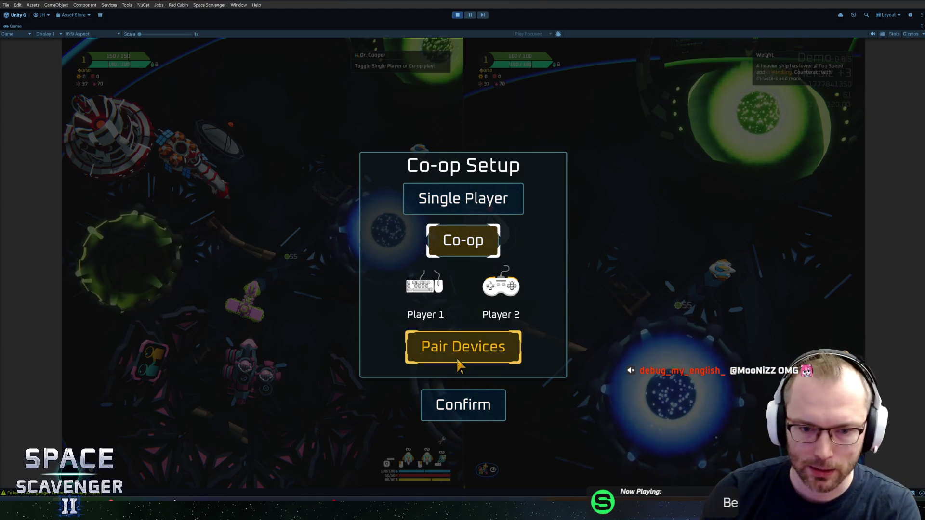
Step: Pair keyboard and mouse to Player 1, then close the debug command console
left_click(463, 360)
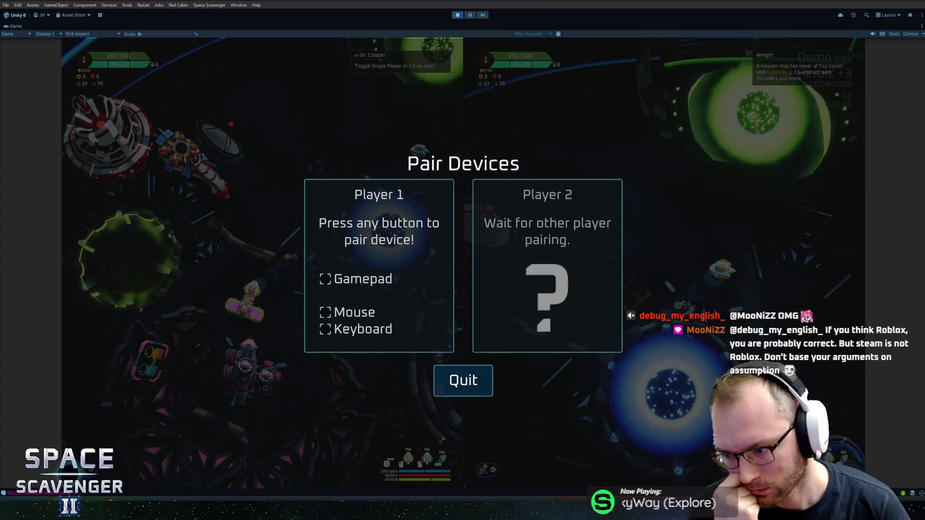
key("space")
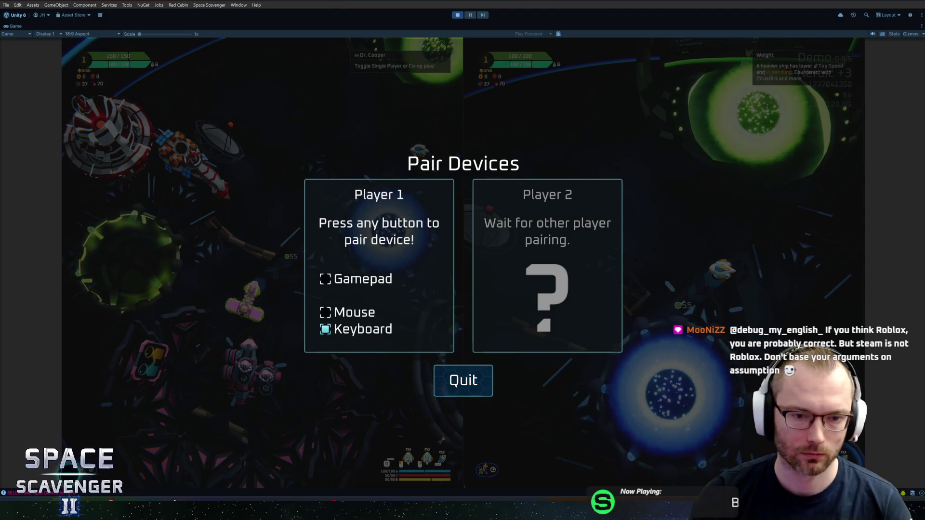
left_click(405, 270)
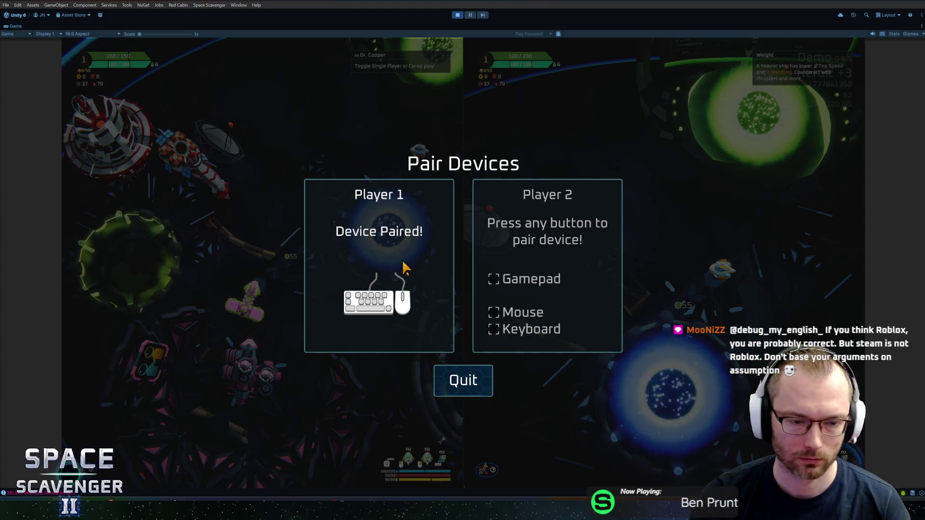
key("grave")
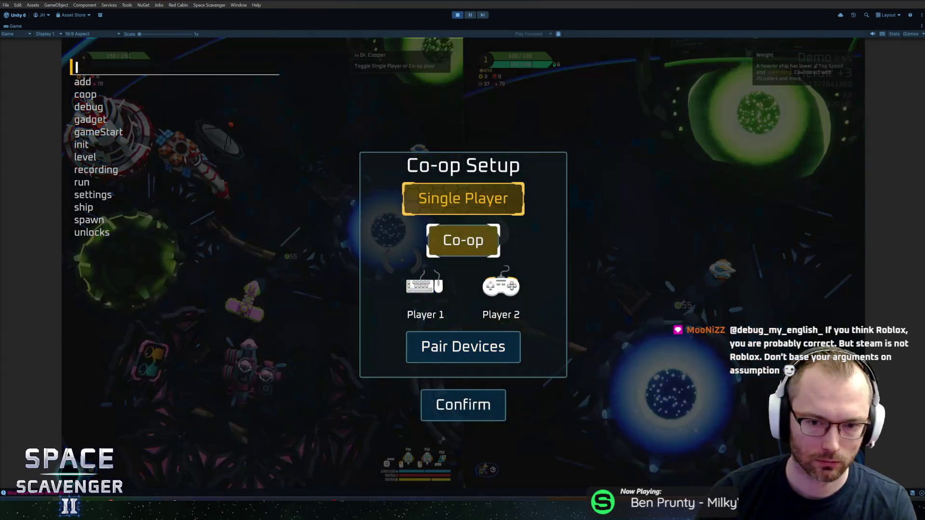
key("grave")
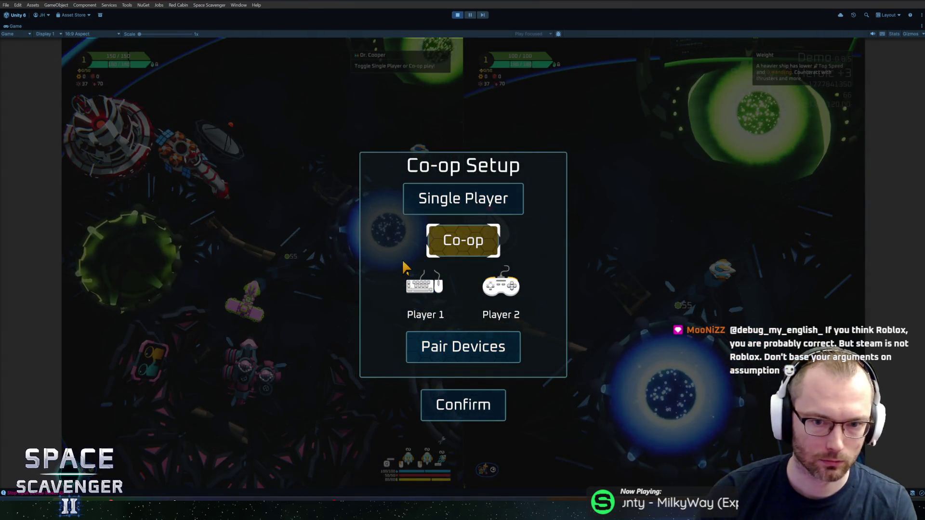
Step: Re-pair devices: gamepad to Player 1, keyboard and mouse to Player 2
left_click(427, 345)
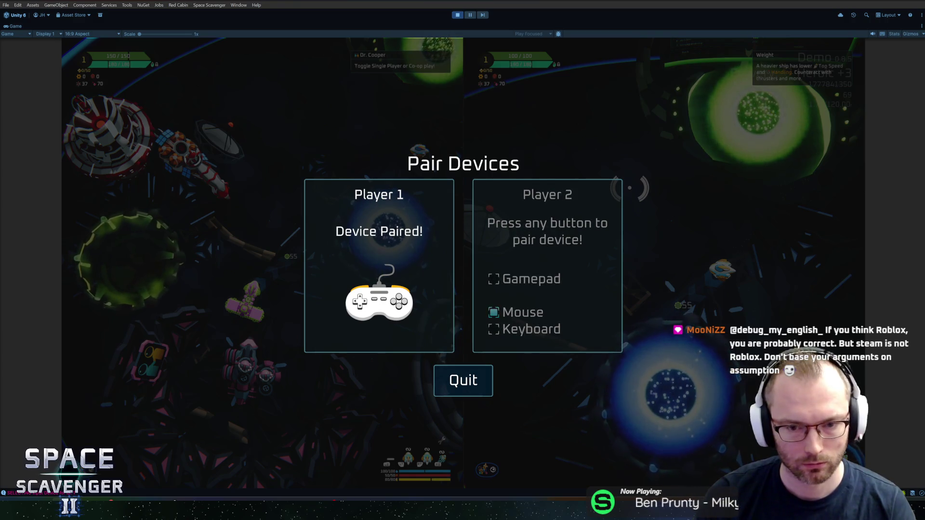
key("space")
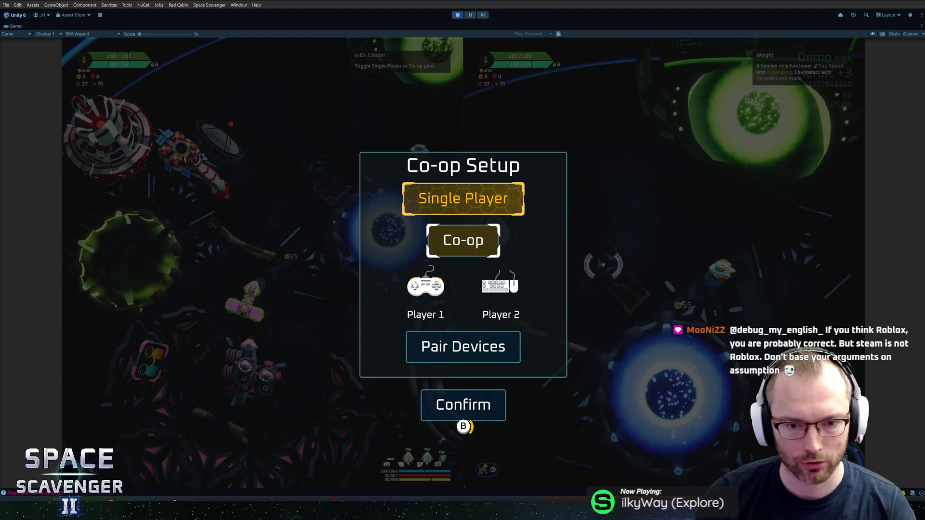
key("Down")
key("space")
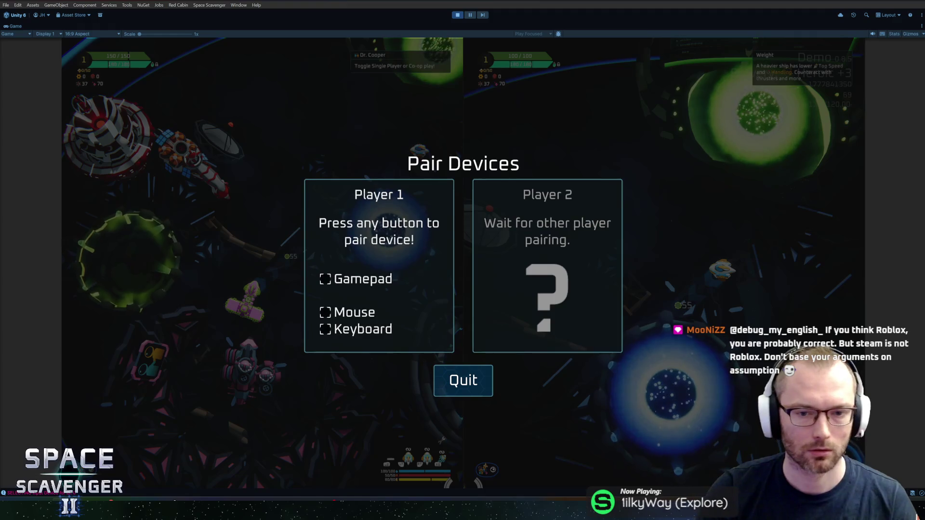
left_click(730, 129)
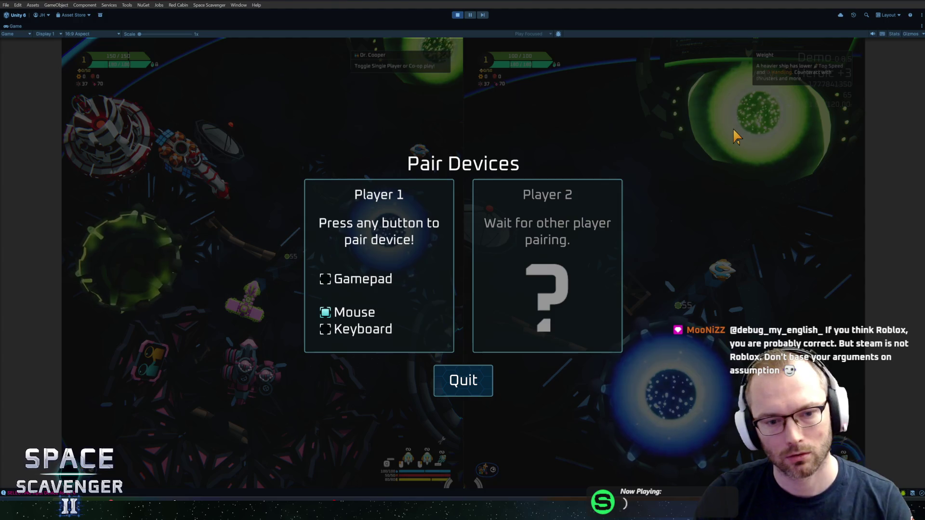
key("space")
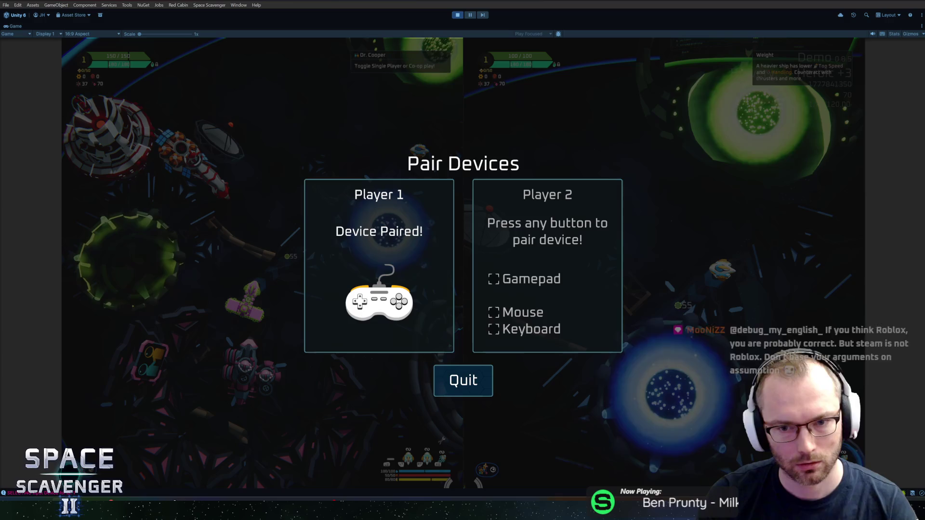
left_click(463, 260)
key("space")
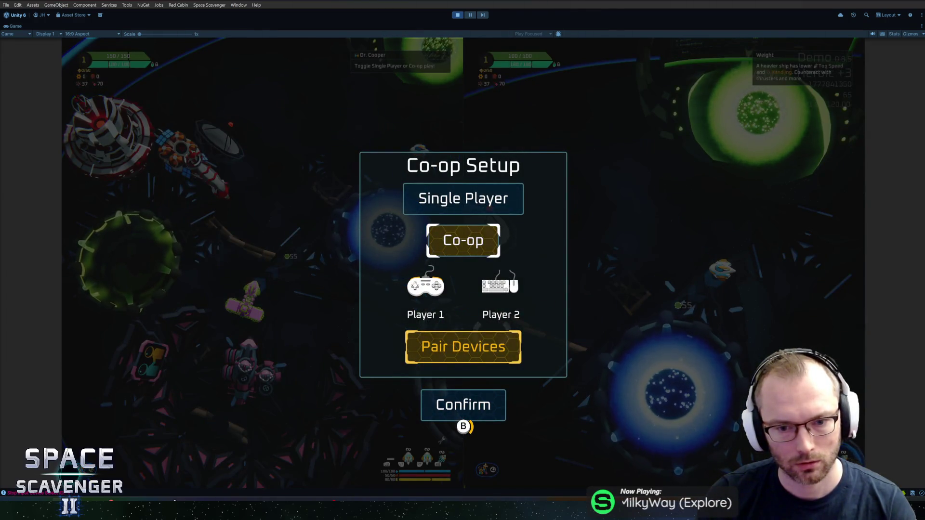
Step: Reopen Pair Devices several times, pairing the gamepad to Player 1 while Player 2's keyboard registers
key("space")
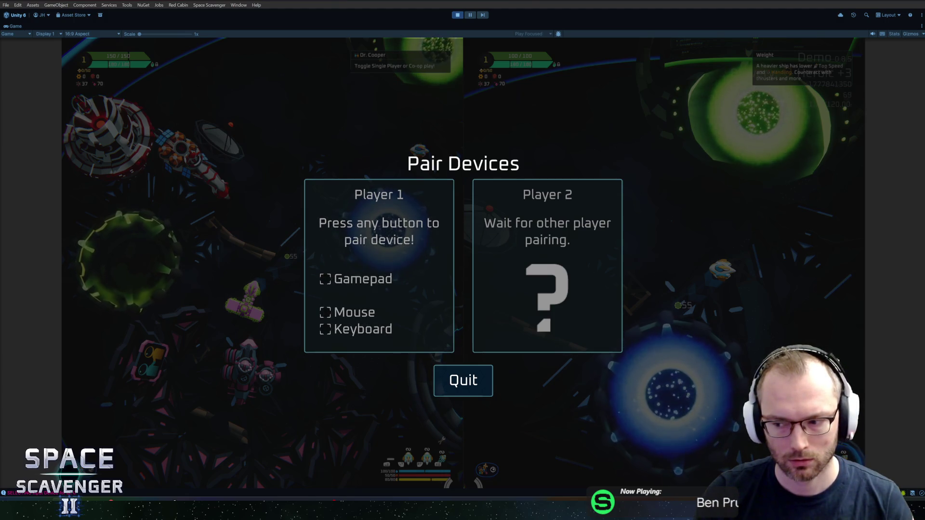
left_click(816, 143)
key("space")
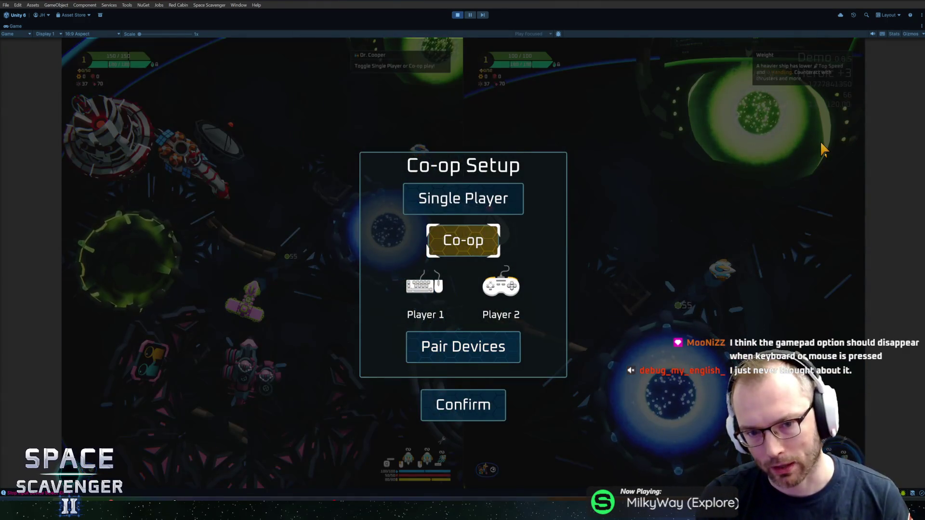
left_click(463, 347)
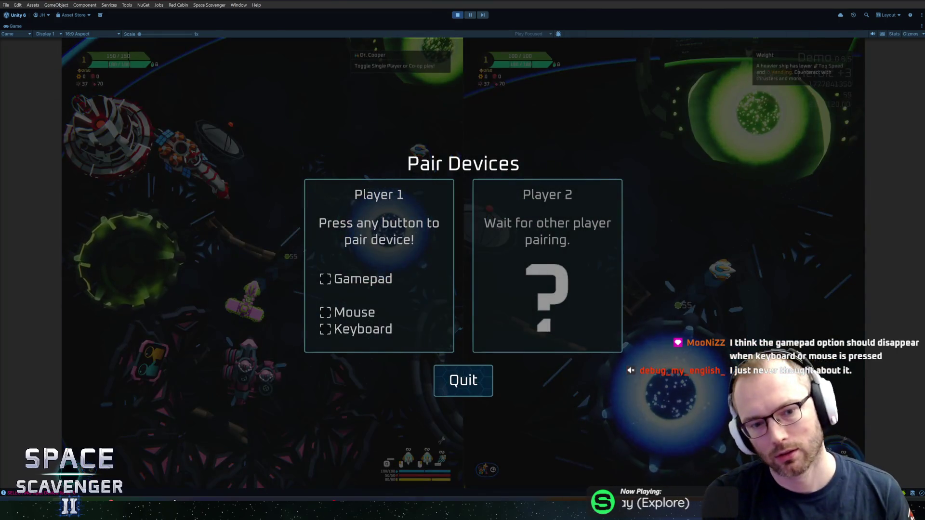
left_click(413, 170)
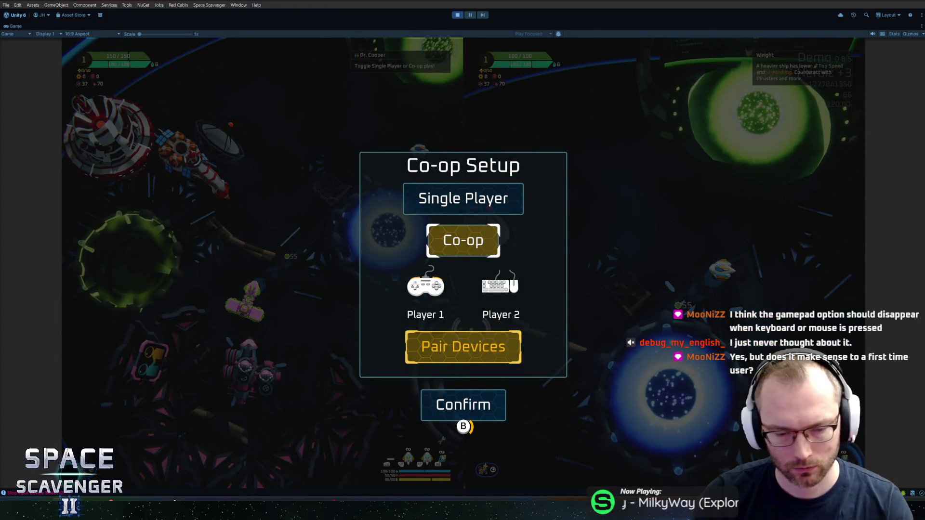
key("Return")
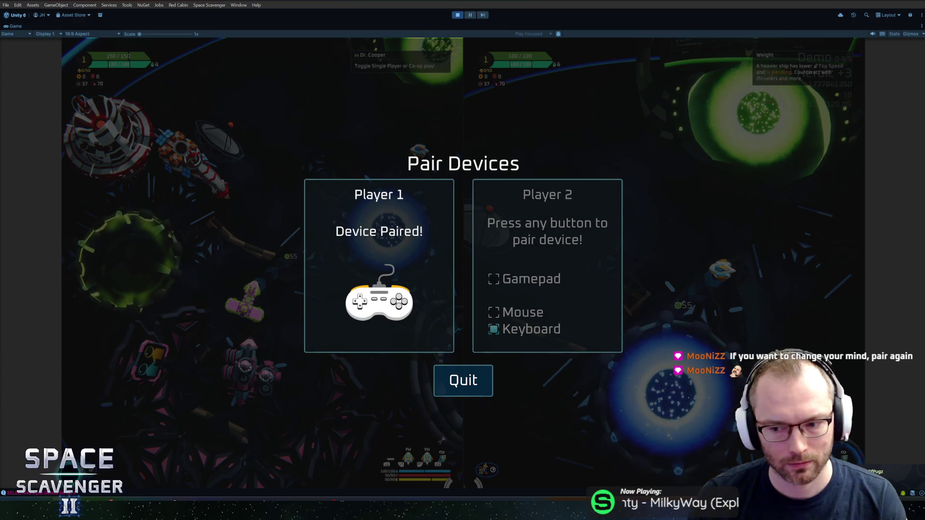
Step: Open Pair Devices and pair the gamepad as Player 1 and keyboard as Player 2
key("Down")
key("Up")
key("Return")
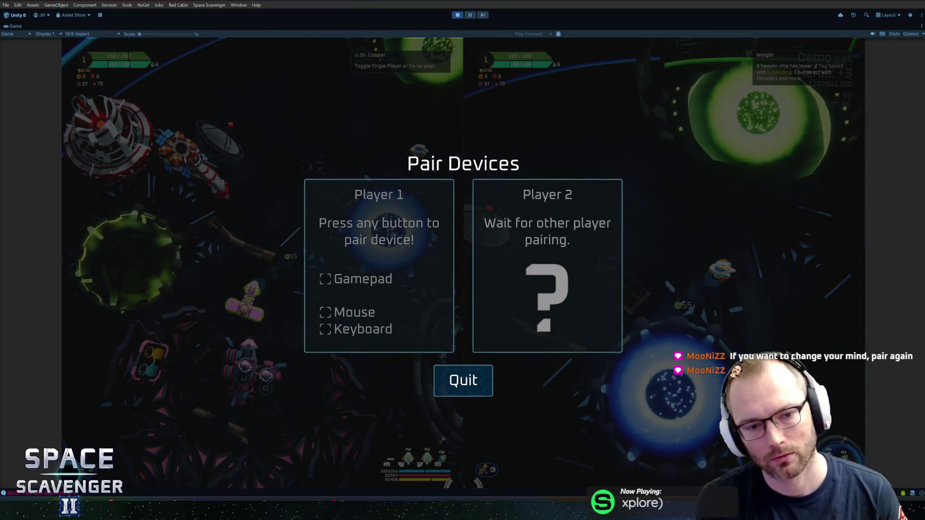
key("Return")
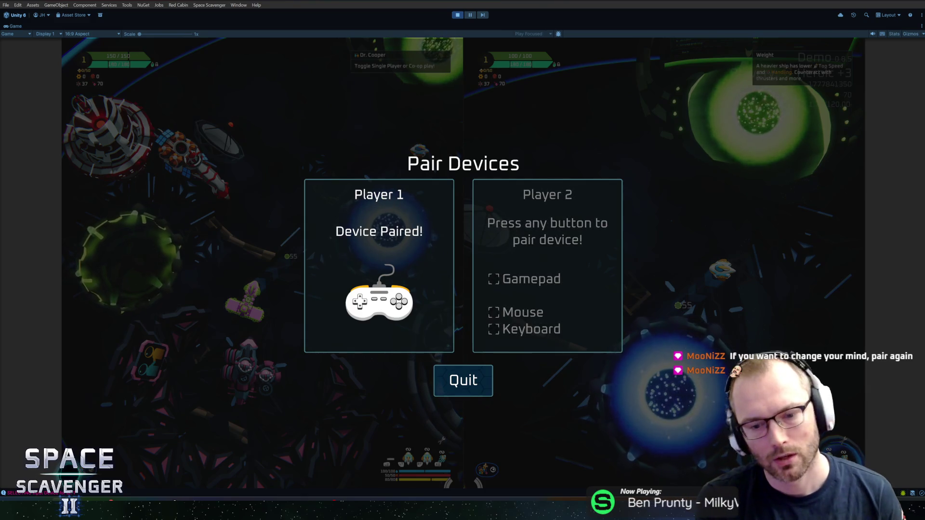
key("Return")
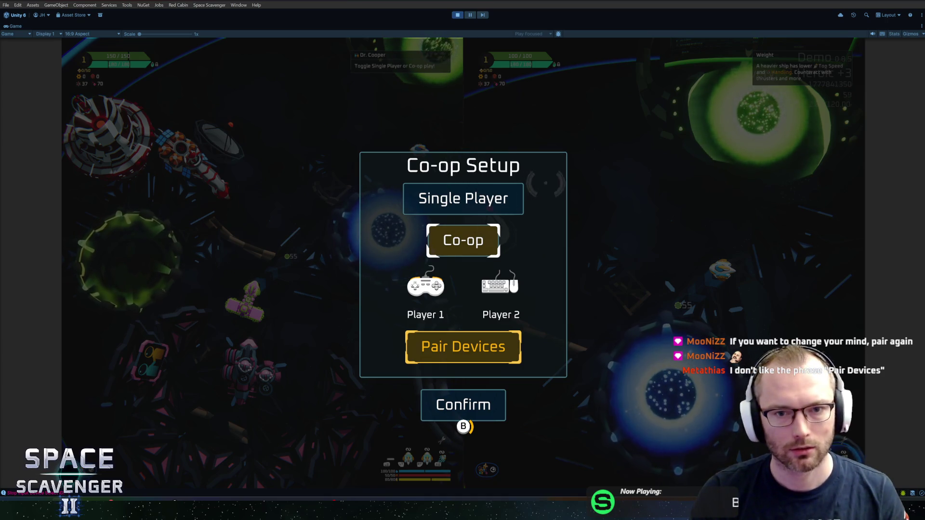
Step: Repeat the gamepad and keyboard pairing, then reopen it and pair the mouse to Player 2
key("Down")
key("Up")
key("Return")
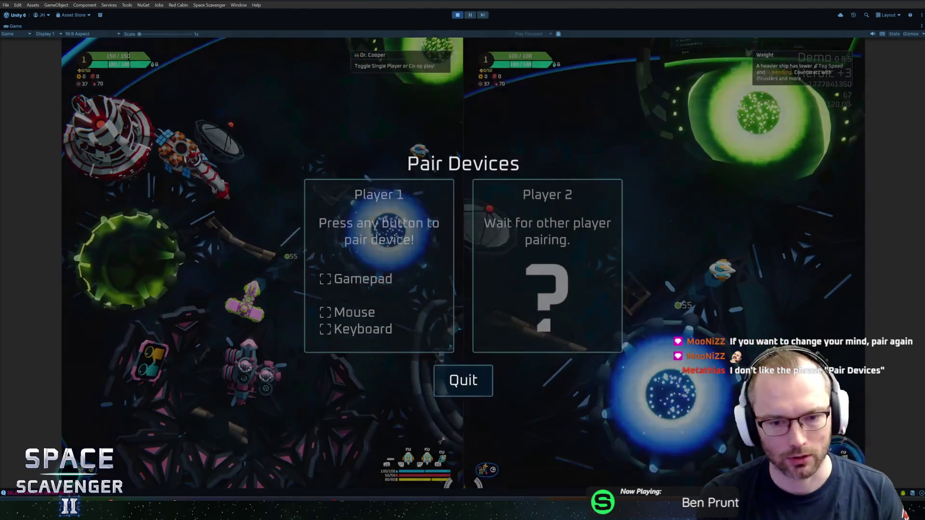
key("Return")
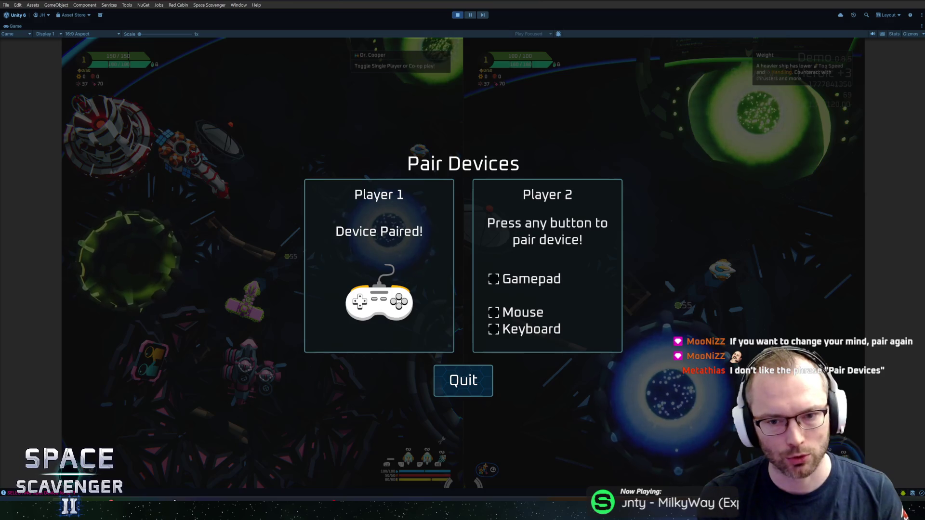
key("Return")
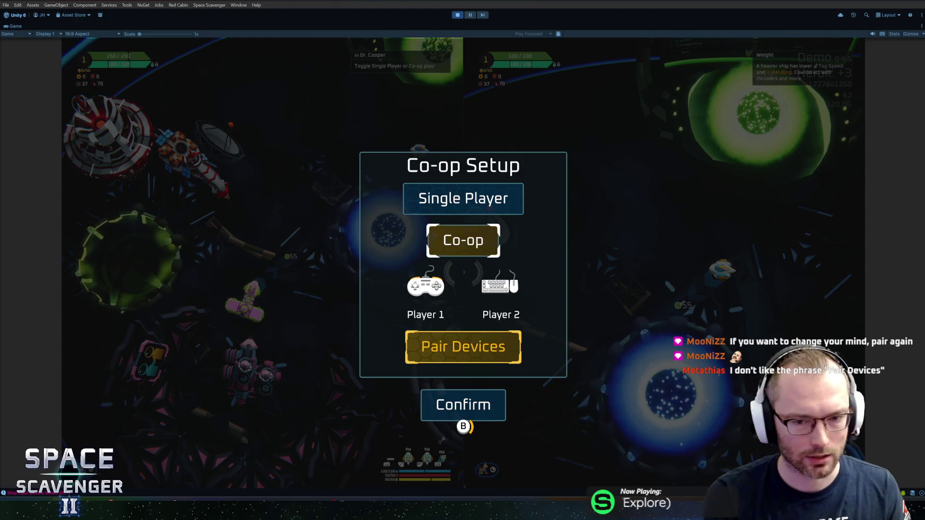
key("Return")
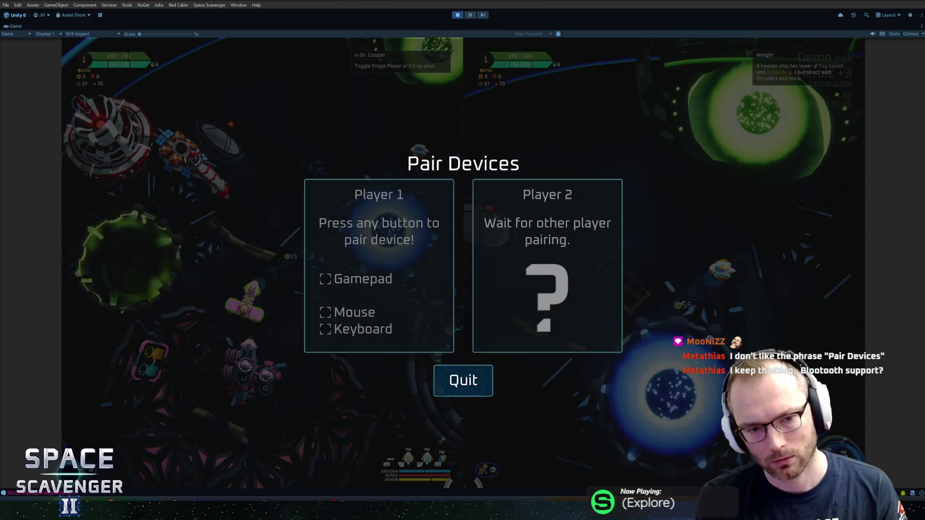
left_click(51, 449)
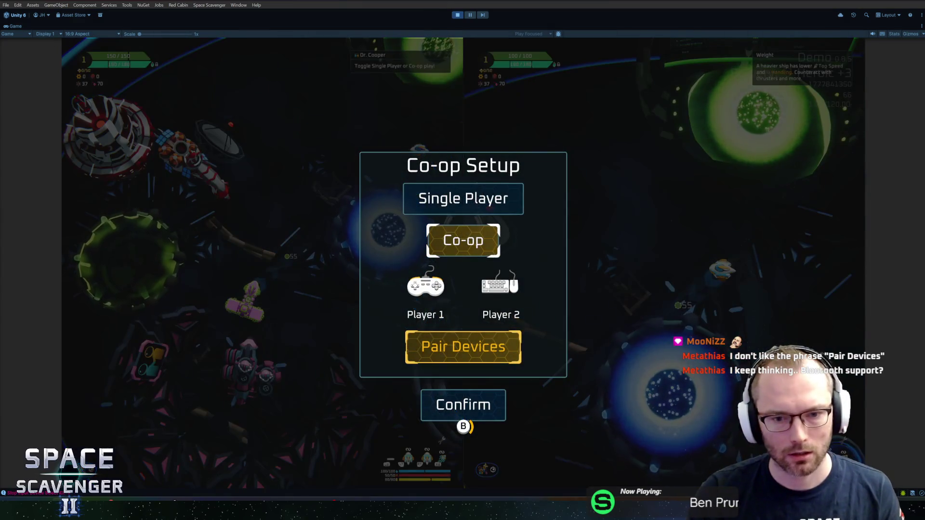
Step: Cycle Co-op Setup menu focus among Single Player, Co-op, Pair Devices and Confirm
key("Up")
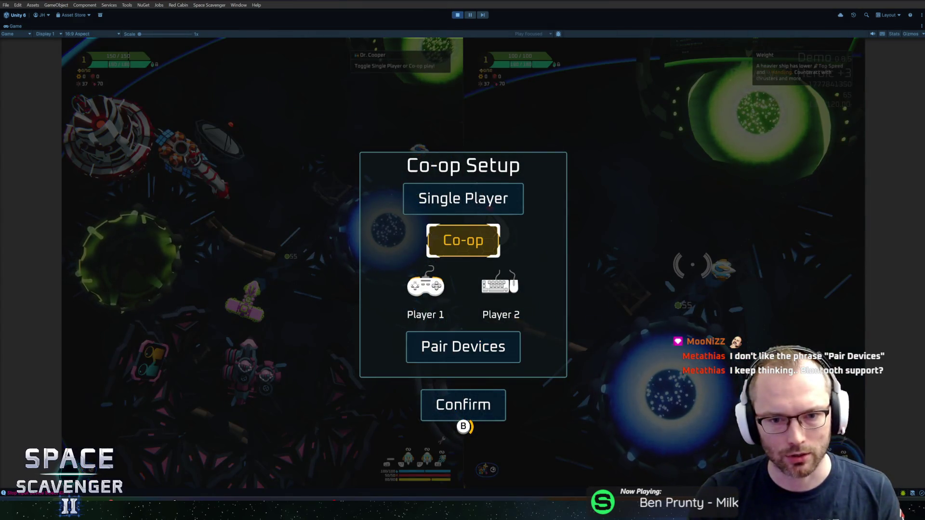
key("Down")
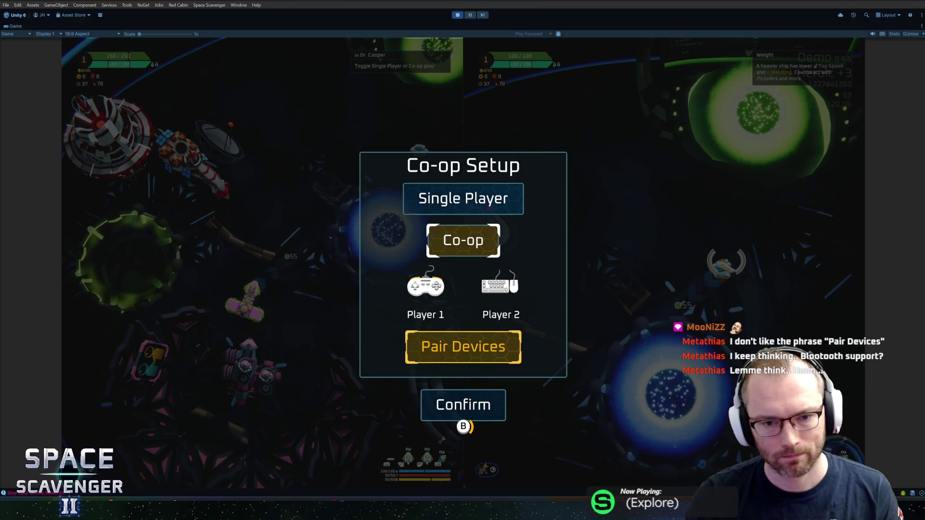
key("Up")
key("Up")
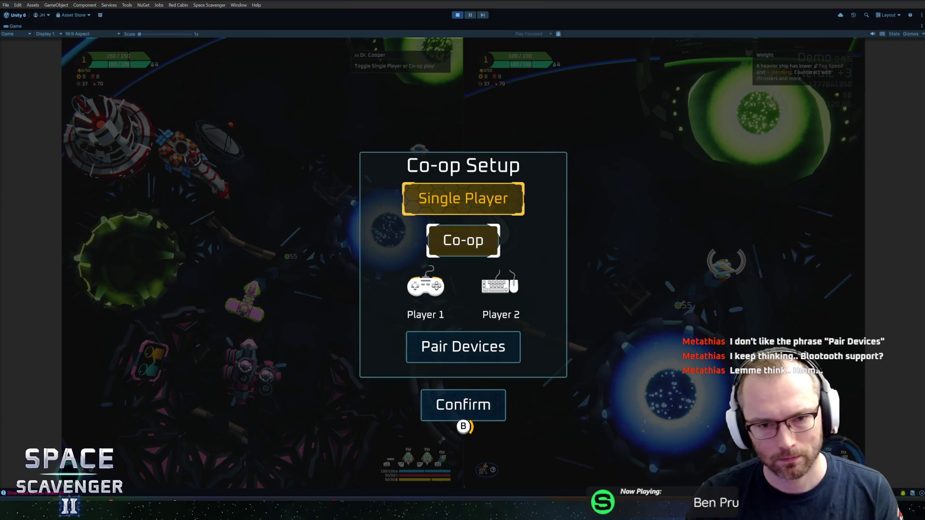
key("Down")
key("Down")
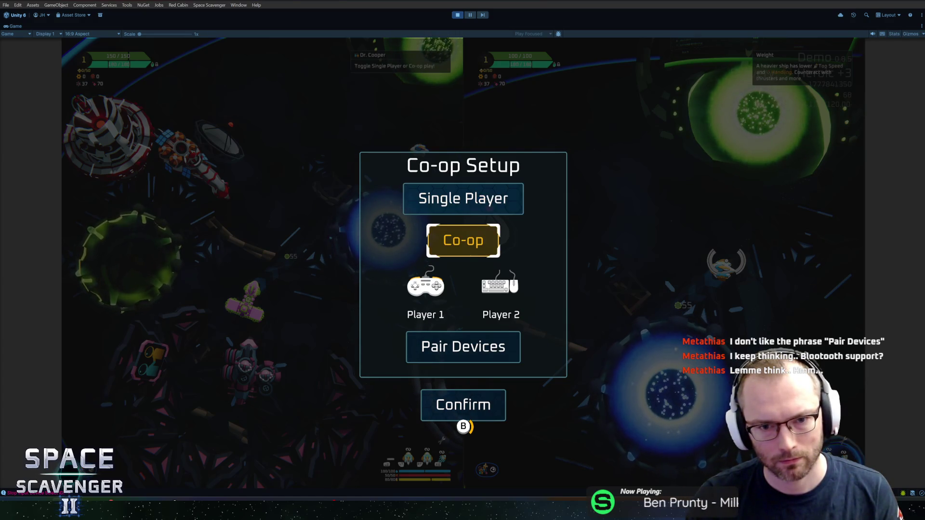
key("Down")
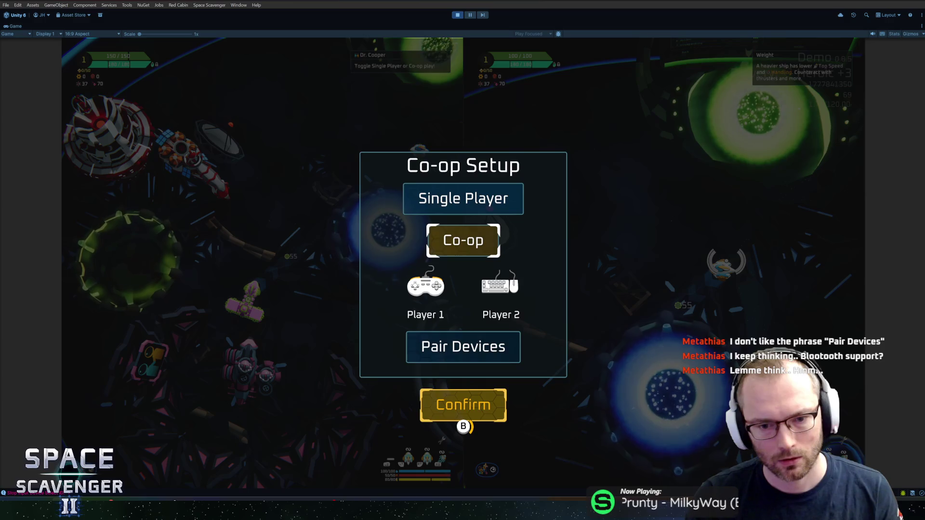
key("Up")
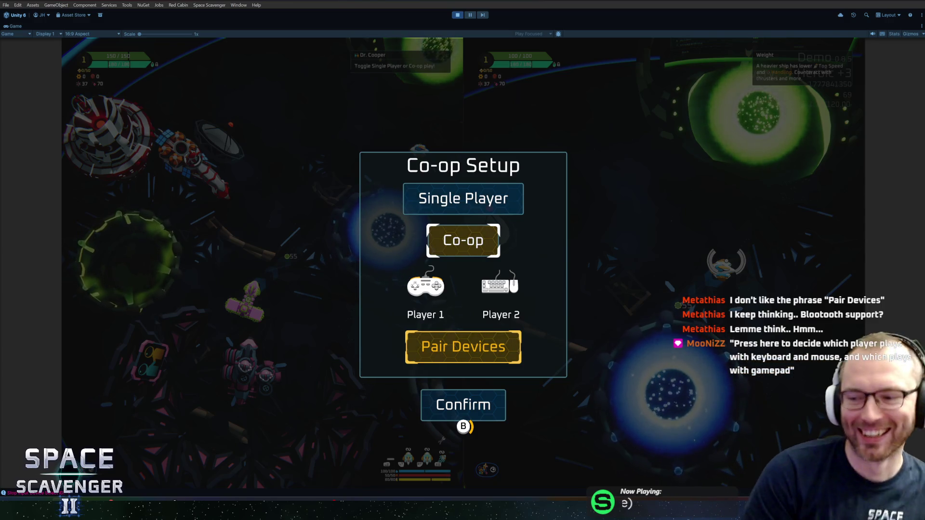
key("Up")
key("Down")
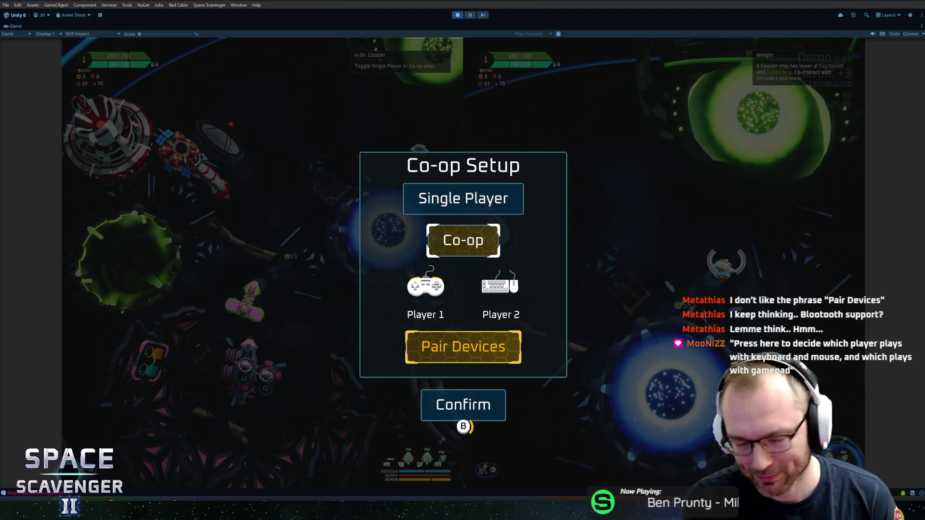
key("Up")
key("Down")
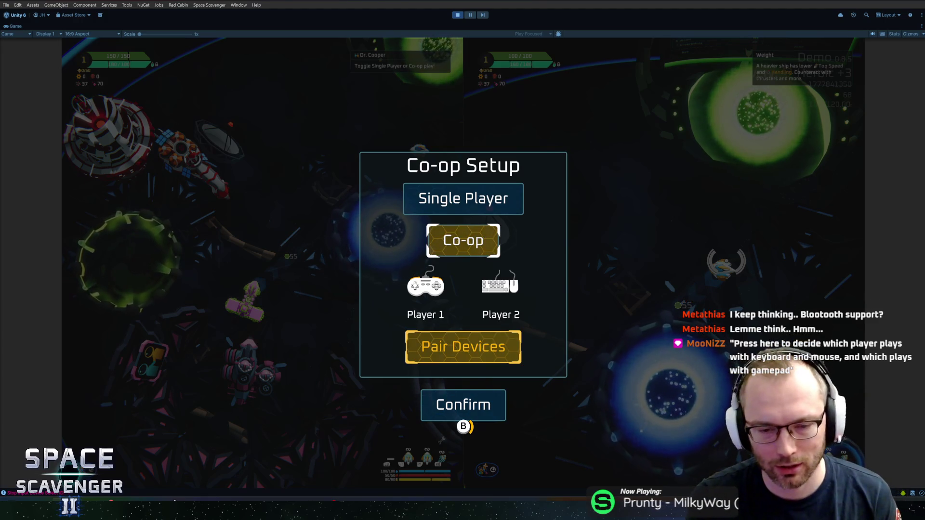
key("Up")
key("Up")
key("Down")
key("Down")
key("Up")
key("Up")
key("Down")
key("Down")
key("Up")
key("Down")
key("Up")
key("Up")
key("Down")
key("Down")
key("Up")
key("Up")
key("Down")
key("Down")
Step: Pair the gamepad as Player 1 and keyboard as Player 2 once more
key("Return")
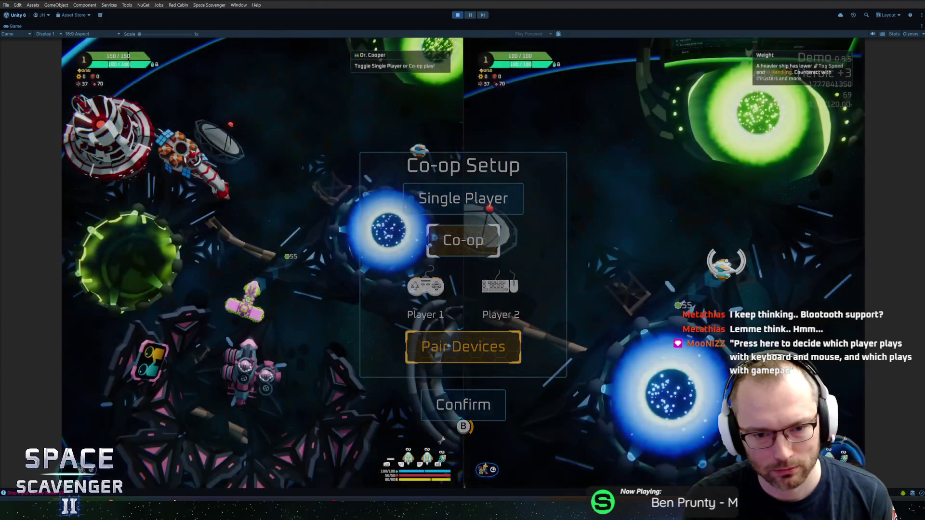
key("Return")
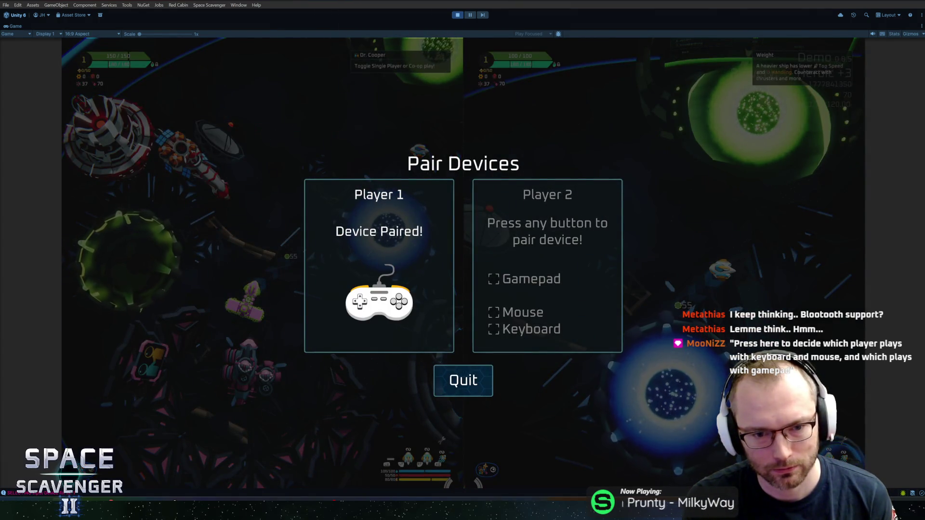
key("Return")
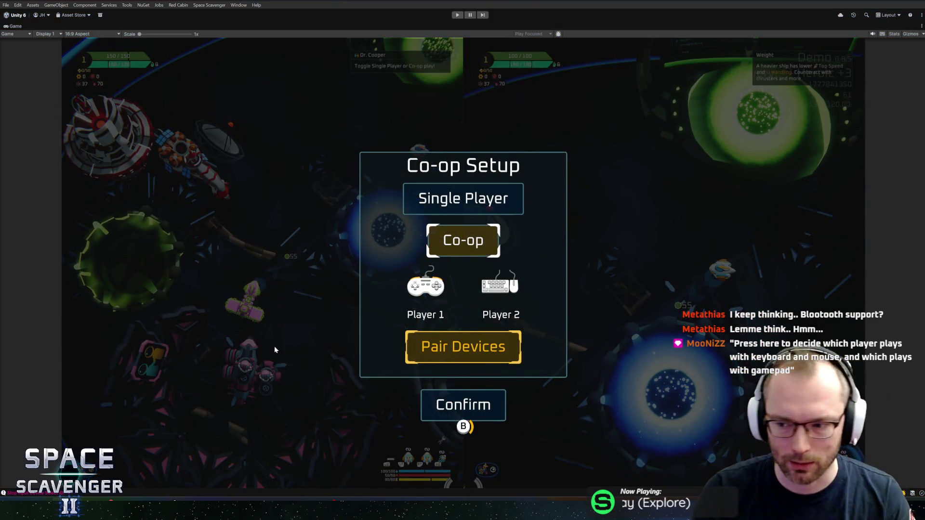
Step: Stop play mode and open the CoopInputSetupDisplay prefab for editing
key("ctrl+p")
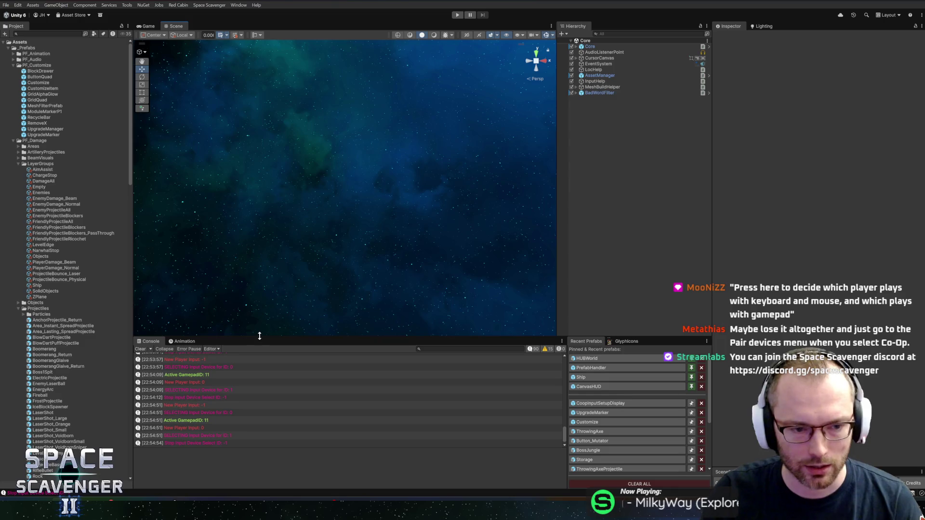
left_click(598, 409)
scroll(326, 211, "down", 2)
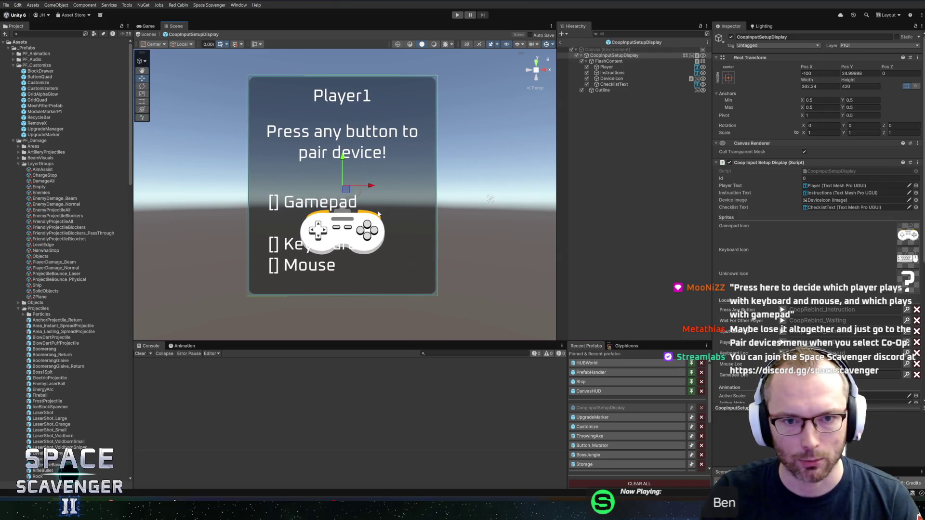
scroll(433, 174, "up", 5)
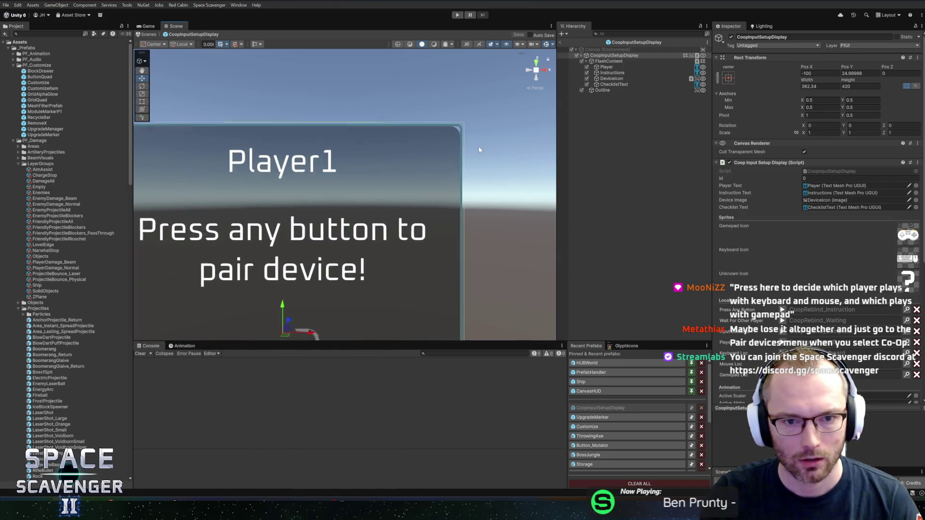
scroll(478, 135, "up", 3)
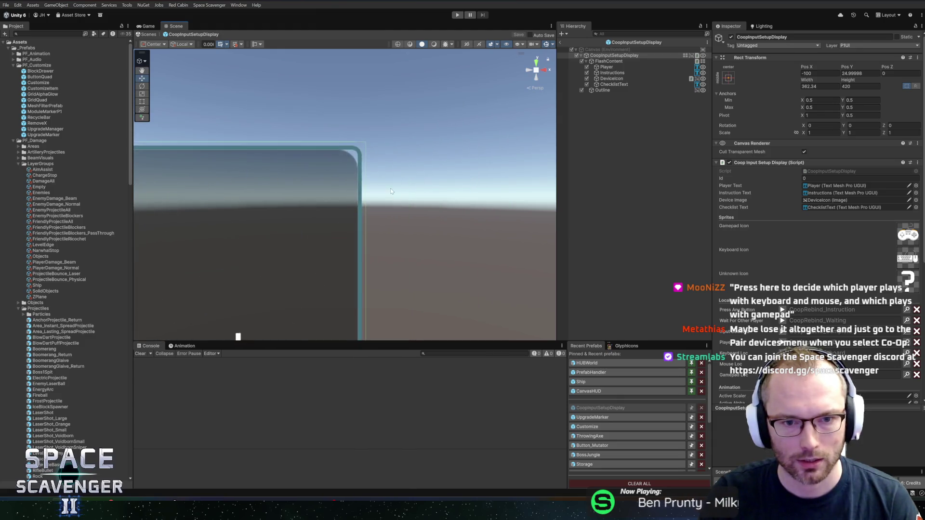
Step: Set the CoopInputSetupDisplay root image's Pixels Per Unit Multiplier to 4
left_click(605, 91)
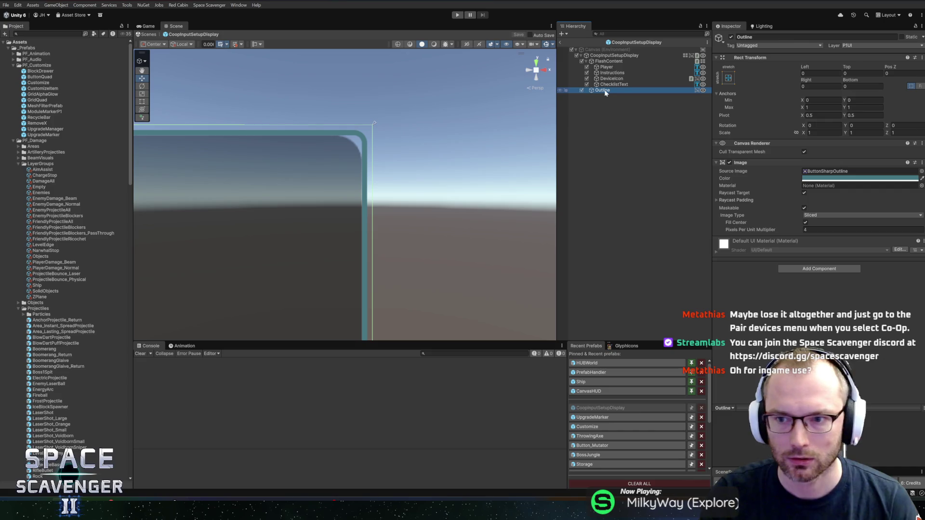
left_click(612, 62)
left_click(614, 56)
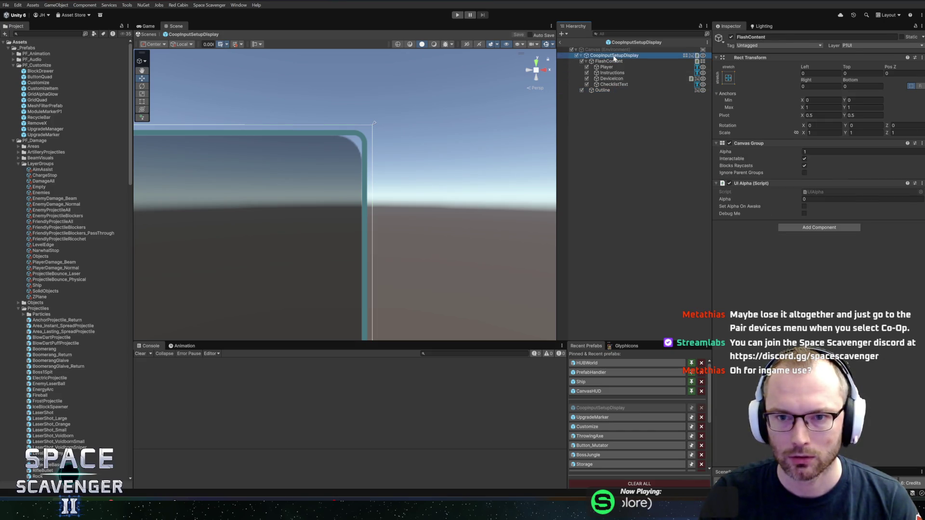
scroll(742, 205, "down", 5)
scroll(739, 203, "down", 4)
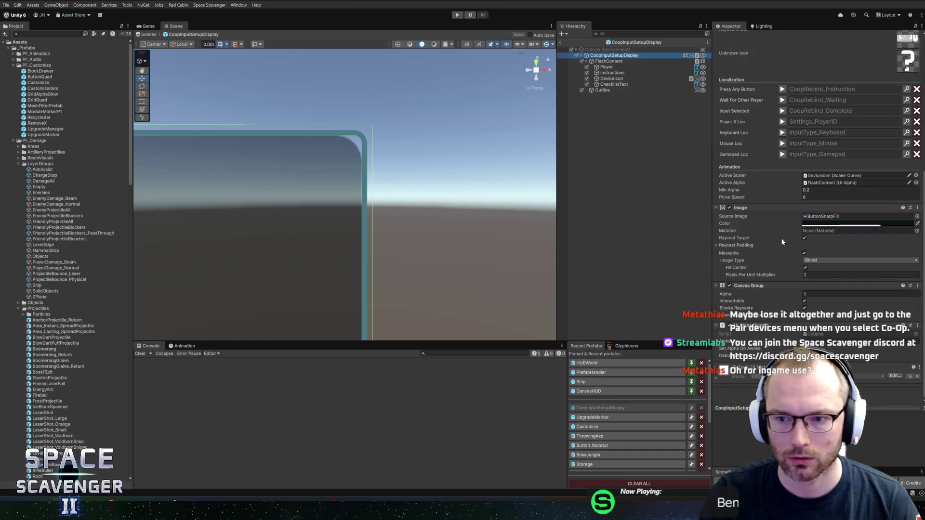
left_click(822, 277)
type("4")
scroll(341, 207, "down", 5)
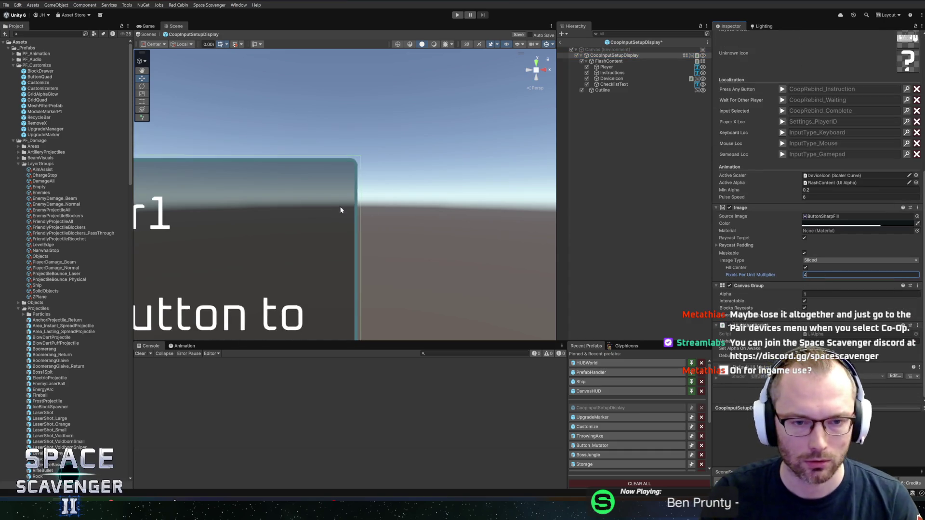
mouse_move(262, 224)
left_mouse_down()
mouse_move(377, 168)
mouse_move(390, 137)
left_mouse_up()
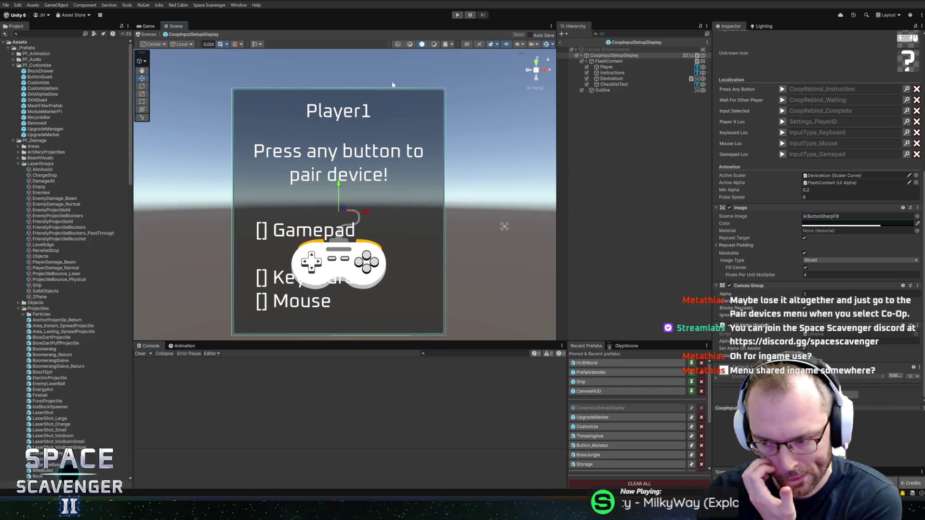
Step: Frame the Player1 panel in an enlarged scene view
left_click_drag(359, 155, 381, 137)
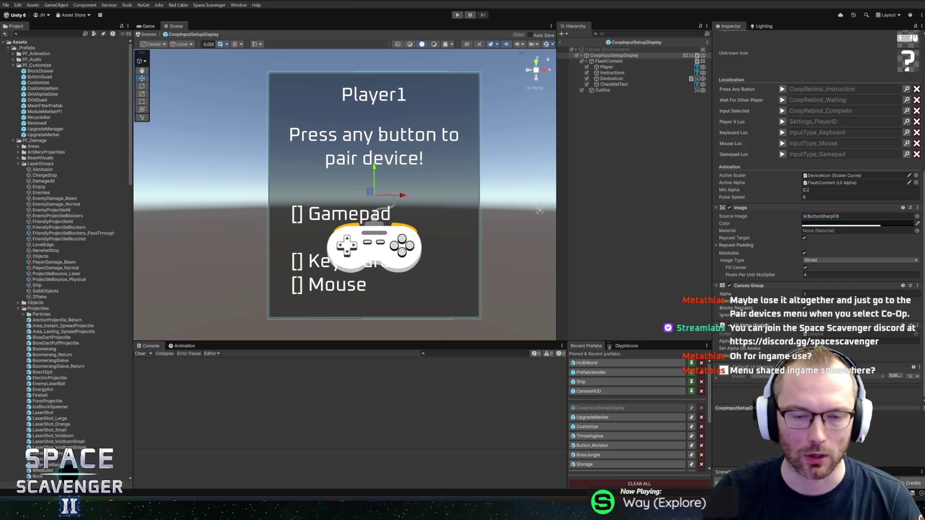
left_click_drag(429, 343, 430, 374)
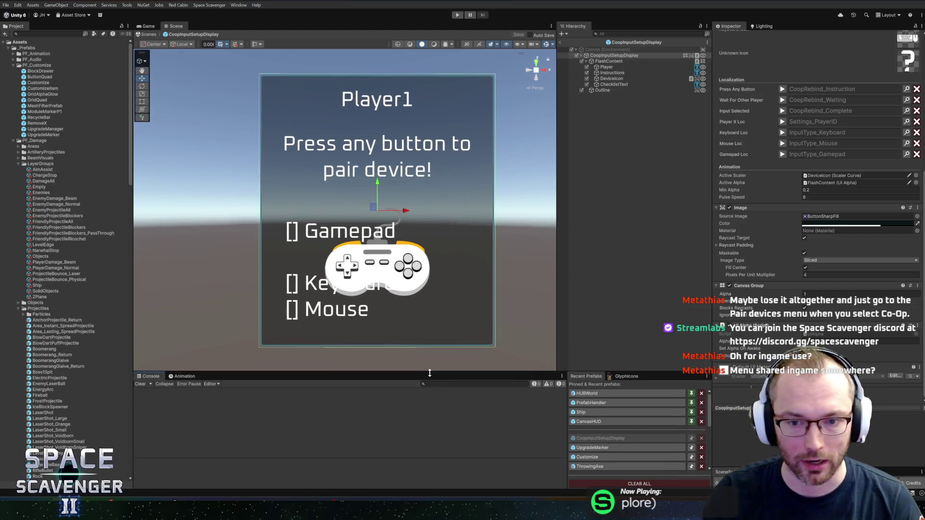
mouse_move(424, 233)
left_mouse_down()
mouse_move(337, 232)
mouse_move(388, 223)
left_mouse_up()
scroll(345, 224, "down", 2)
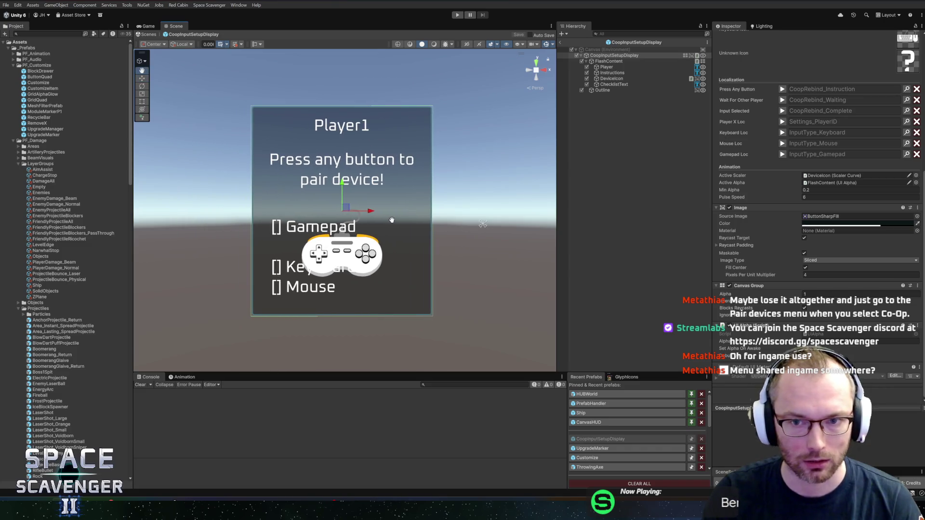
scroll(391, 222, "up", 1)
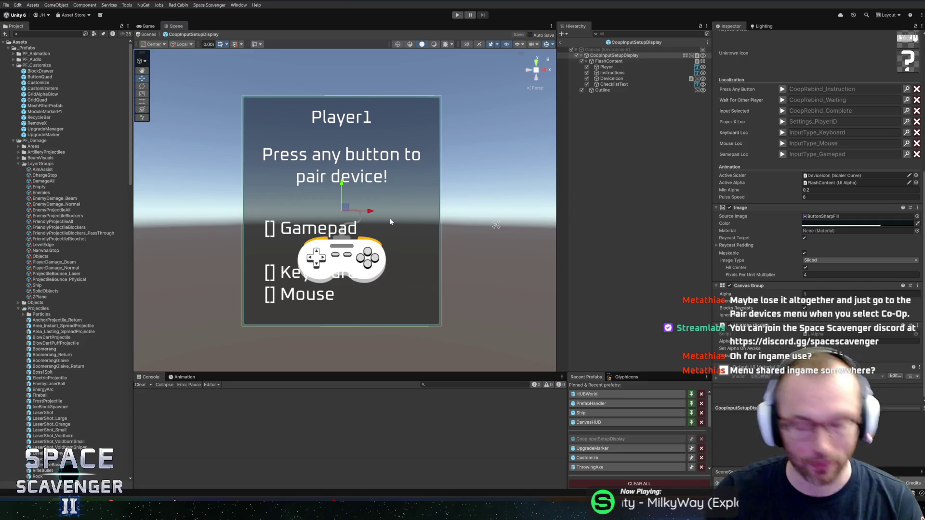
left_click_drag(402, 224, 426, 213)
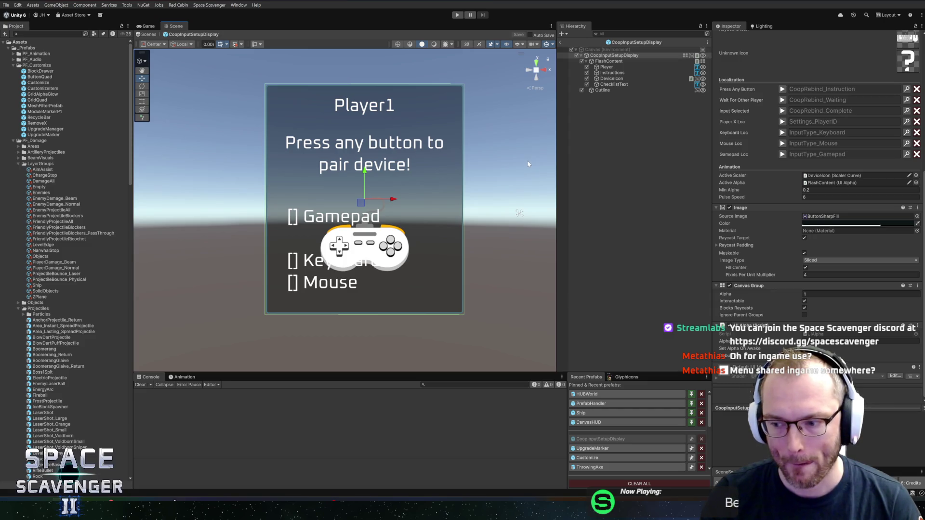
Step: Open the Coop Input Setup Display component's script in the code editor via Edit Script
left_click(581, 55)
left_click(580, 55)
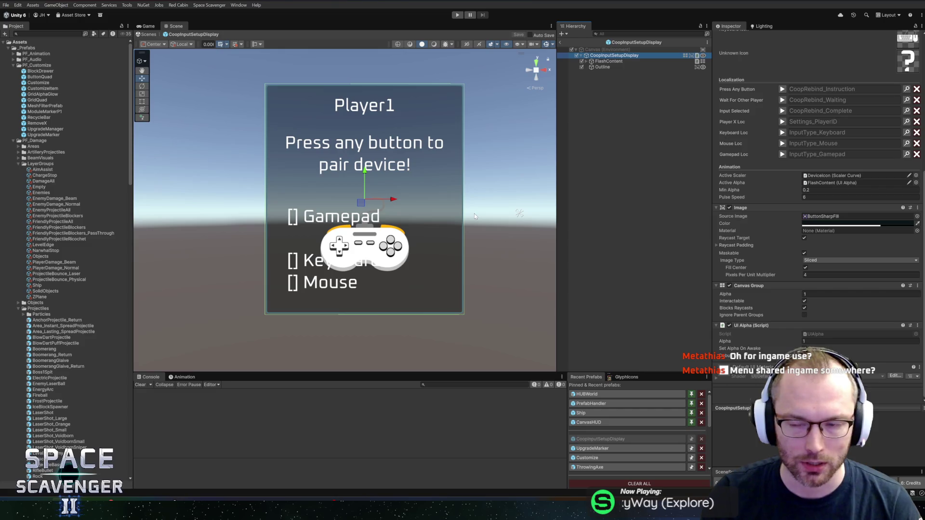
scroll(772, 180, "up", 8)
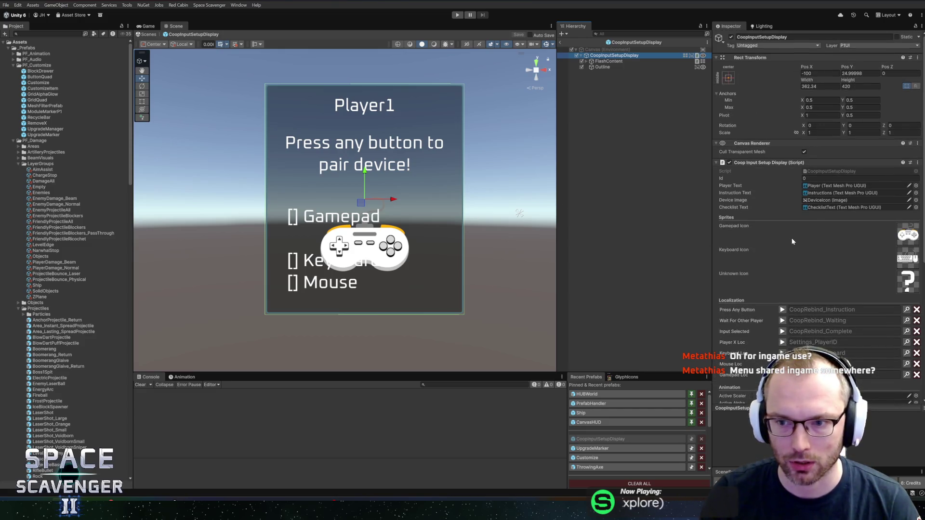
right_click(772, 163)
key("Escape")
right_click(778, 163)
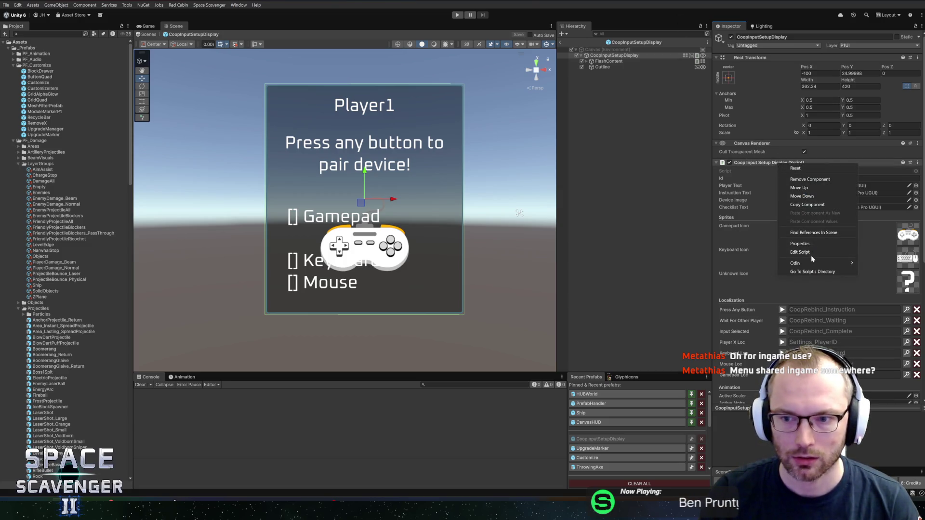
left_click(811, 255)
Step: List all usages of the UpdateChecklist method
scroll(482, 203, "down", 10)
scroll(482, 202, "up", 8)
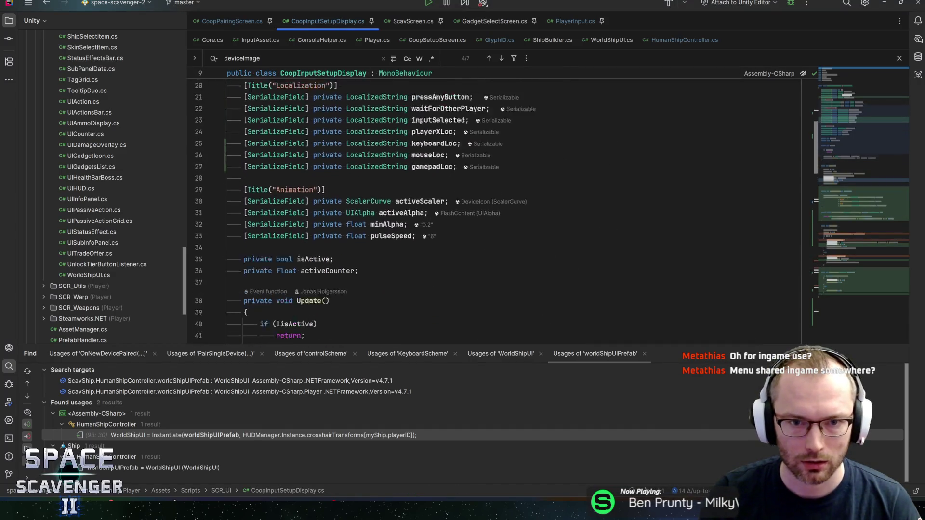
left_click_drag(882, 136, 855, 209)
left_click(327, 136)
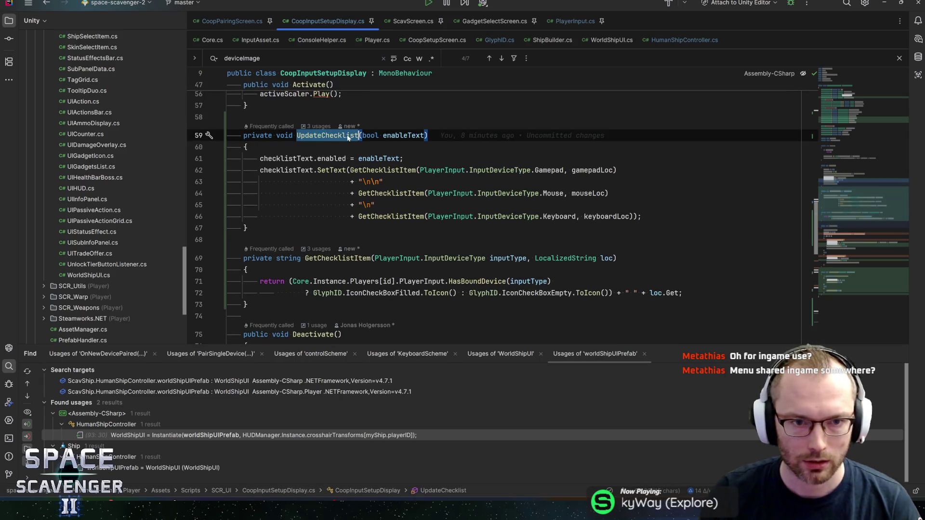
key("shift+F12")
scroll(434, 202, "down", 5)
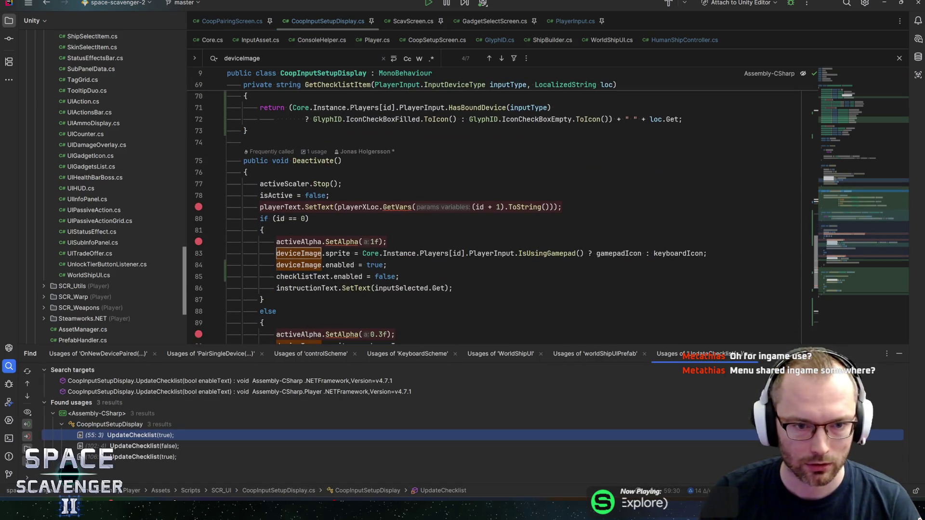
scroll(482, 207, "down", 5)
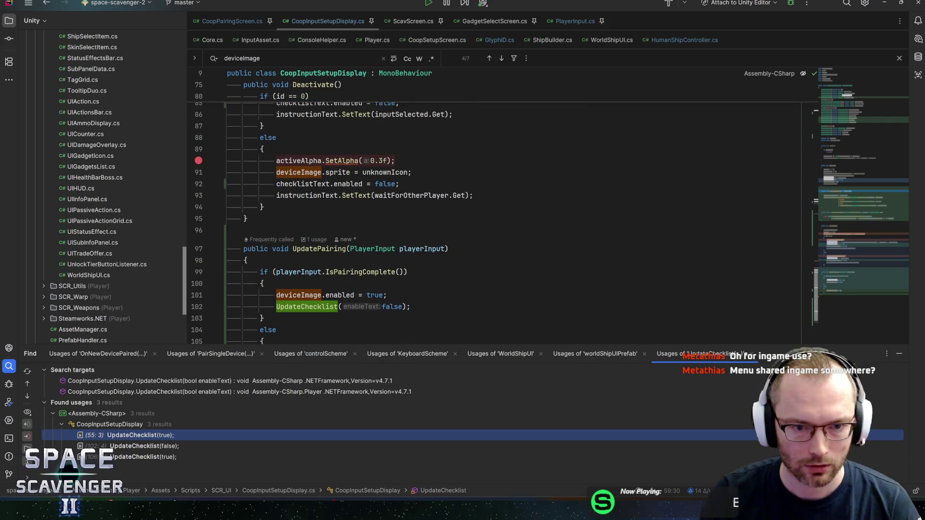
scroll(328, 221, "down", 2)
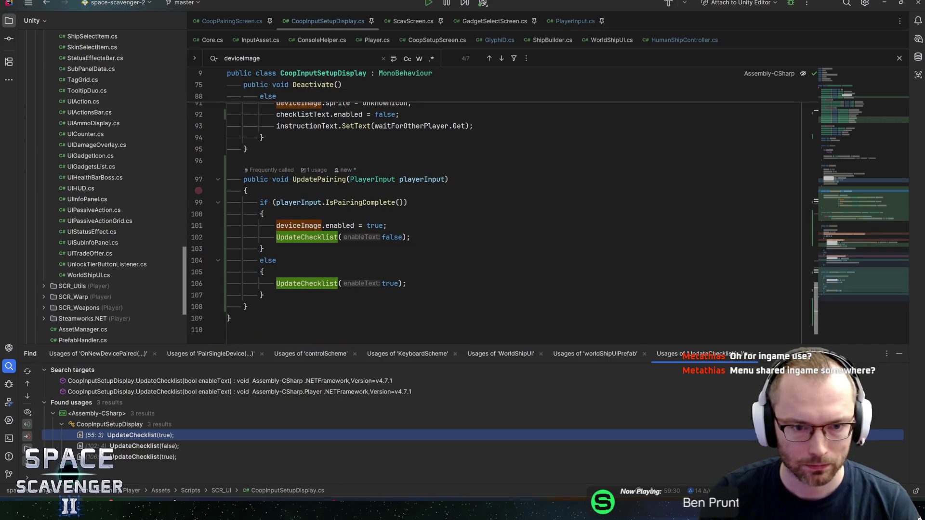
Step: Jump to the UpdatePairing call in CoopPairingScreen.cs's OnNewDevicePaired handler
left_click(316, 180, "ctrl")
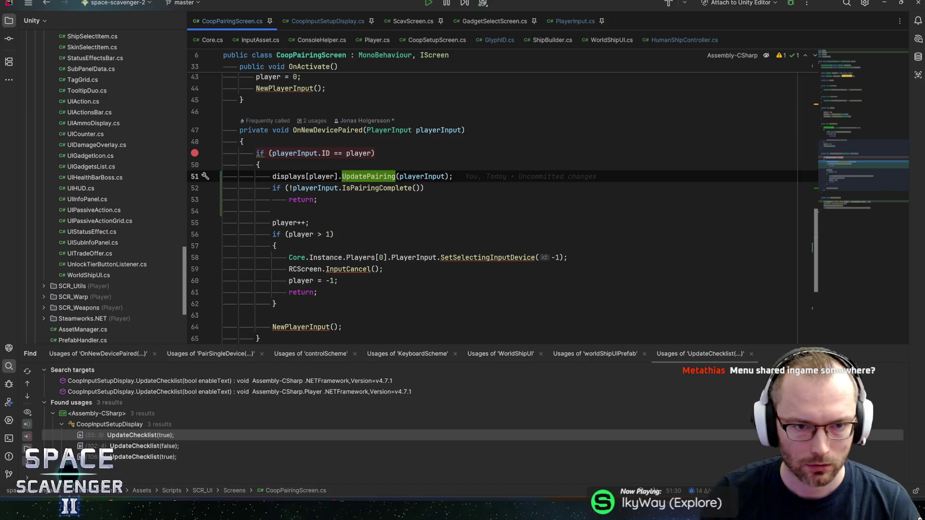
key("ctrl+alt+Return")
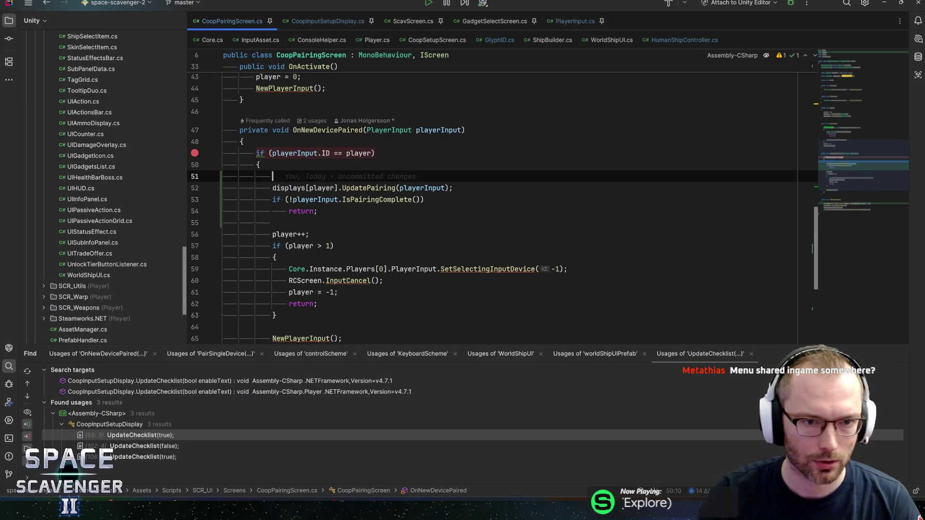
key("BackSpace")
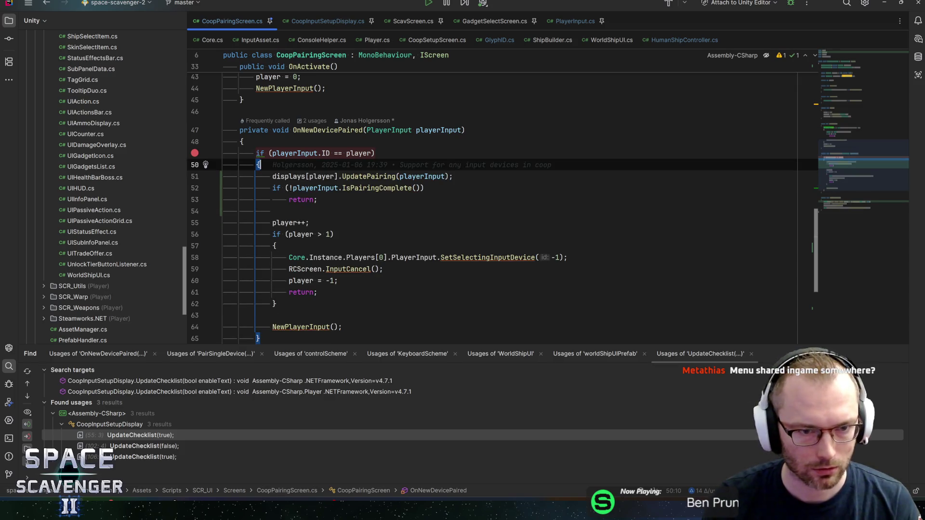
Step: Add a devicePairedSound.Play(); call inside OnNewDevicePaired
key("Return")
type("devicePaired")
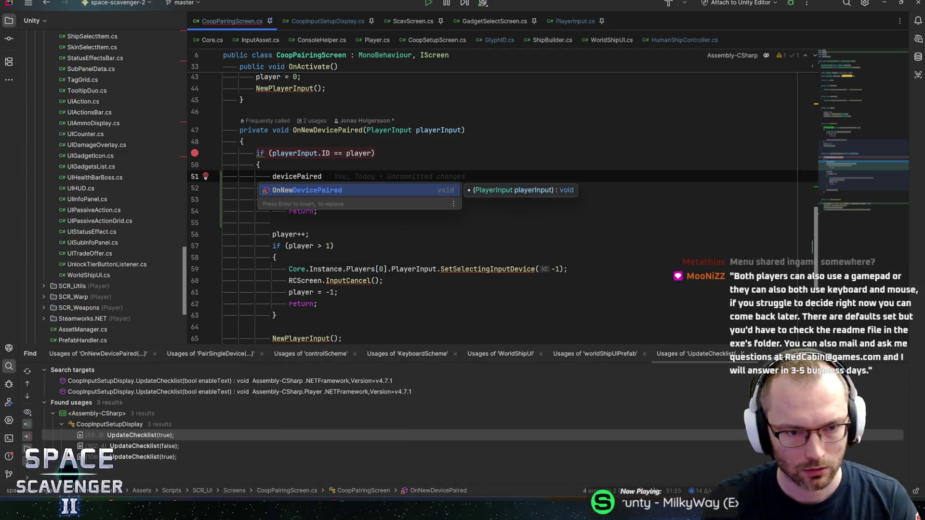
type("Sound.Play();")
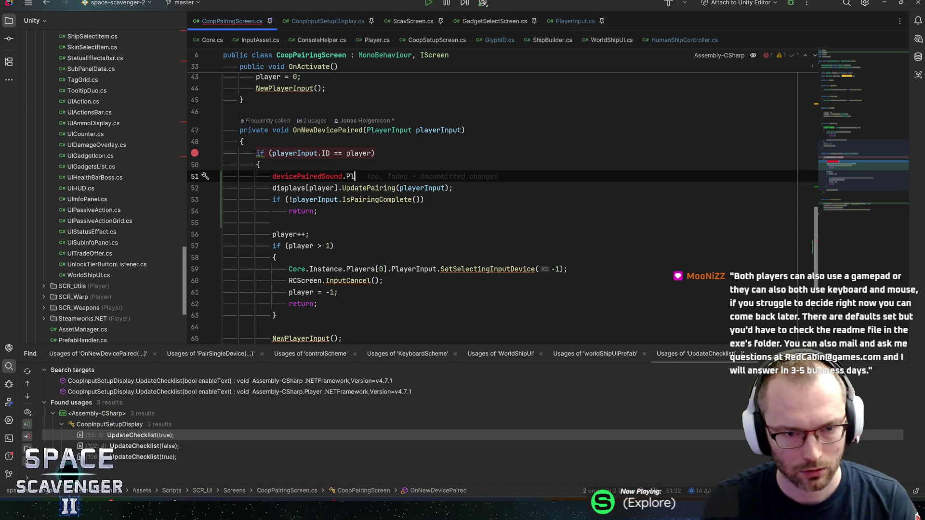
key("ctrl+shift+Right")
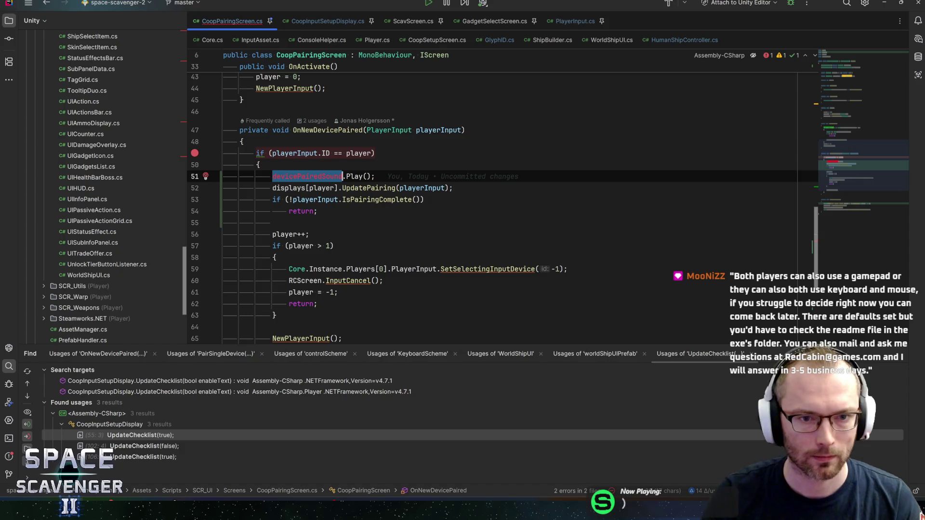
Step: Declare a [SerializeField] private AudioClip devicePairedSound field below displays
left_click(868, 80)
scroll(482, 193, "up", 2)
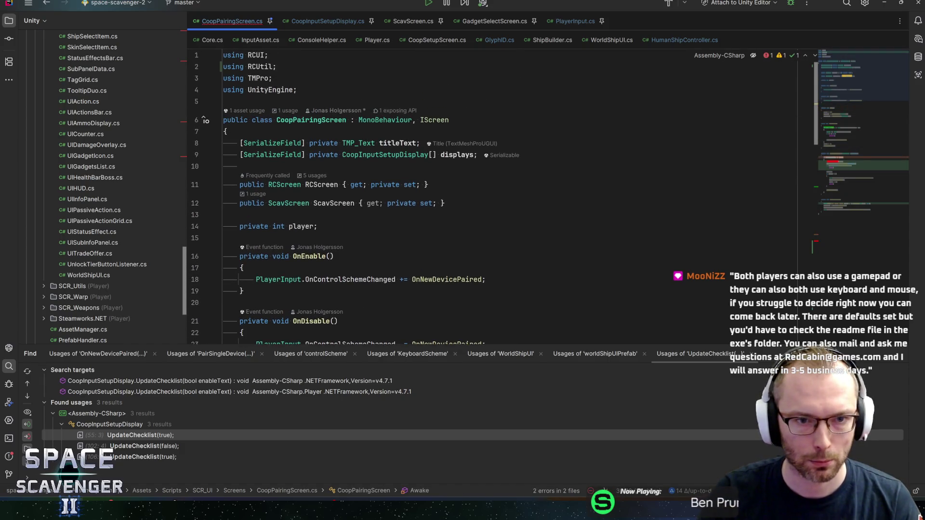
left_click(477, 155)
key("Return")
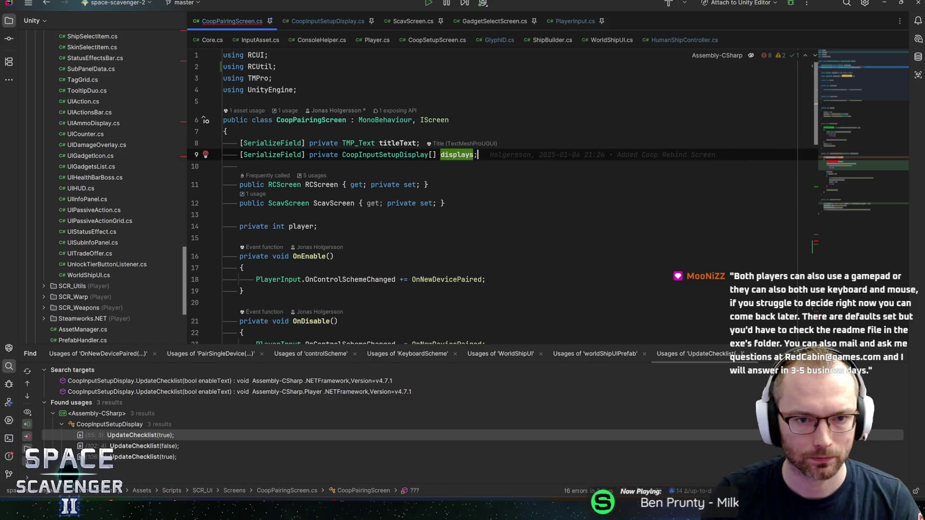
type("serial")
key("Return")
type("Audio")
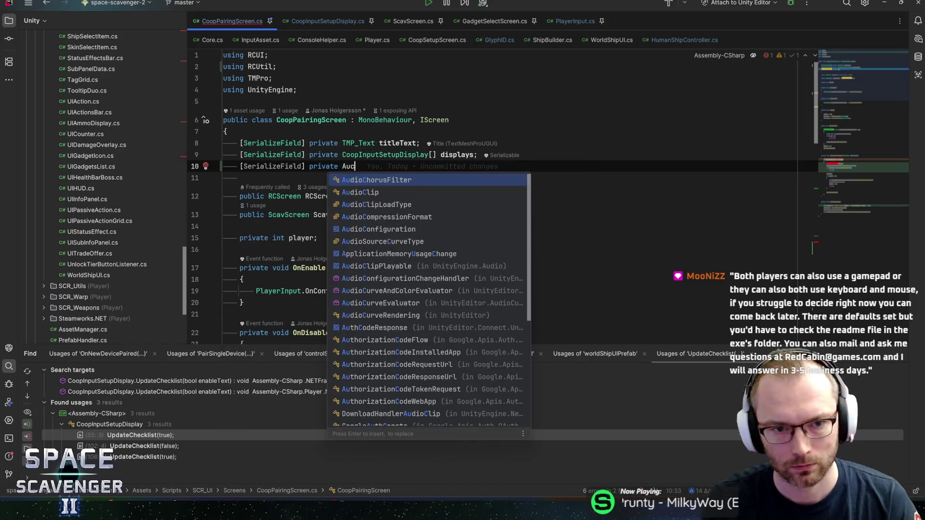
type("Clip")
key("Return")
key("Tab")
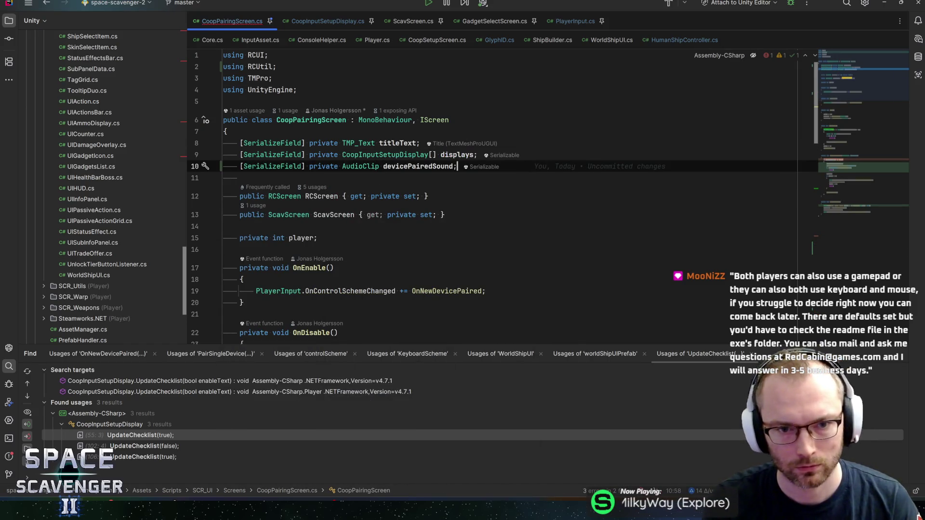
Step: Restore the devicePairedSound.Play(); call and import the missing audio extension reference
key("ctrl+shift+BackSpace")
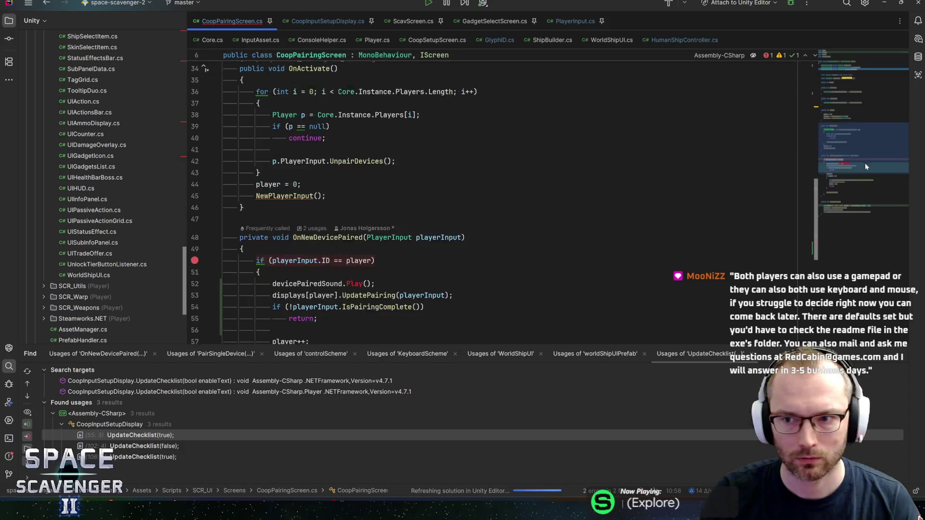
type("devicePairedSound.Play();")
key("Up")
key("alt+Return")
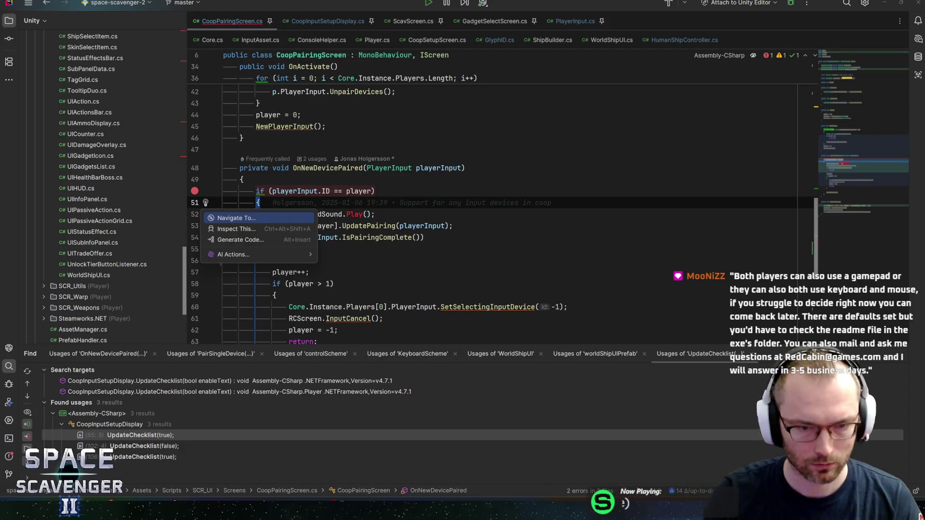
key("Escape")
left_click(355, 214)
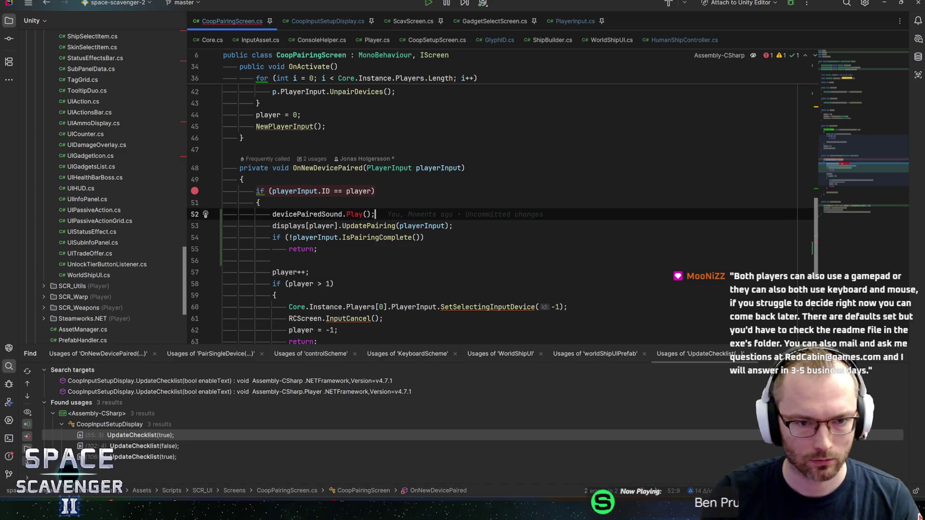
key("alt+Return")
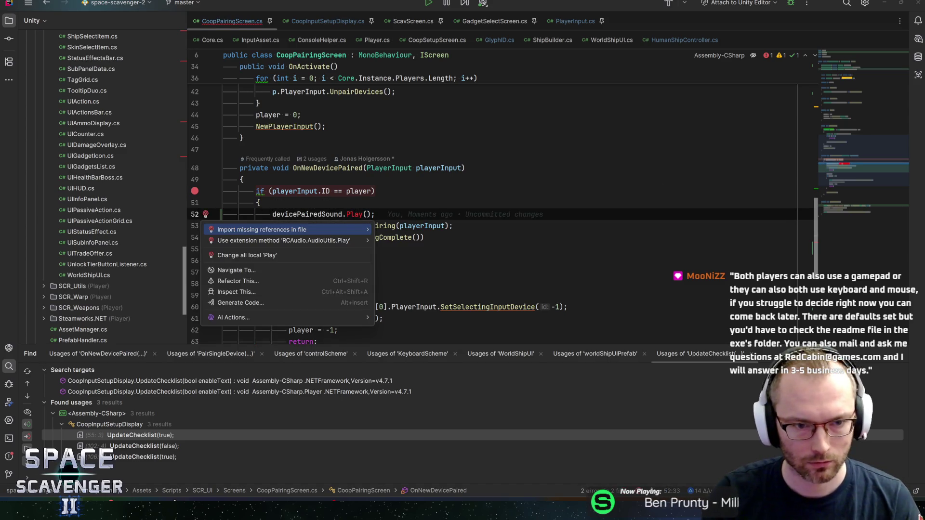
key("Return")
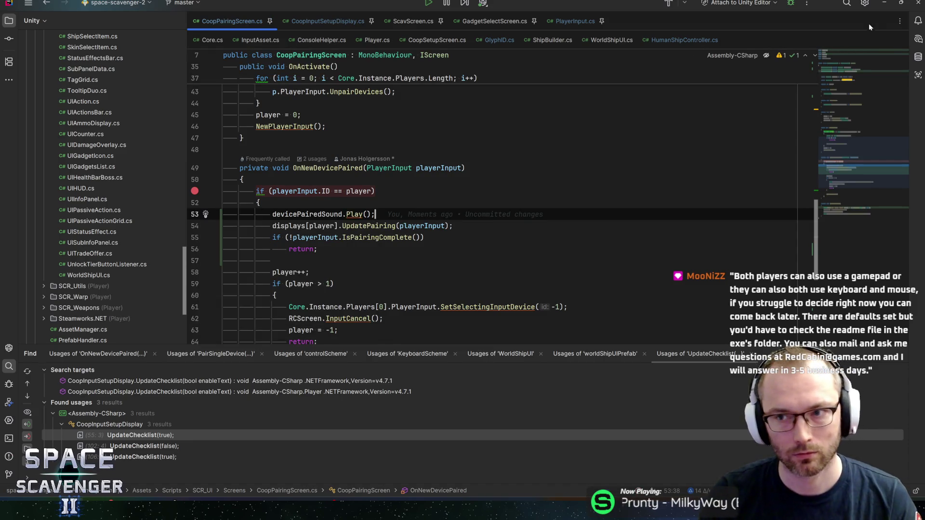
key("alt+Tab")
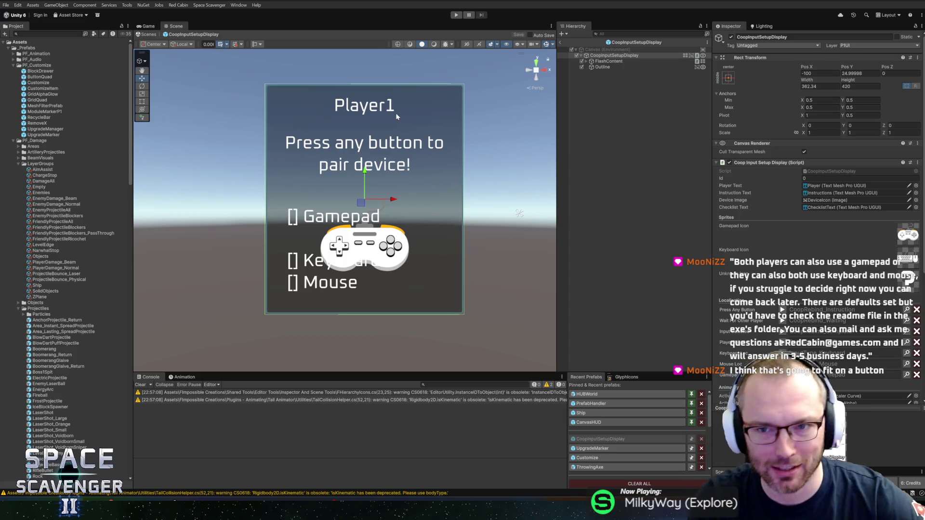
Step: Exit prefab mode back to the scene and enter play mode
left_click(562, 43)
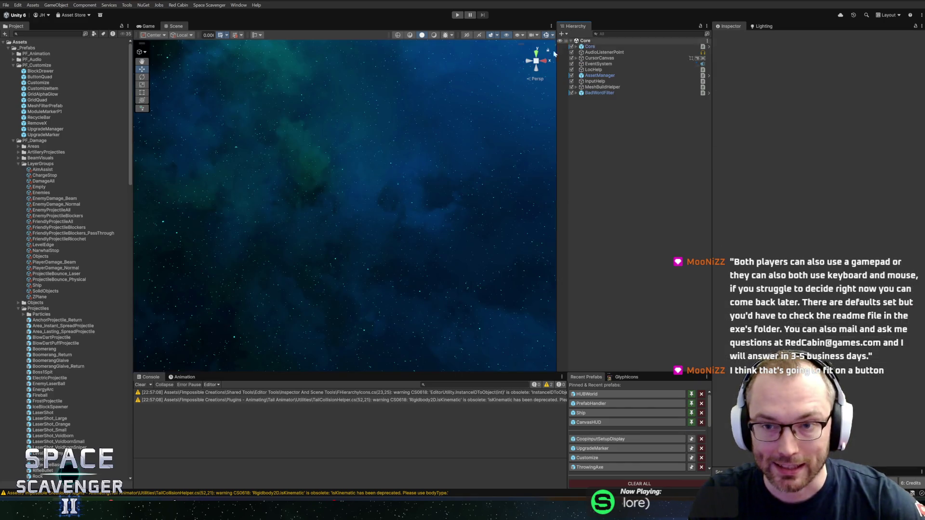
left_click(458, 16)
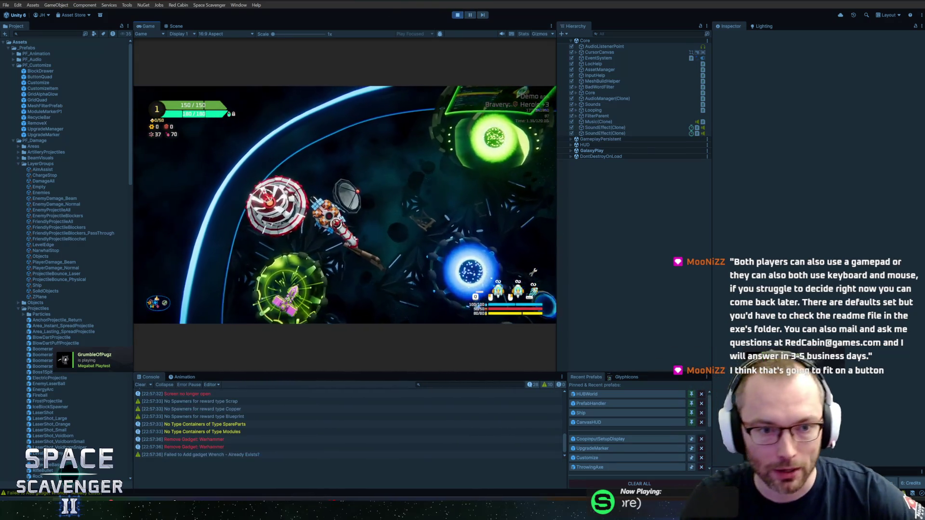
Step: Maximize the Game view and fly the ship to Dr. Cooper to start co-op setup
double_click(152, 29)
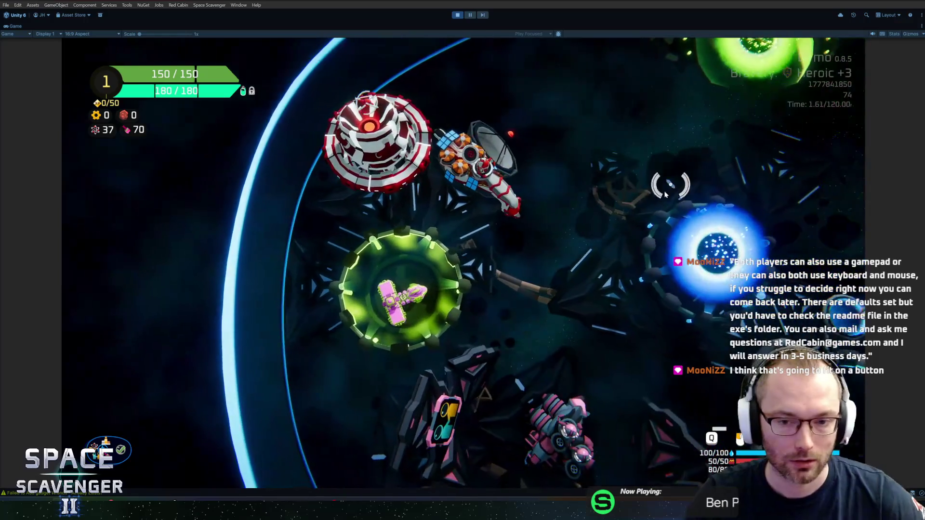
key("d")
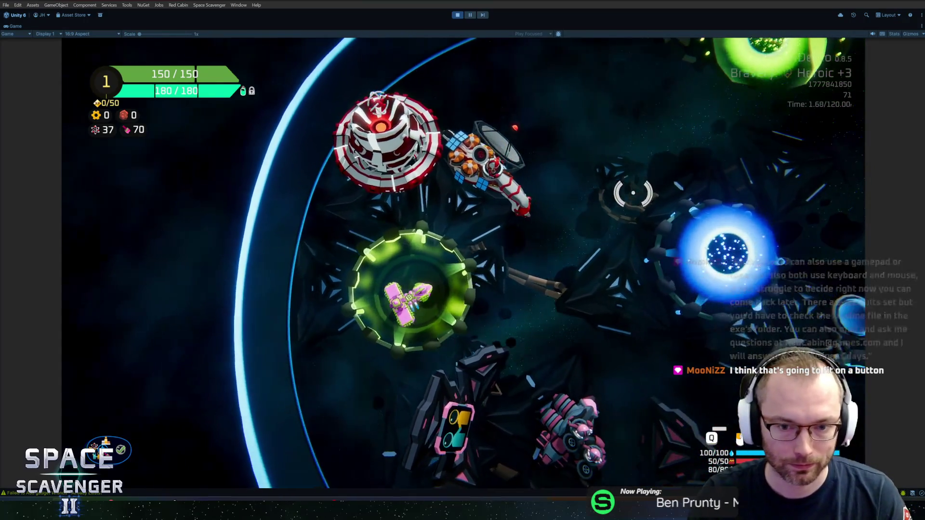
key("s")
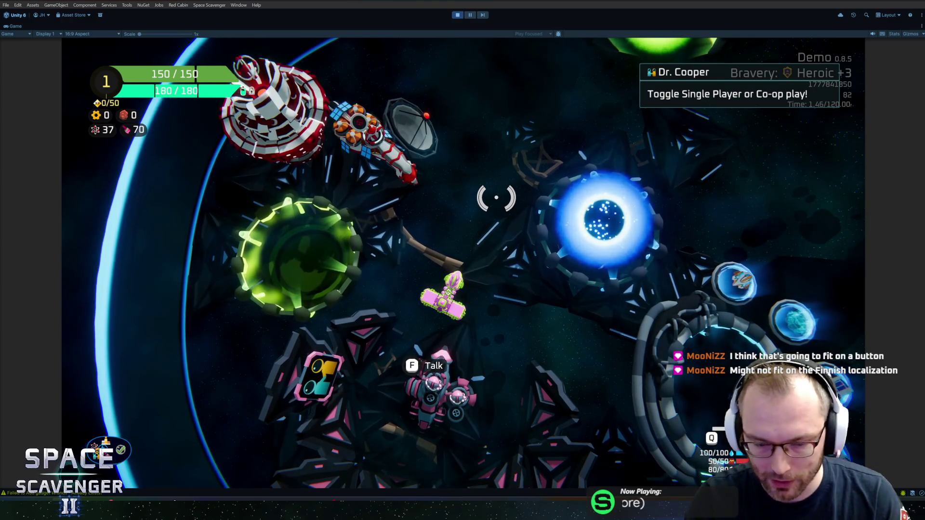
key("a")
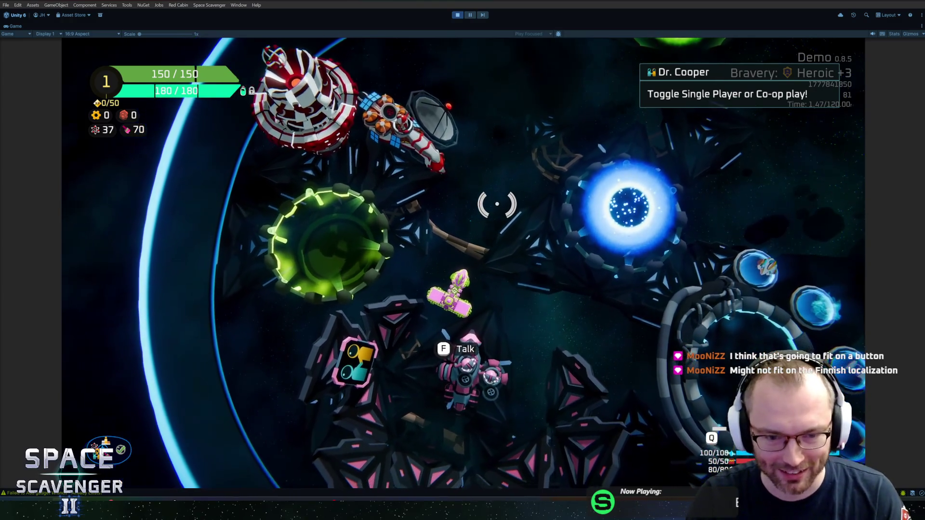
key("d")
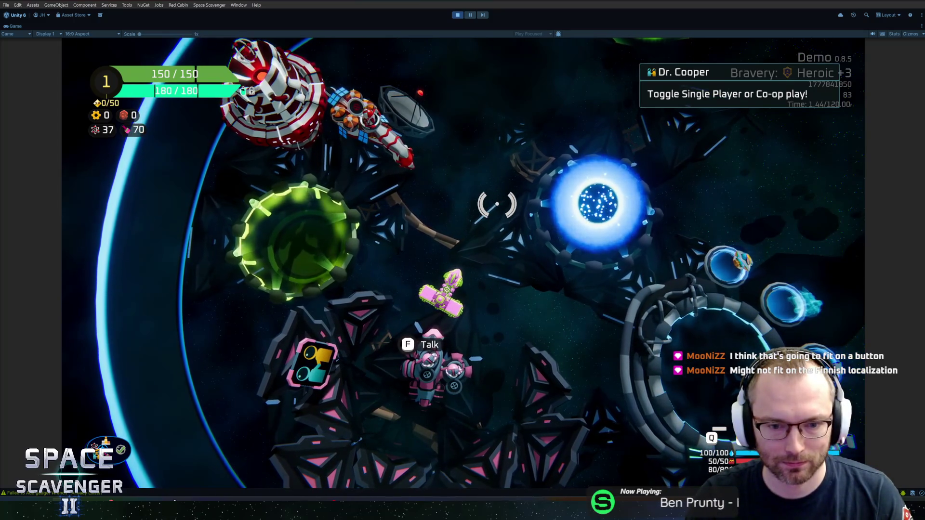
key("f")
Step: Choose Co-op, open Pair Devices, and pair keyboard and mouse to Player 1
left_click(474, 239)
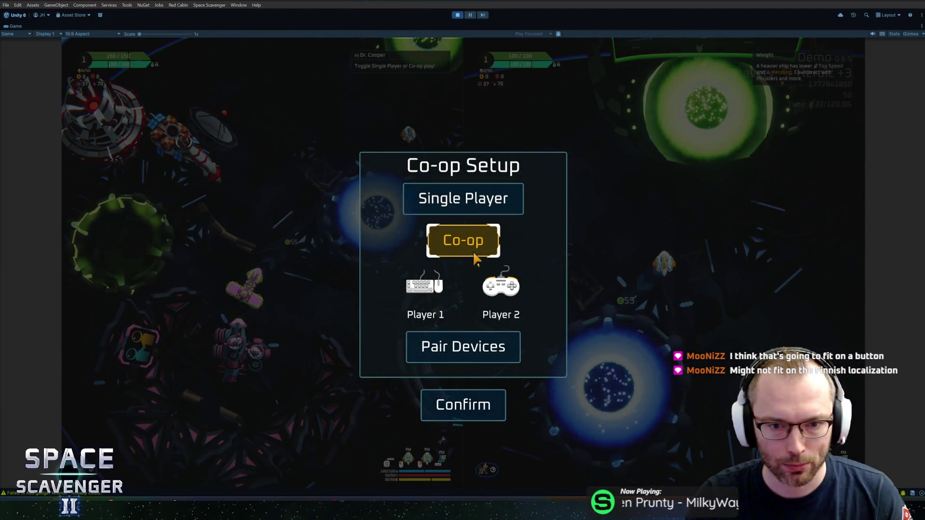
left_click(463, 347)
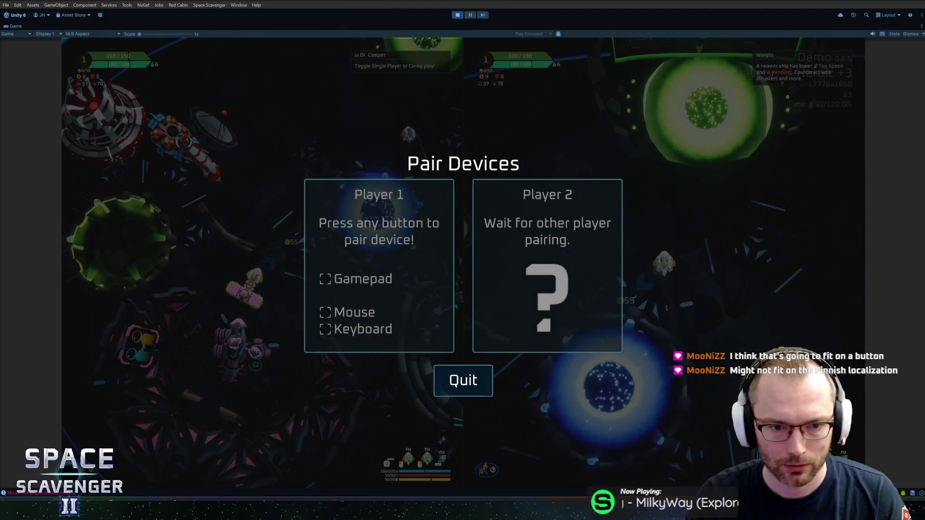
key("space")
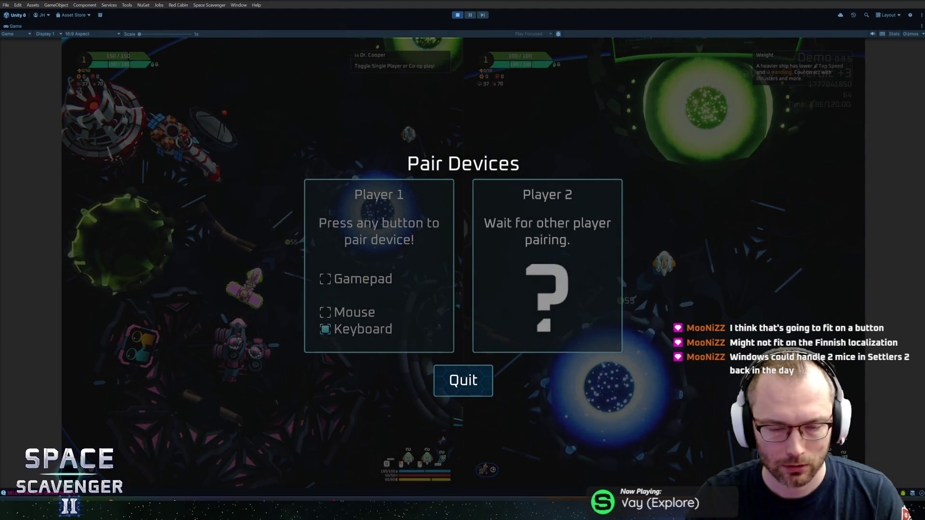
left_click(409, 261)
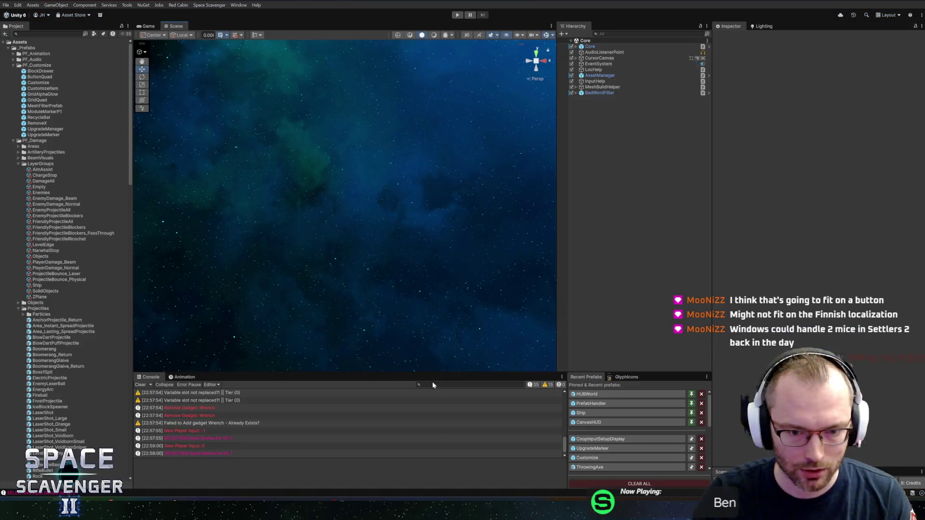
Step: Enlarge the Console, search the Hierarchy for coop, and select CoopInputSetupDisplay
left_click_drag(376, 370, 376, 331)
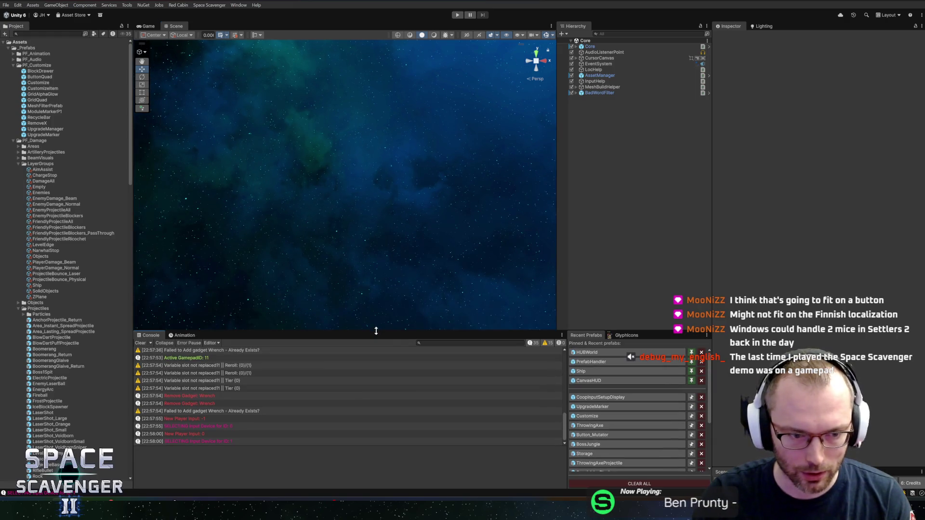
key("alt+Tab")
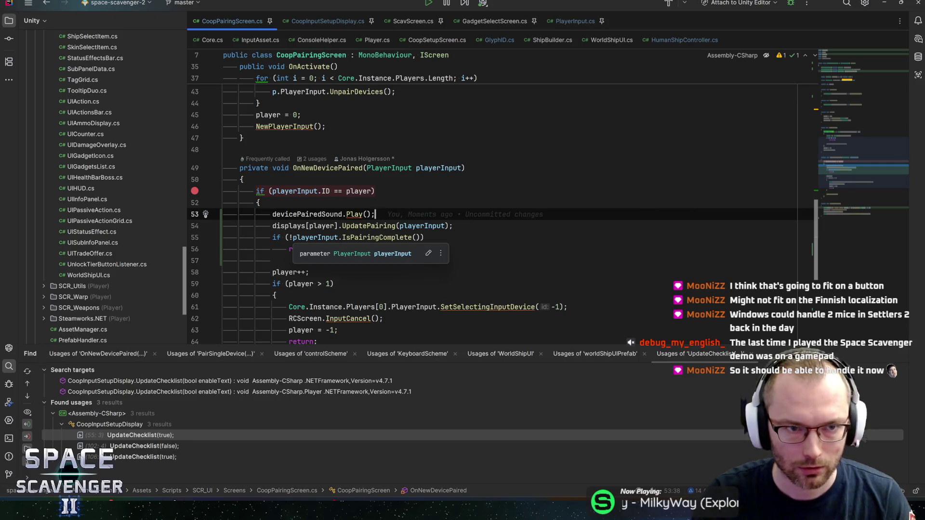
key("alt+Tab")
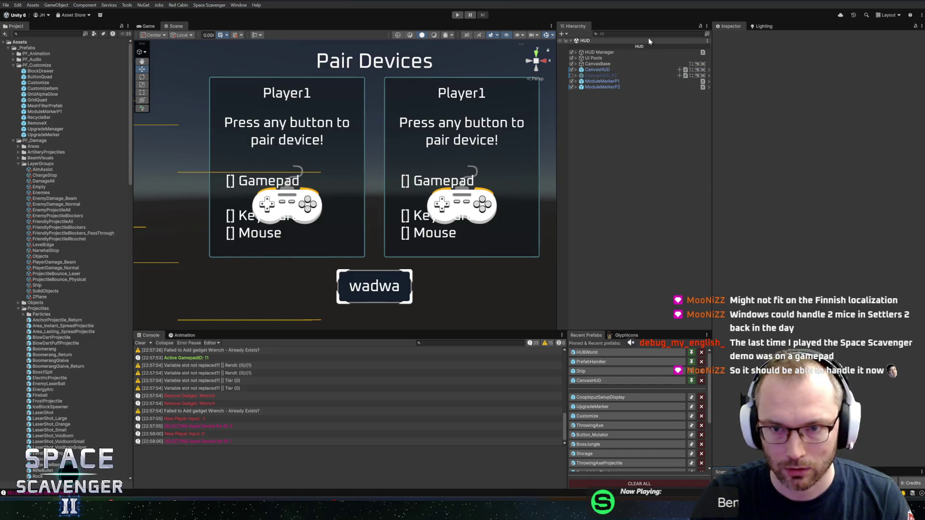
type("oop")
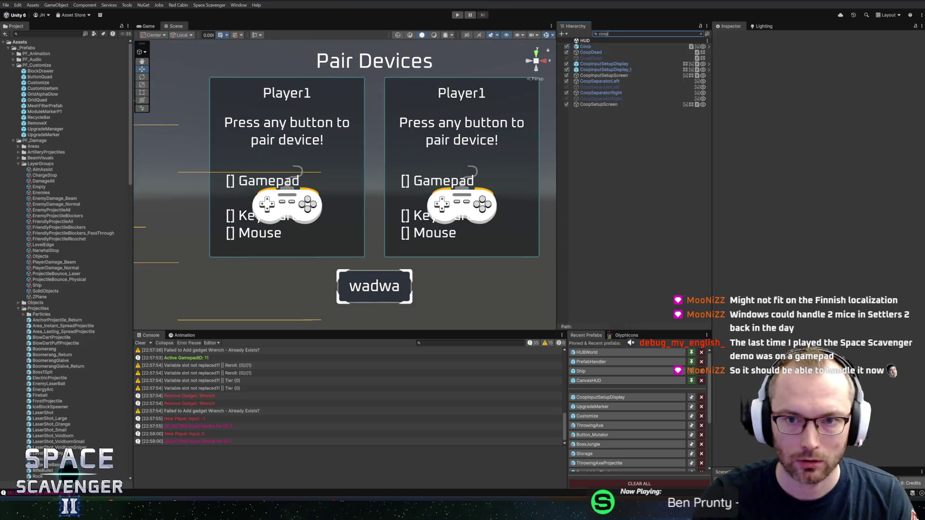
left_click(600, 63)
Step: Select CoopInputSetupScreen and audition ChestClosing clips for Device Paired Sound
key("f")
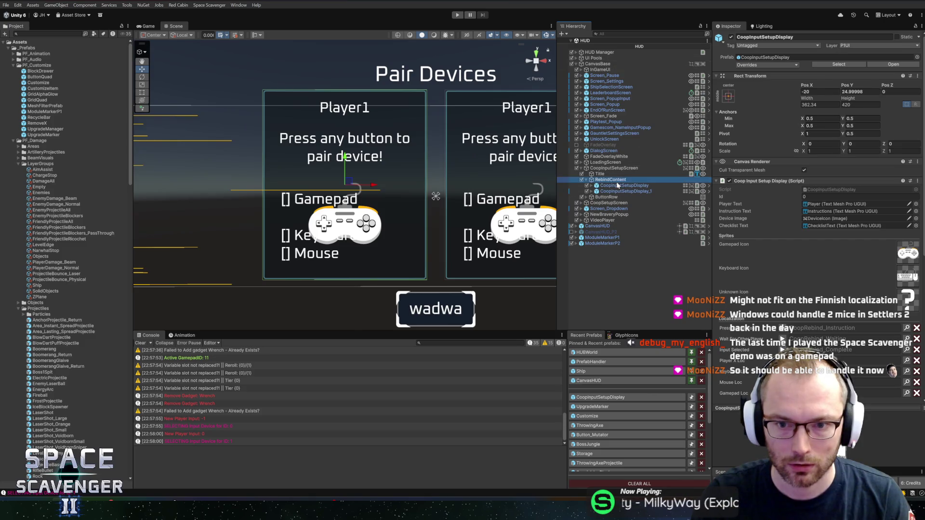
left_click(617, 168)
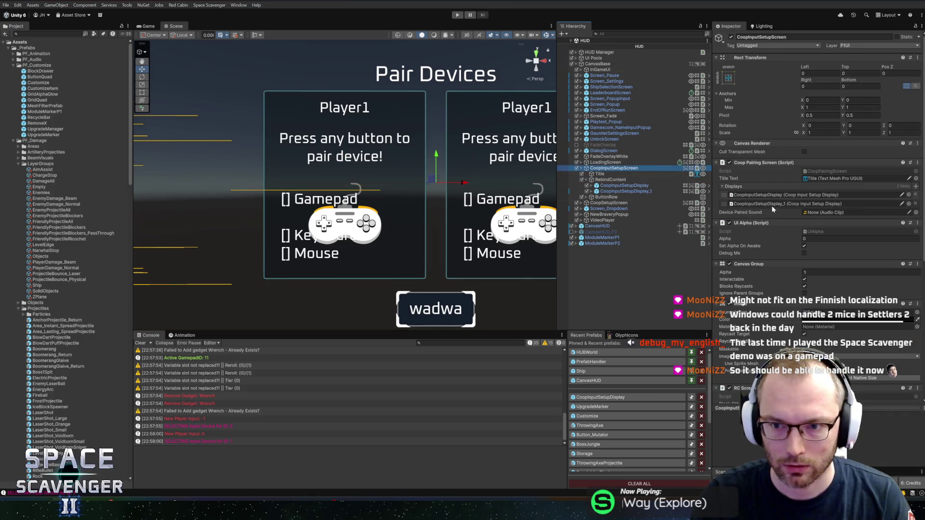
left_click(916, 212)
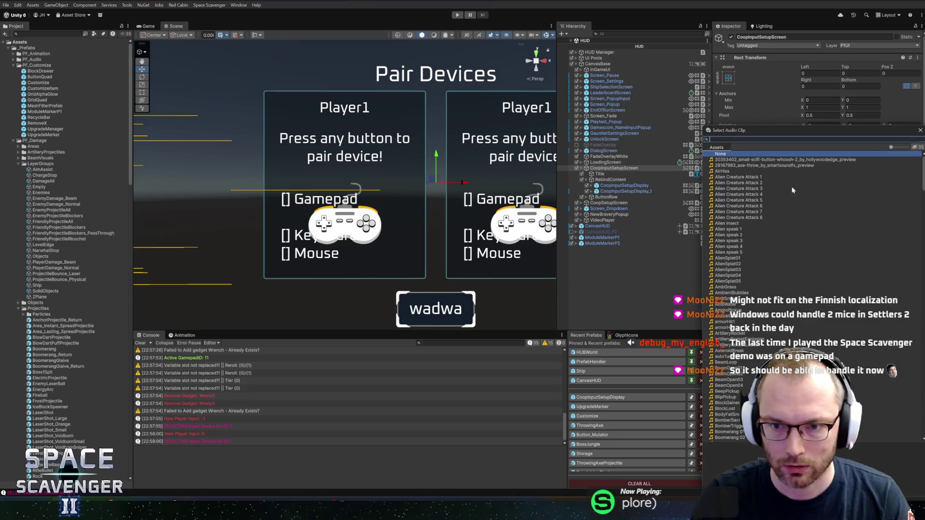
left_click_drag(758, 131, 621, 110)
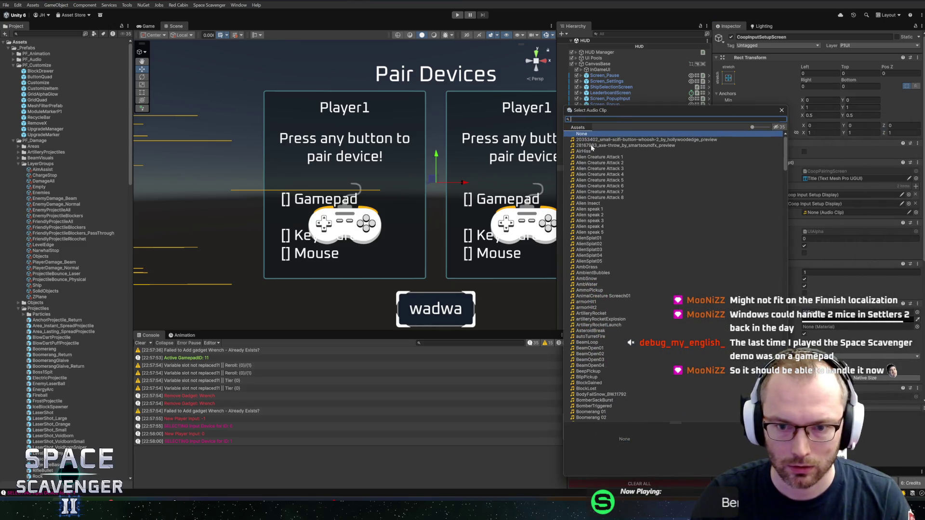
type("che")
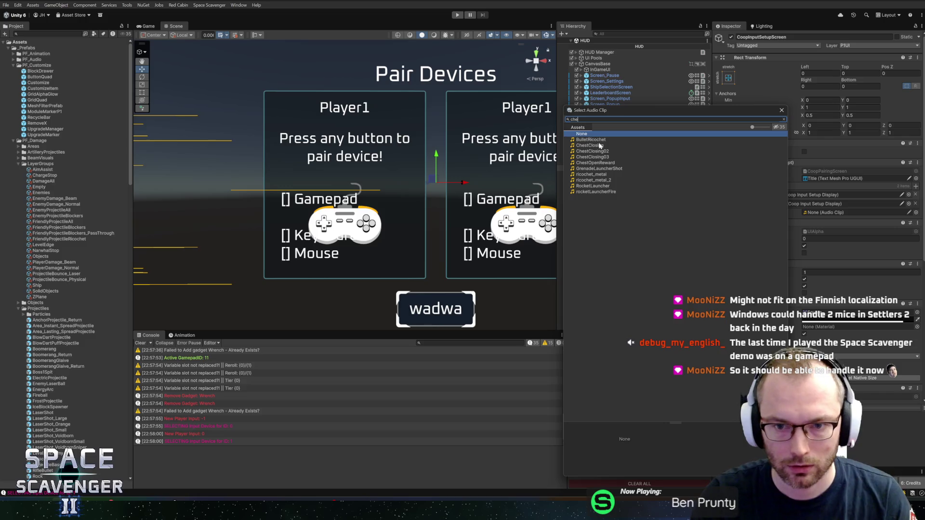
left_click(598, 146)
left_click(598, 152)
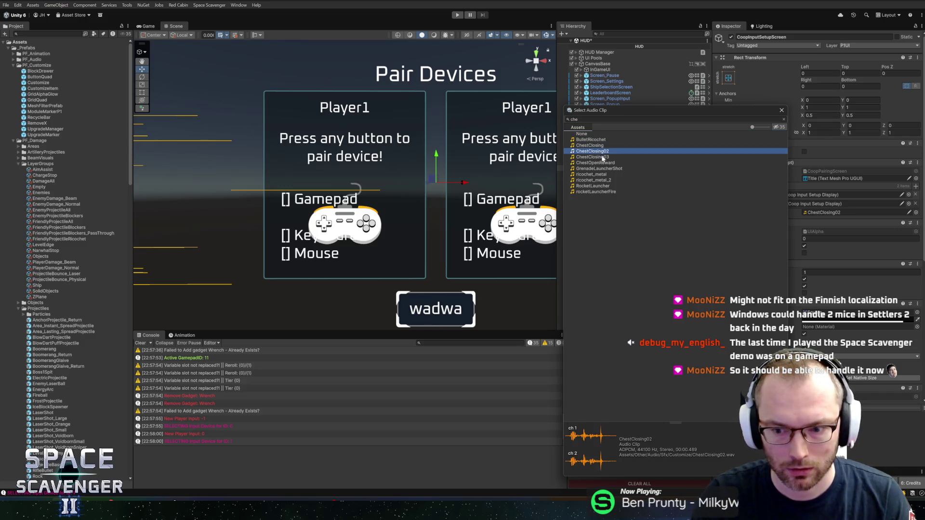
Step: Audition ChestClosing03, ChestOpenReward, GrenadeLauncherShot, ricochet_metal, then settle on RocketLauncher
mouse_move(643, 109)
left_mouse_down()
mouse_move(508, 91)
mouse_move(571, 97)
mouse_move(552, 92)
left_mouse_up()
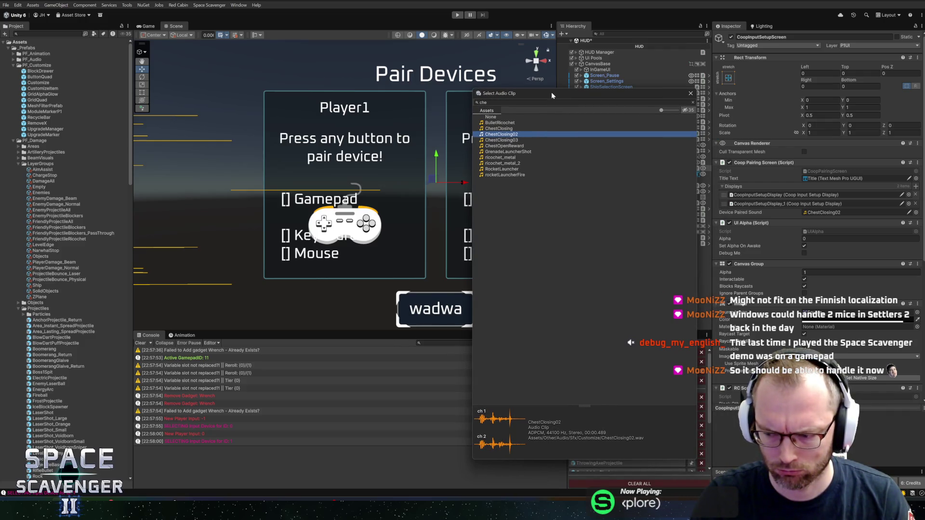
mouse_move(553, 95)
left_mouse_down()
mouse_move(603, 96)
mouse_move(580, 96)
left_mouse_up()
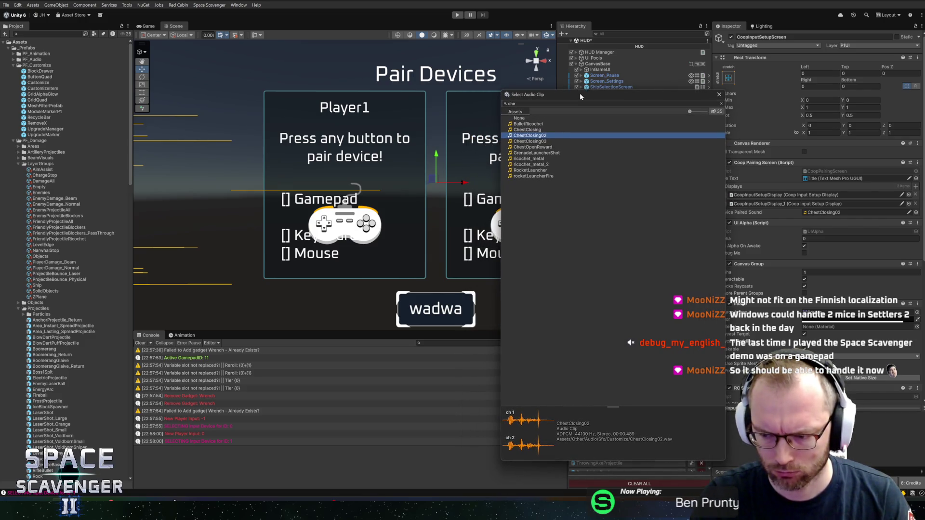
left_click_drag(580, 93, 579, 93)
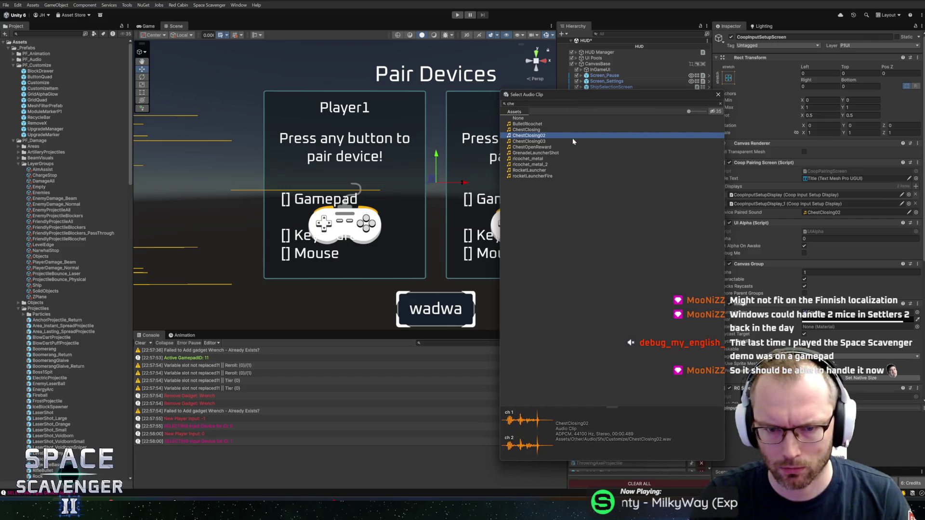
left_click(537, 142)
left_click(536, 147)
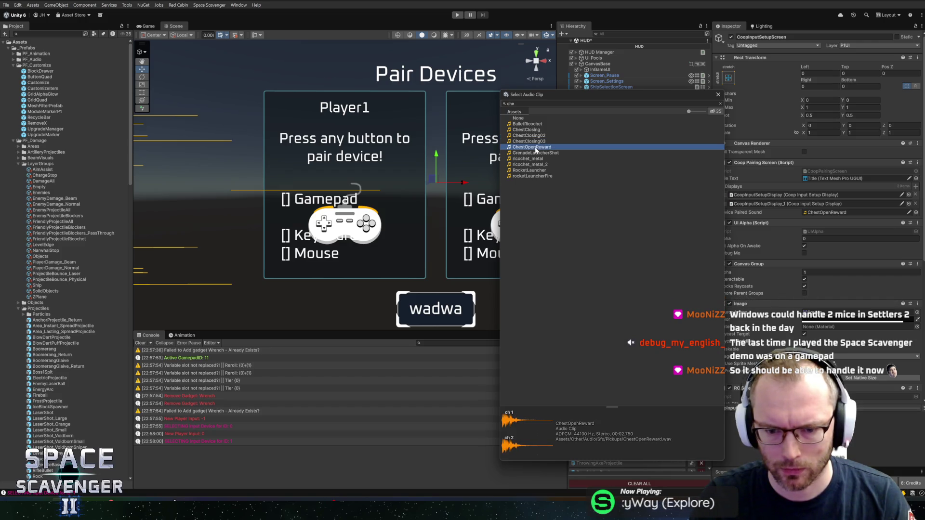
left_click(540, 154)
mouse_move(582, 94)
left_mouse_down()
mouse_move(548, 93)
mouse_move(576, 96)
left_mouse_up()
left_click(540, 161)
left_click(534, 172)
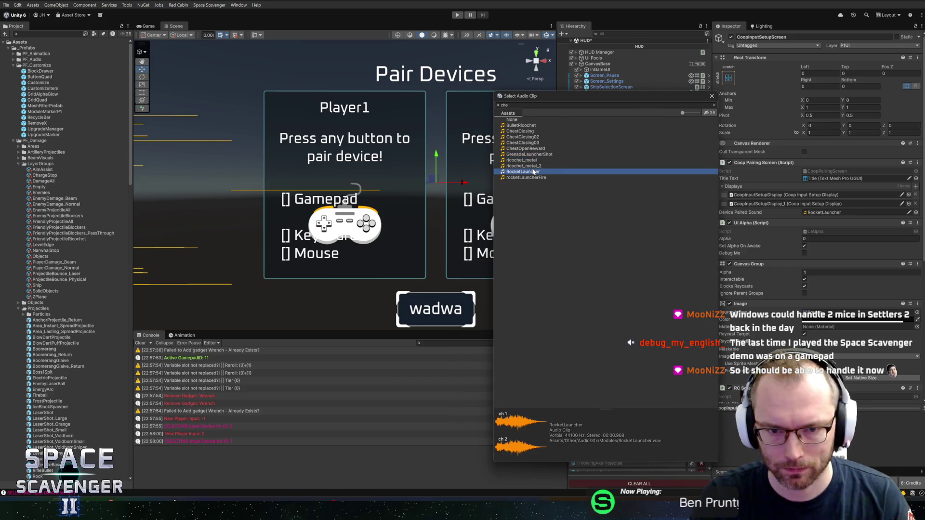
key("Return")
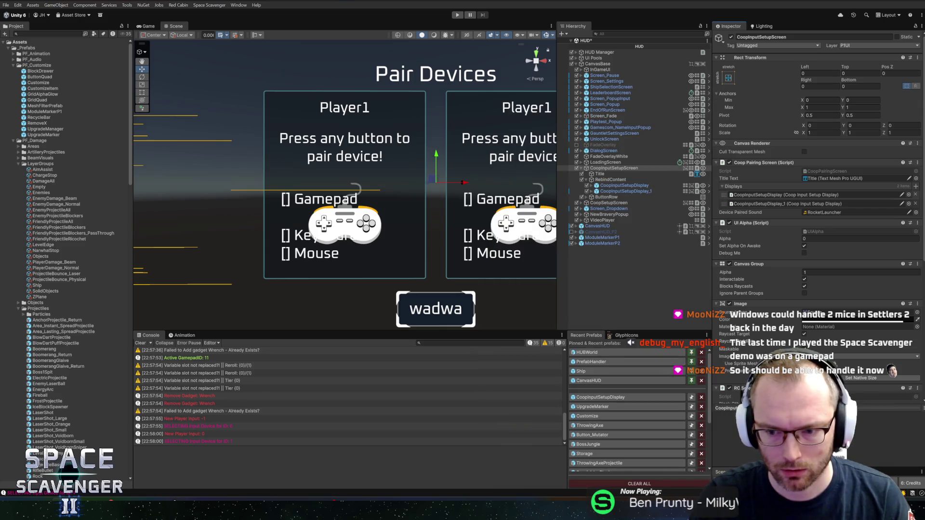
Step: Ping RocketLauncher in the project, view its import settings, and preview PlasmaSword01_hit_rnd4
left_click(838, 212)
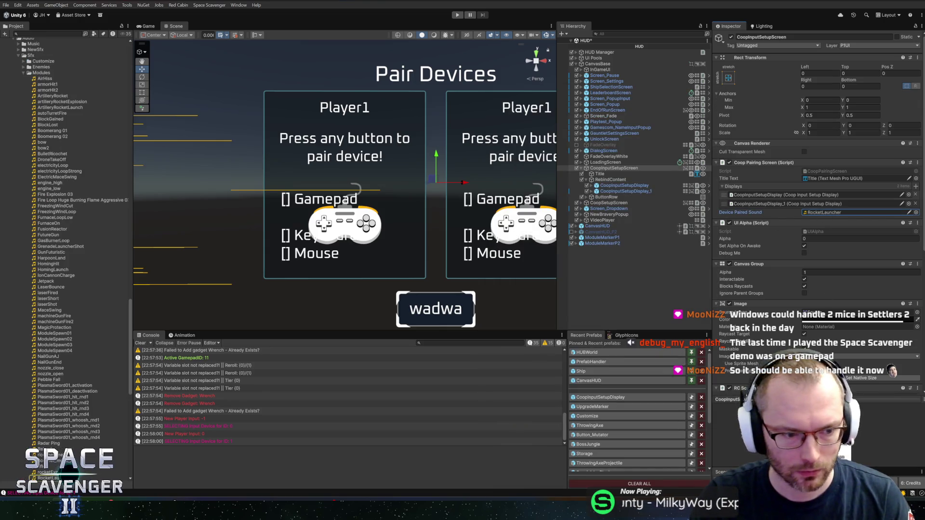
double_click(839, 212)
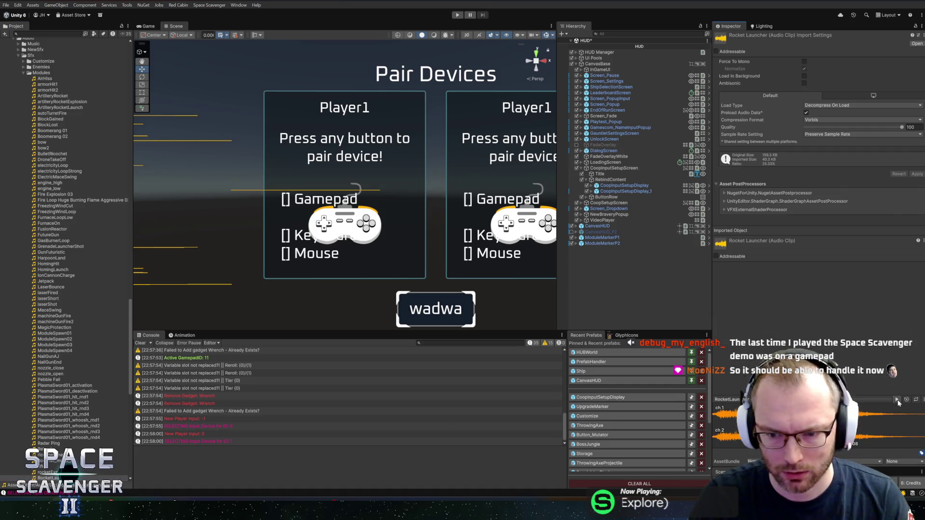
left_click(620, 169)
left_click(63, 414)
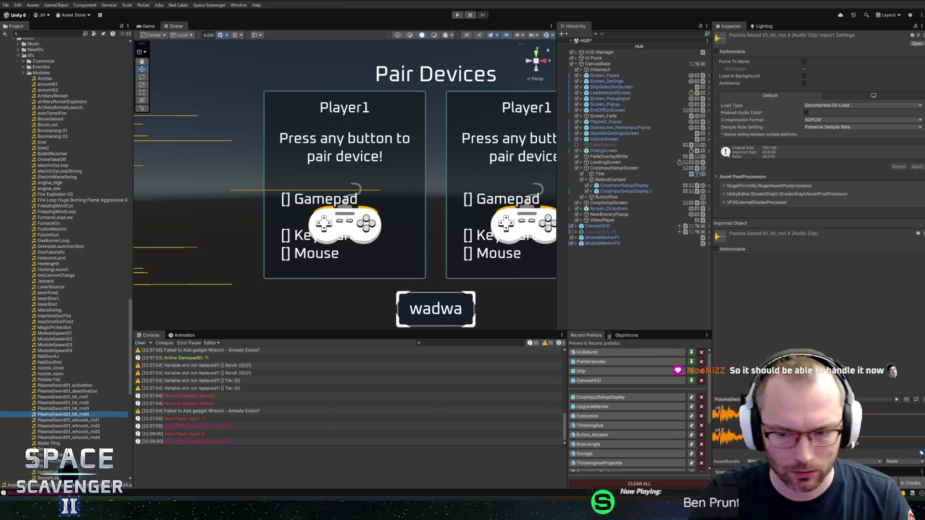
left_click(896, 400)
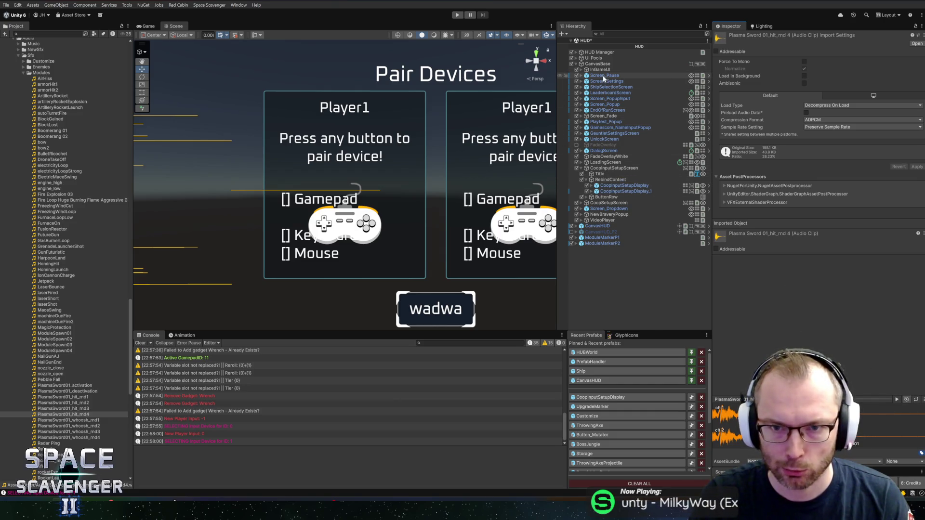
left_click(611, 168)
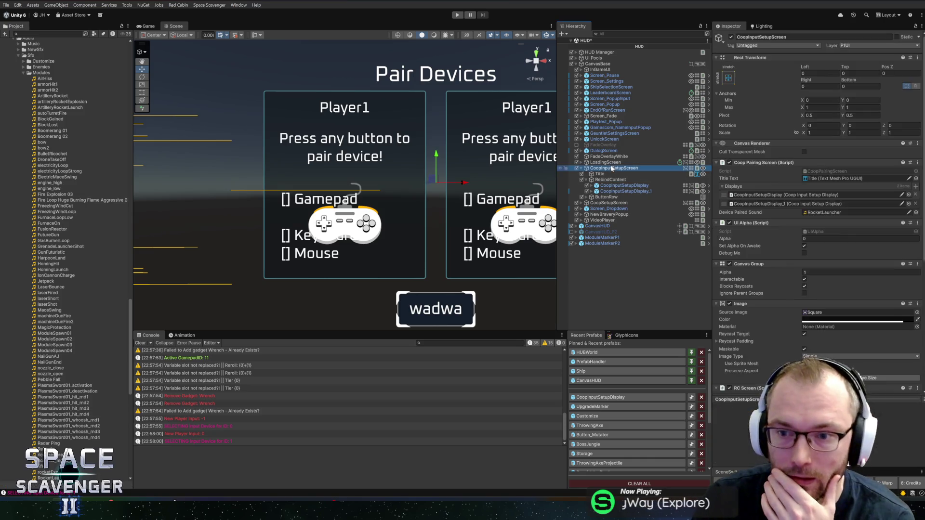
Step: Audition reward clips and assign Extra Reward 1 as Device Paired Sound
left_click(916, 212)
mouse_move(752, 130)
left_mouse_down()
mouse_move(605, 87)
mouse_move(661, 86)
left_mouse_up()
type("rew")
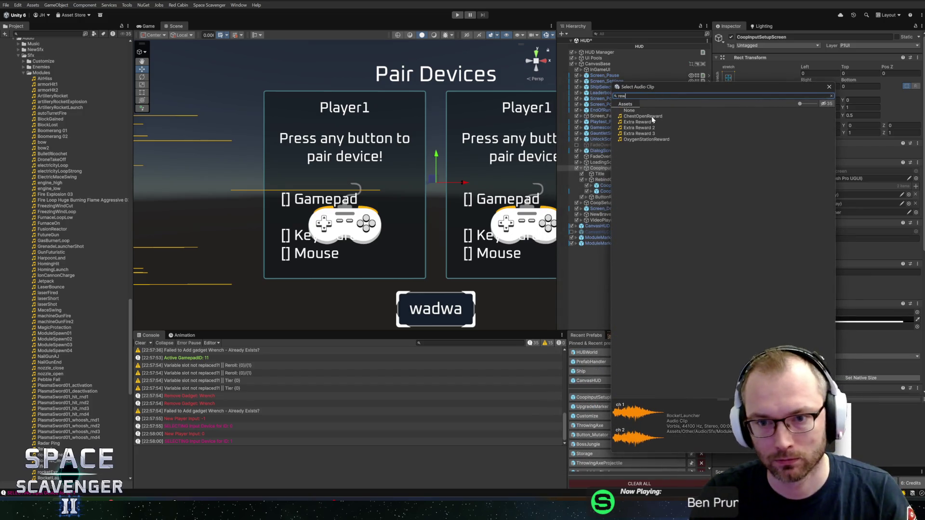
left_click(652, 123)
left_click(646, 127)
left_click(642, 134)
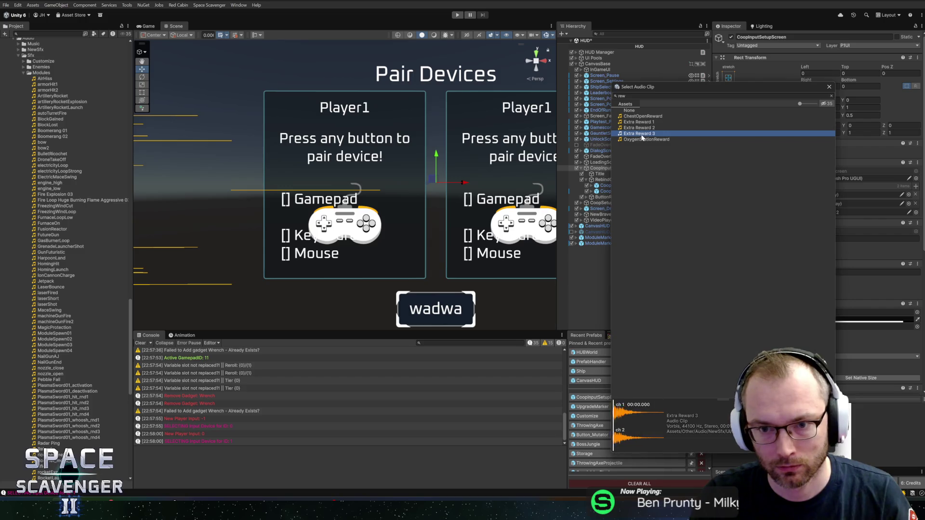
left_click(641, 140)
left_click(646, 117)
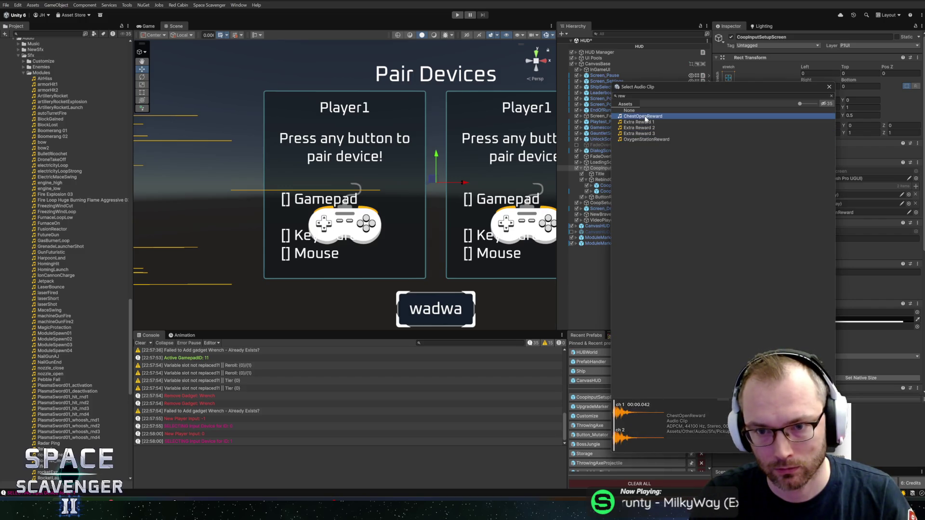
left_click(645, 122)
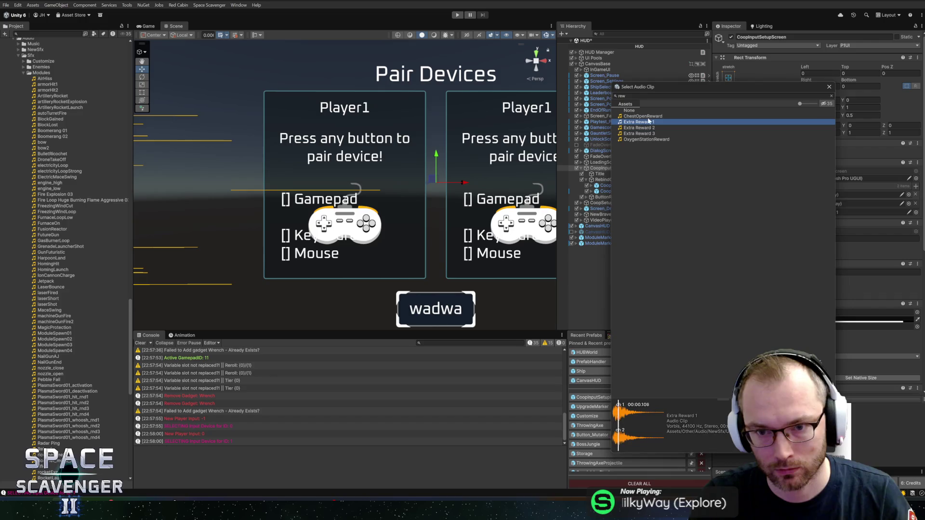
left_click(644, 125)
left_click(642, 124)
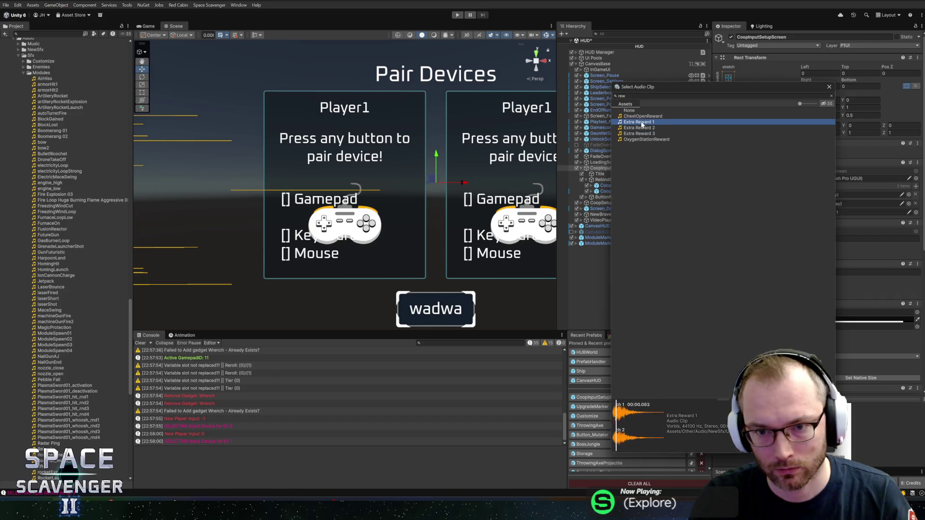
double_click(642, 124)
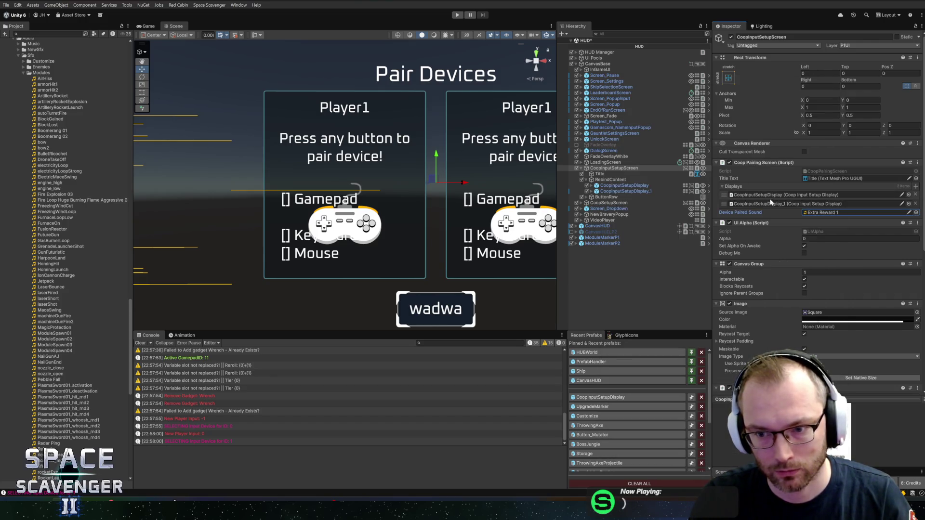
Step: Reopen the clip picker and search for 'chim', 'acc', 'ok', then 'ui'
left_click(916, 213)
left_click_drag(748, 130, 661, 105)
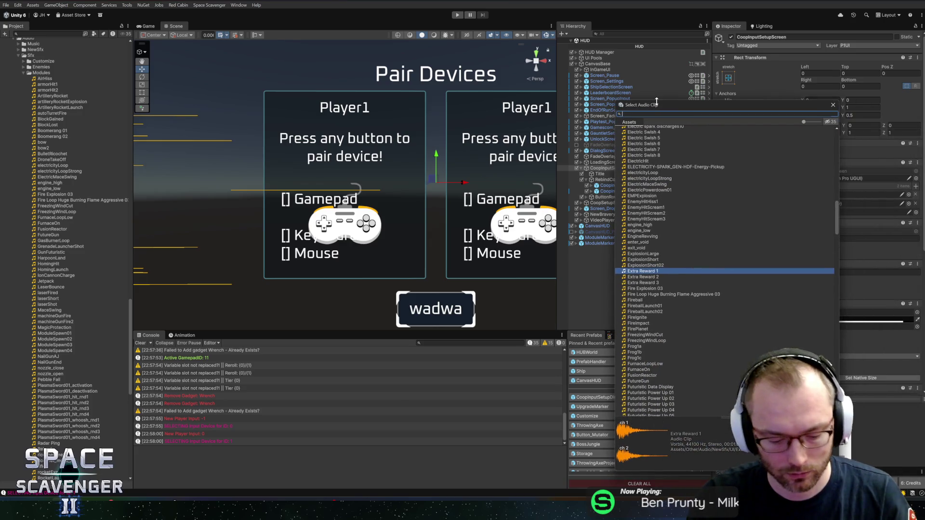
key("BackSpace")
key("BackSpace")
key("BackSpace")
type("chim")
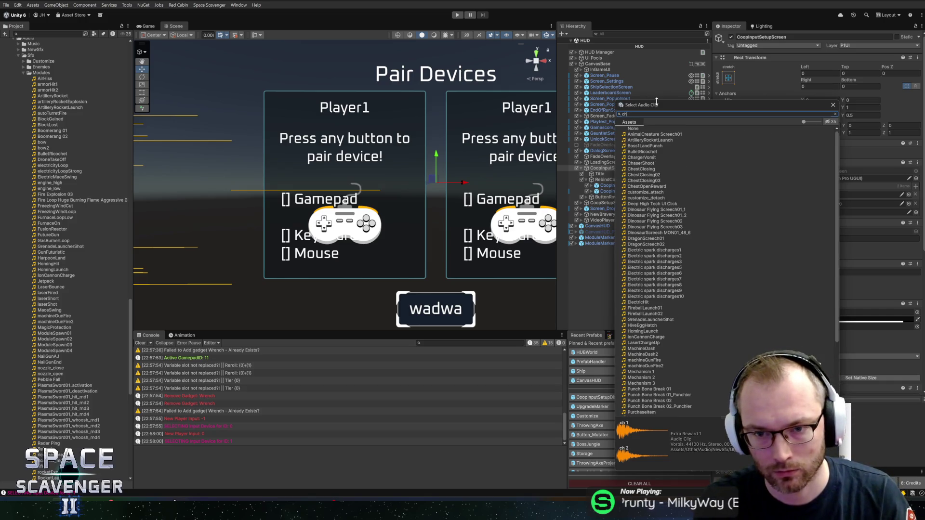
key("BackSpace")
key("BackSpace")
key("BackSpace")
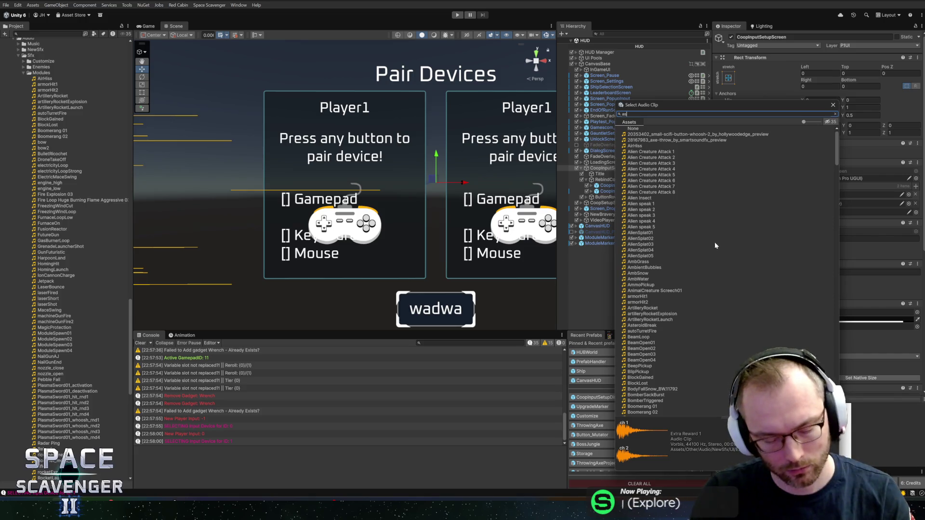
type("acc")
key("BackSpace")
key("BackSpace")
key("BackSpace")
type("ok")
key("BackSpace")
key("BackSpace")
type("ui")
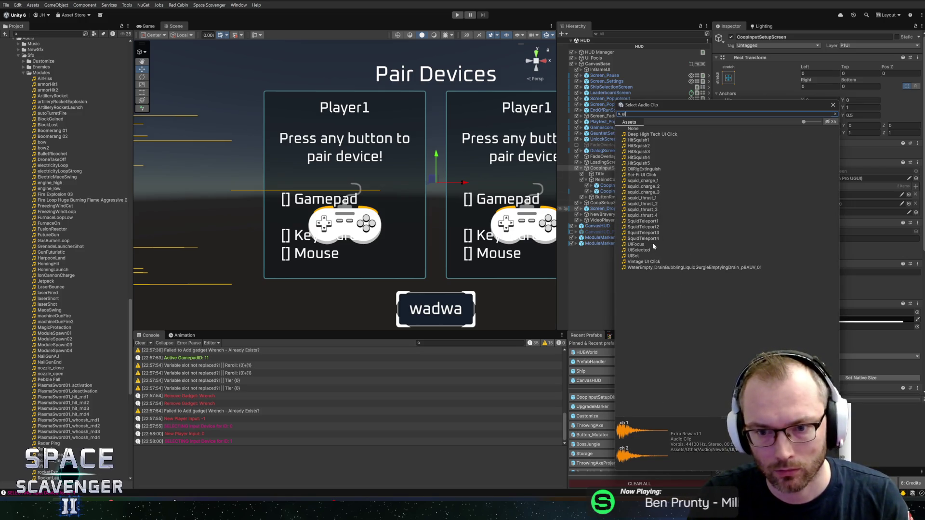
Step: Preview UISelected, UISet, and Sci-Fi UI clicks, then assign Vintage UI Click
left_click(642, 251)
left_click(642, 257)
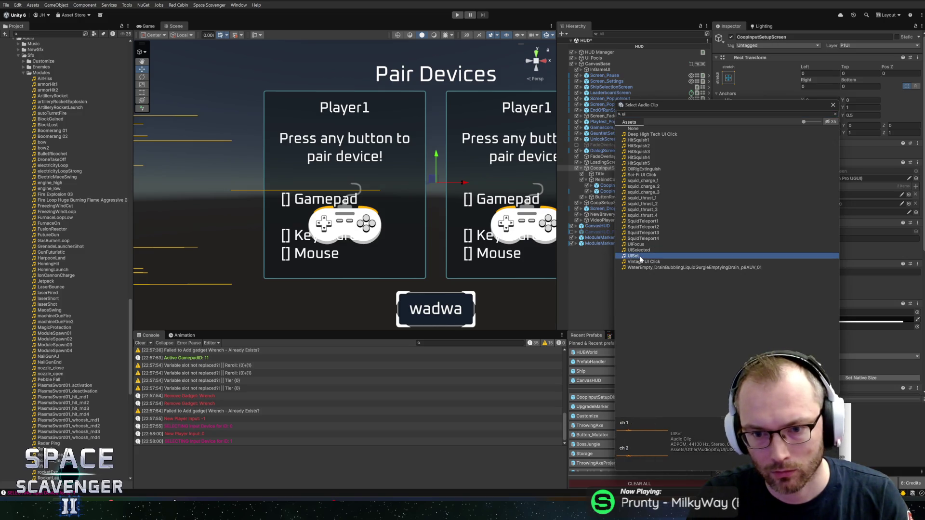
left_click(647, 262)
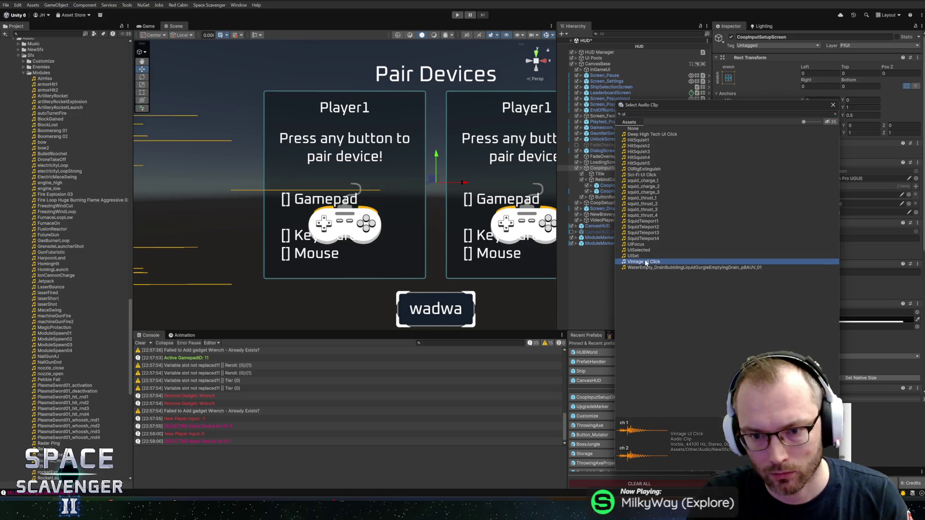
left_click(650, 265)
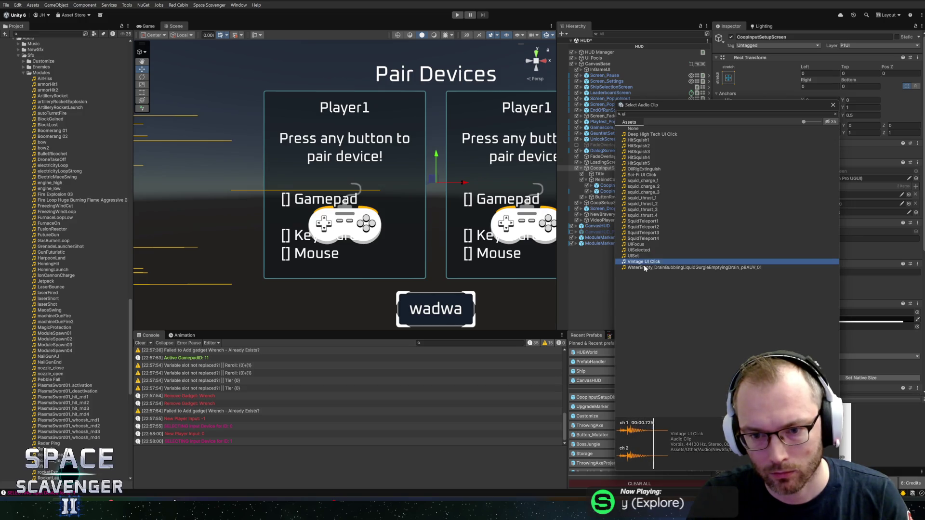
left_click(650, 263)
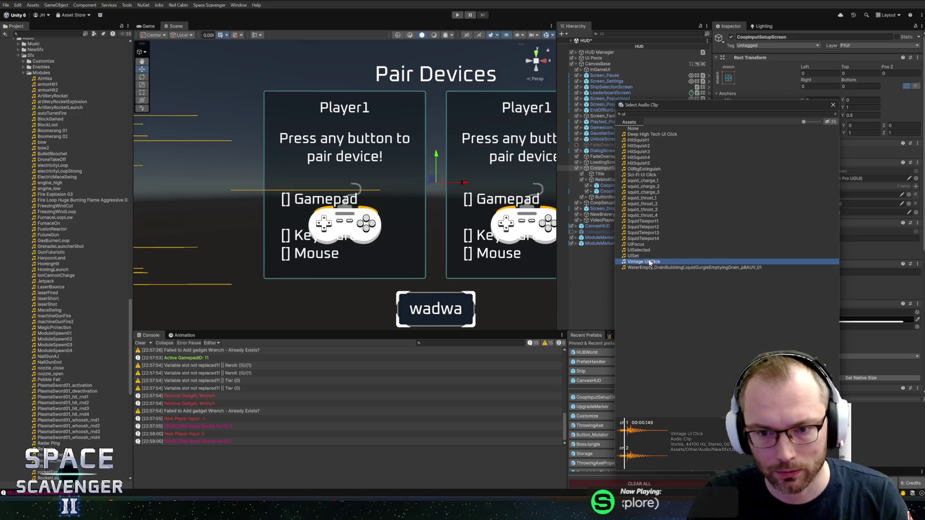
left_click(648, 175)
left_click(652, 176)
left_click(651, 169)
left_click(654, 176)
left_click(642, 135)
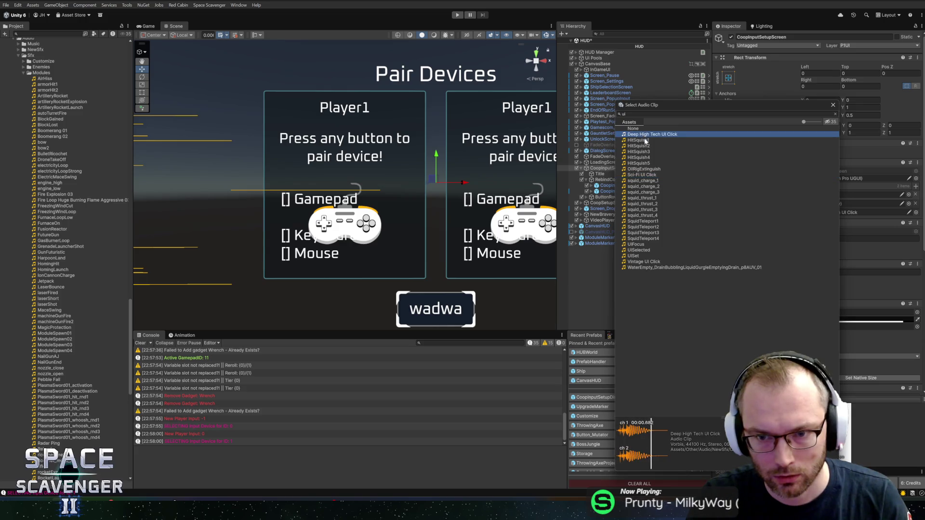
left_click(642, 262)
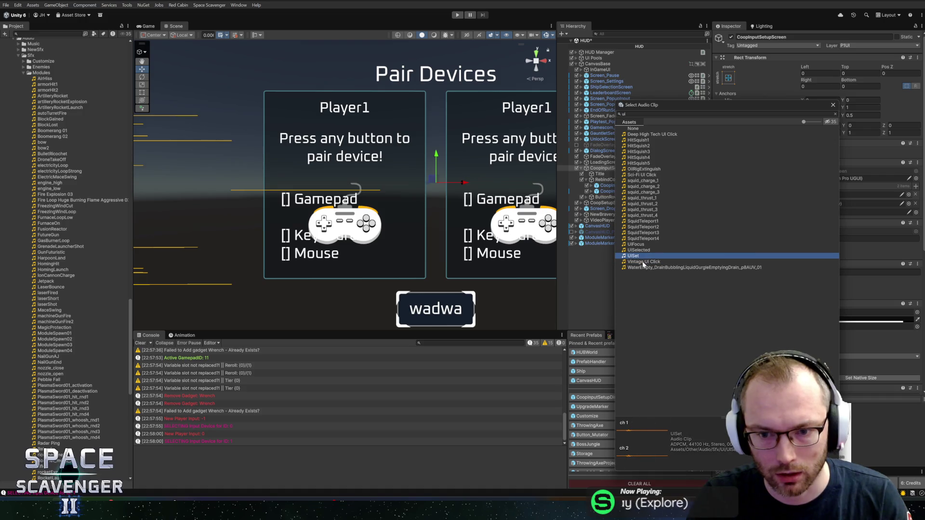
double_click(637, 263)
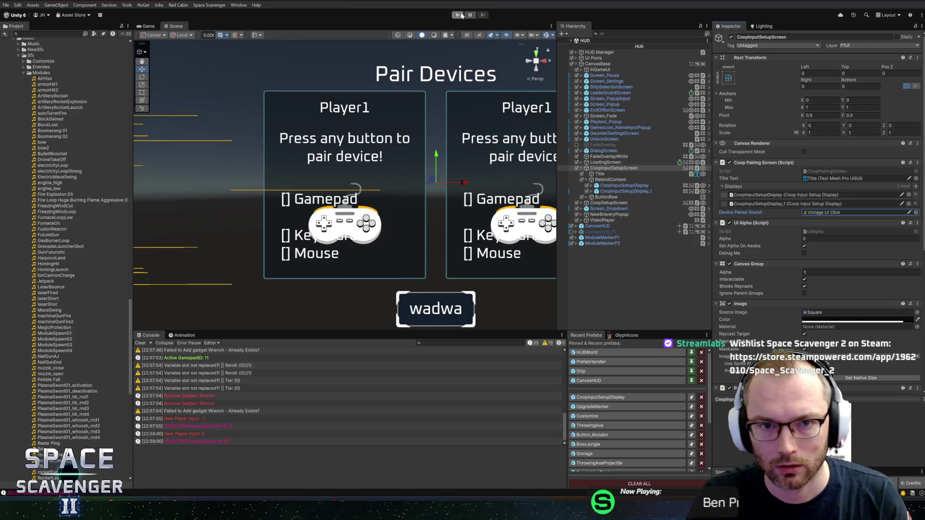
right_click(795, 163)
left_click(815, 251)
scroll(492, 193, "down", 15)
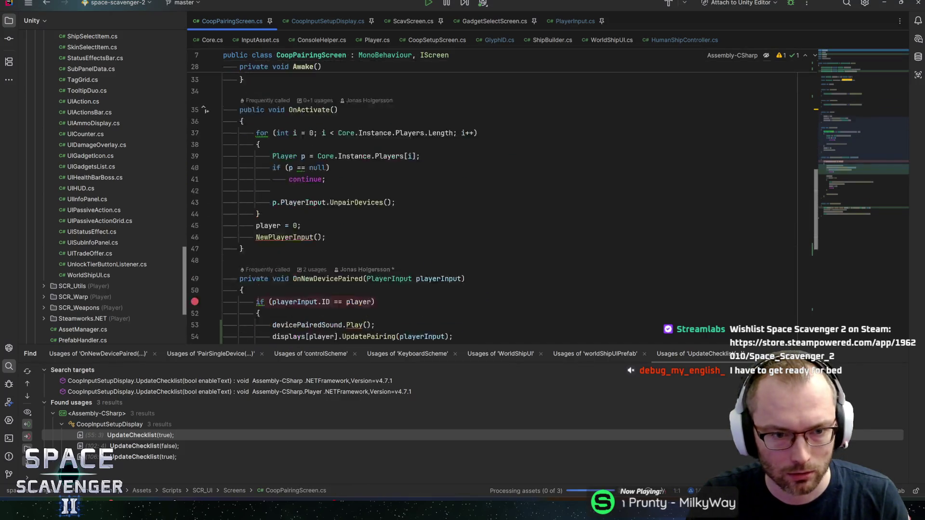
left_click(322, 121)
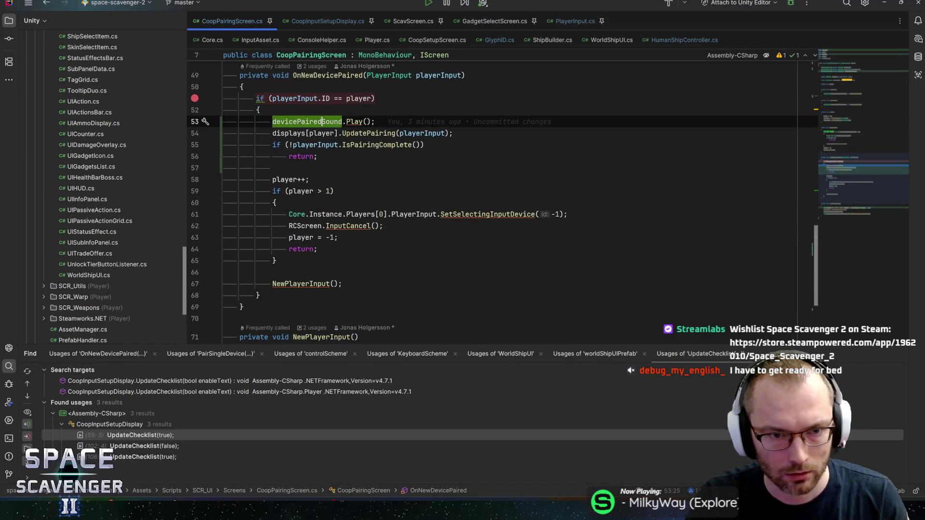
left_click(353, 121, "ctrl")
key("ctrl+minus")
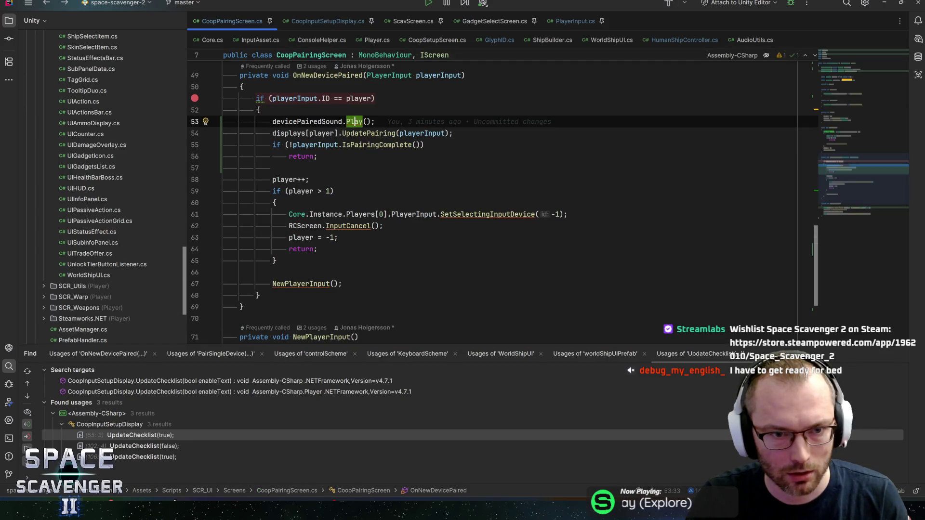
key("ctrl+minus")
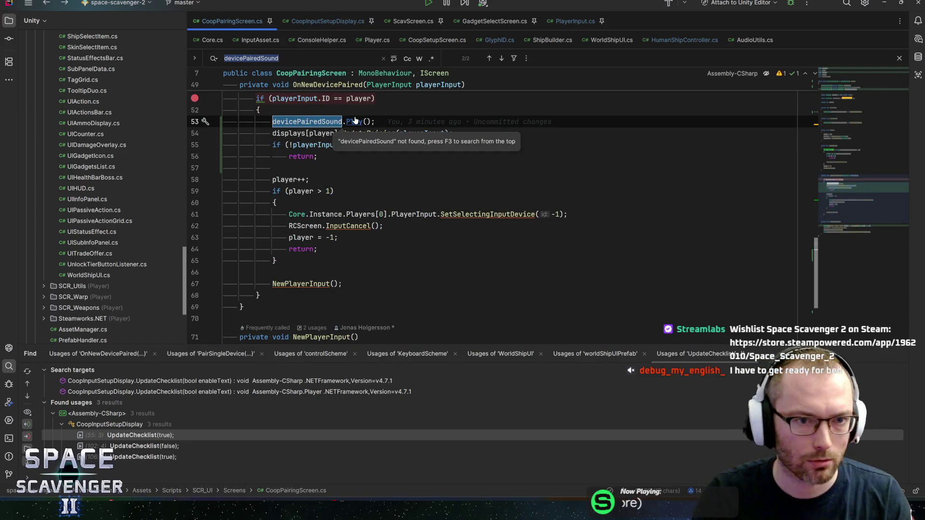
left_click(342, 121, "ctrl")
key("ctrl+minus")
key("ctrl+f")
key("alt+Tab")
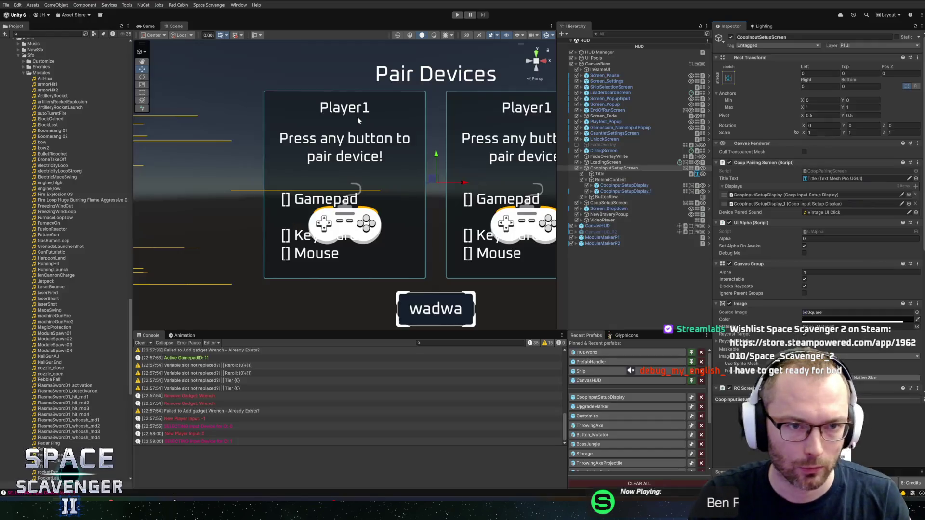
key("alt+Tab")
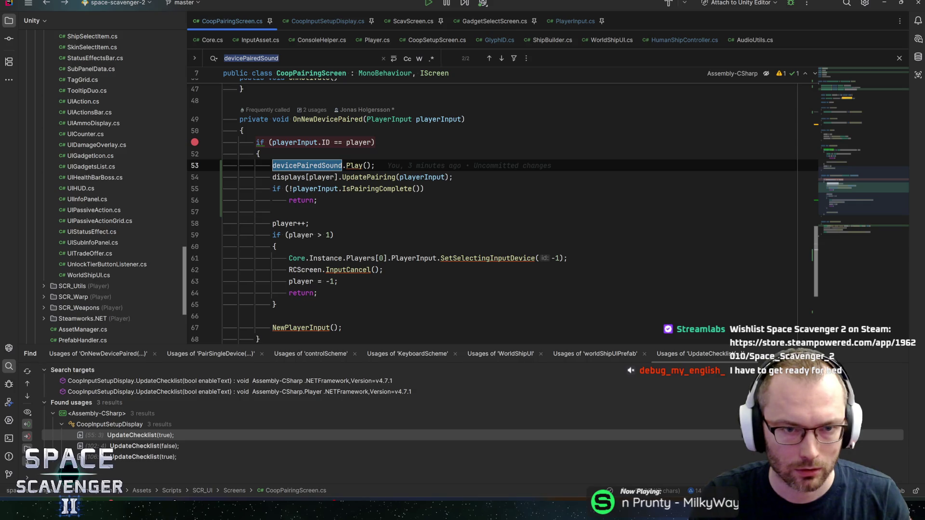
left_click(317, 119)
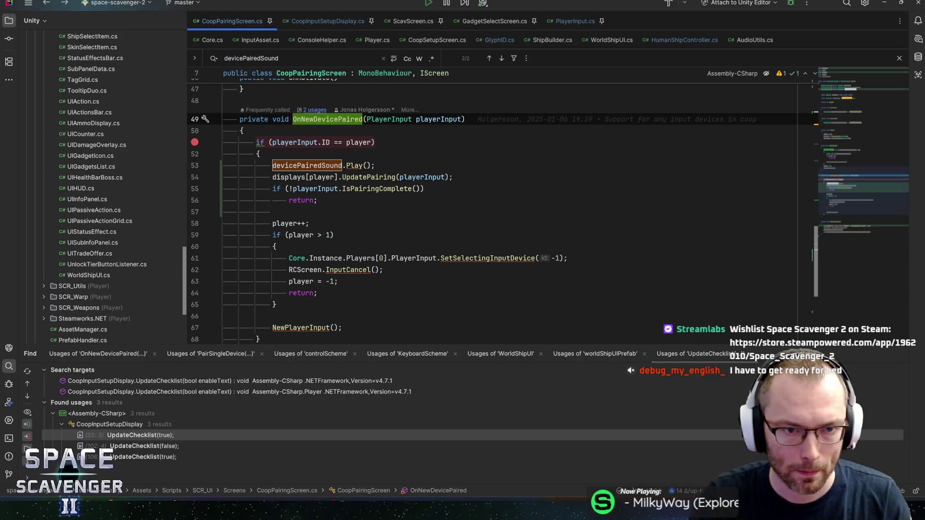
key("ctrl+alt+F7")
key("Return")
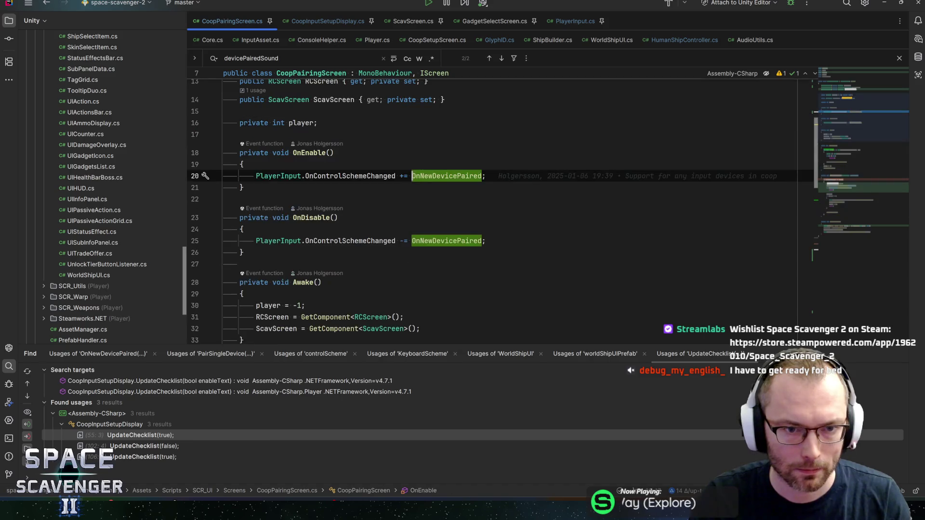
key("alt+Tab")
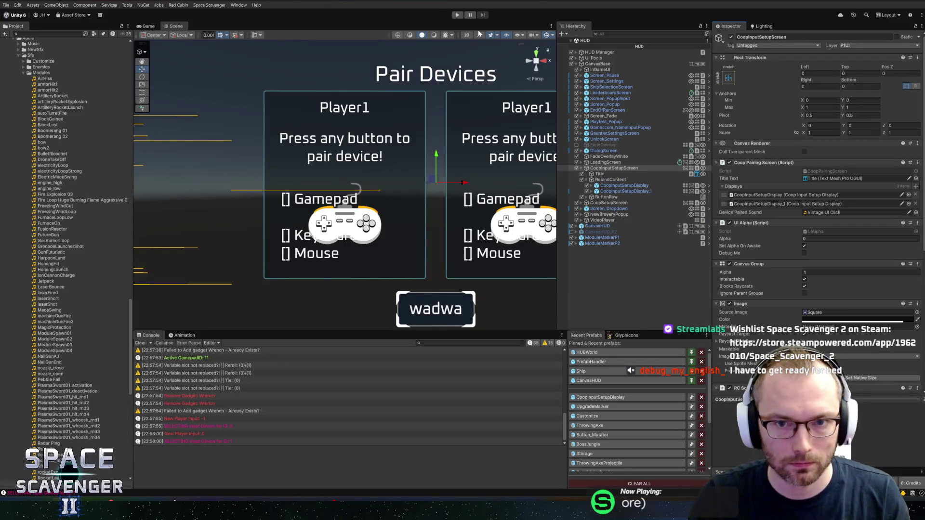
key("alt+Tab")
key("alt+Tab")
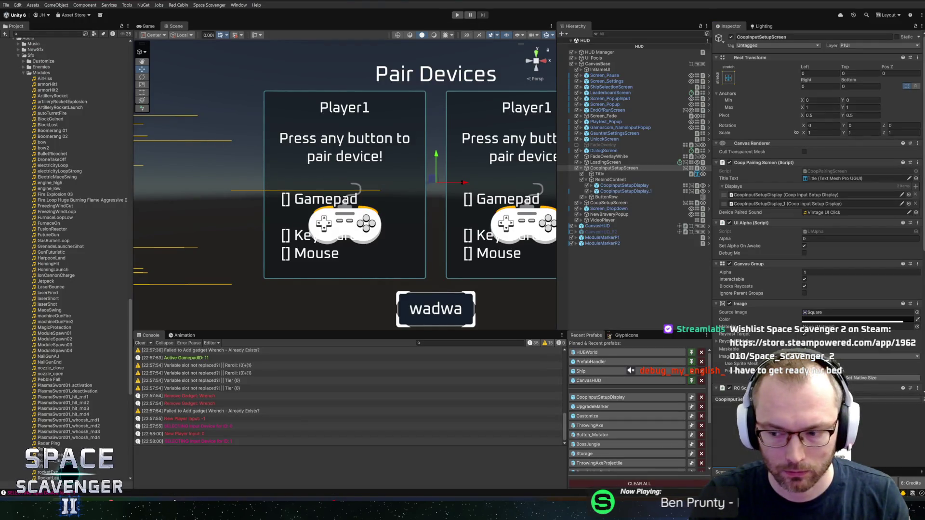
Step: Enter play mode, maximize the Game view, and switch the game to co-op mode
left_click(458, 16)
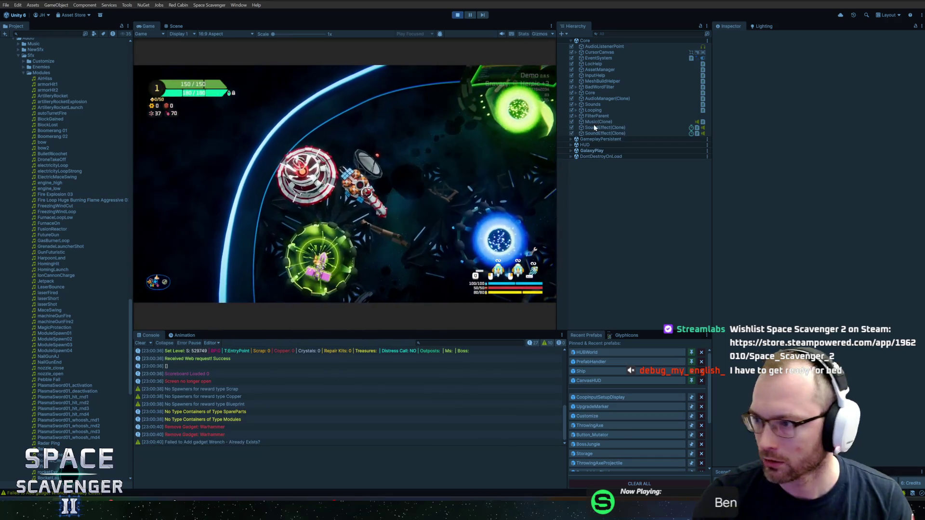
double_click(143, 26)
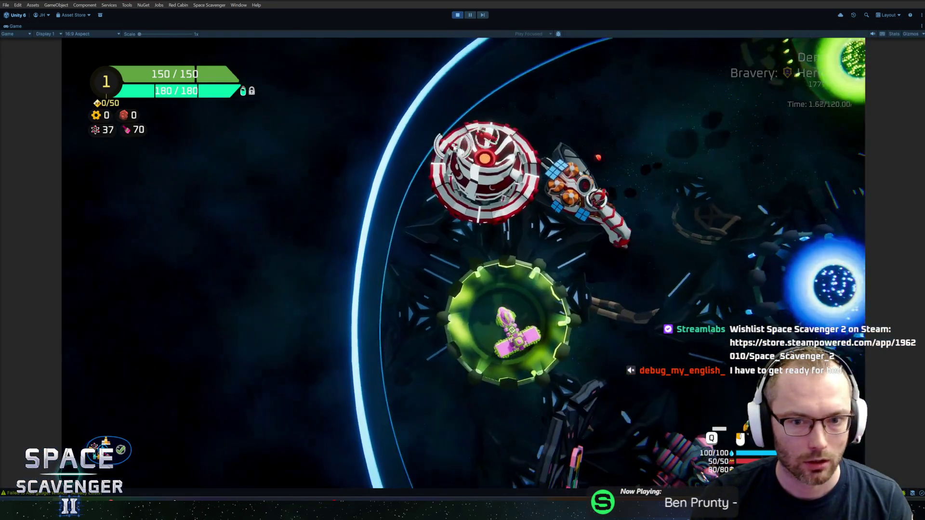
key("f")
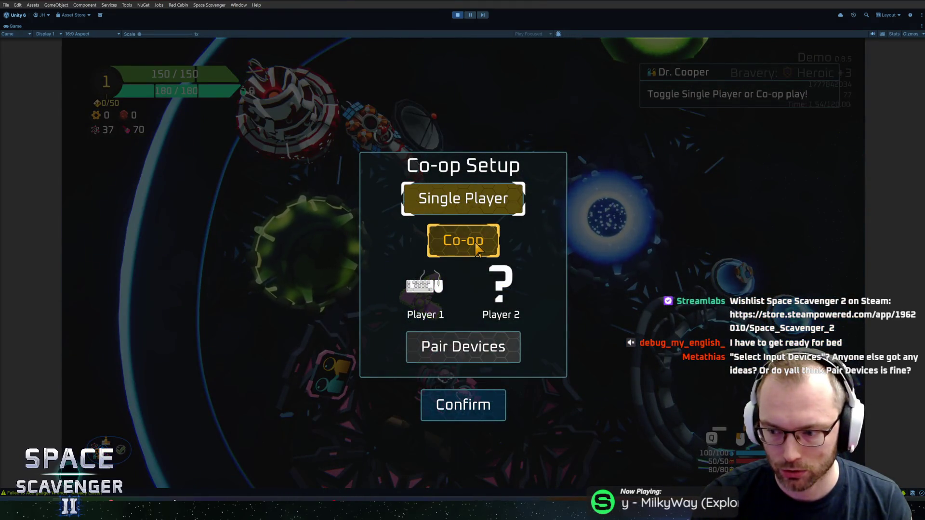
left_click(477, 249)
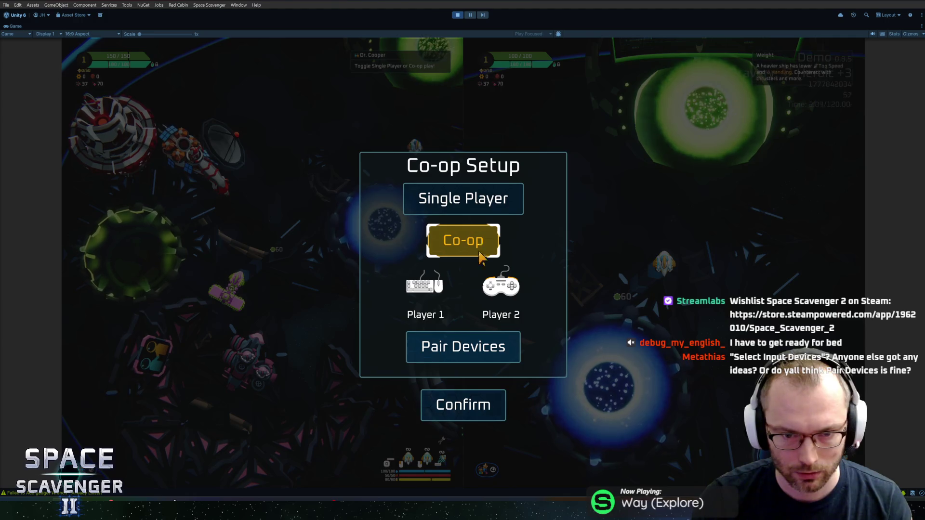
Step: Pair keyboard and mouse to Player 1 and the gamepad to Player 2, then confirm the setup
left_click(463, 349)
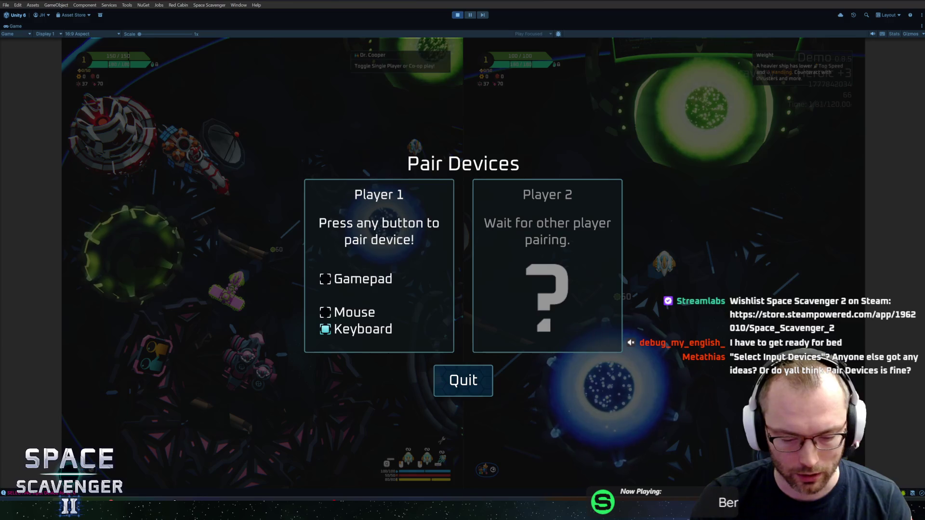
key("space")
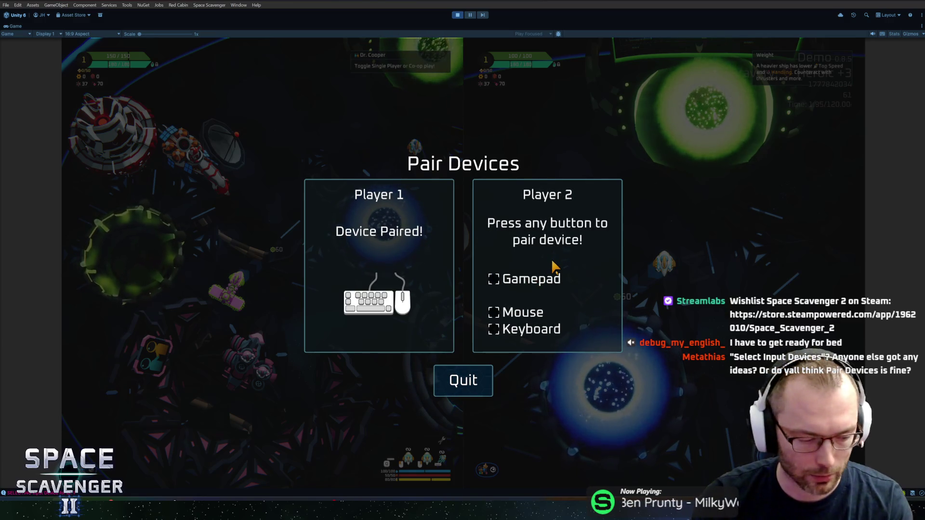
key("Escape")
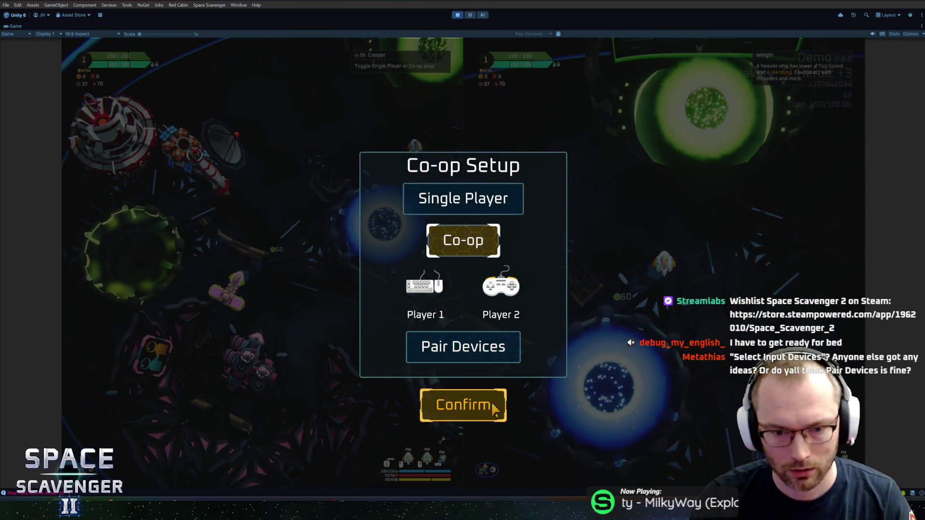
left_click(491, 403)
left_click(206, 318)
Step: View the audio volume settings, return to the pause menu, and resume the game
key("e")
key("e")
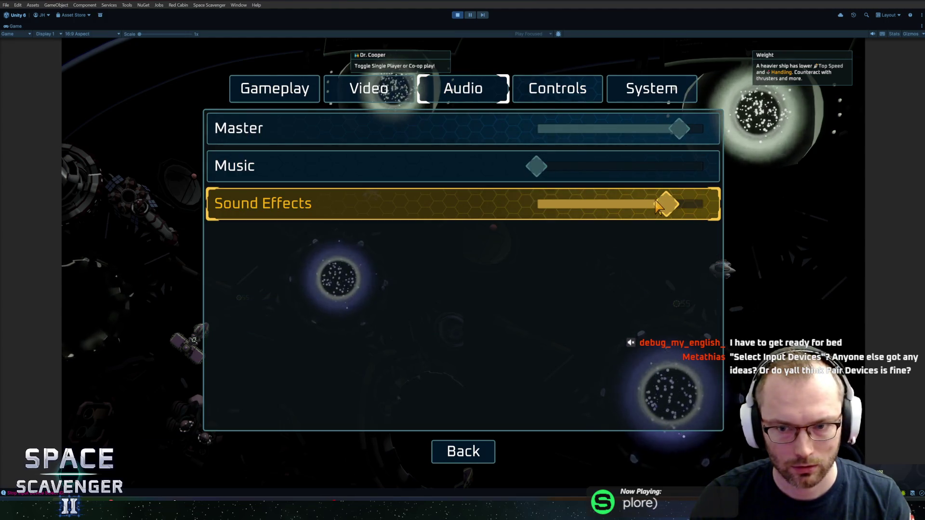
left_click(463, 452)
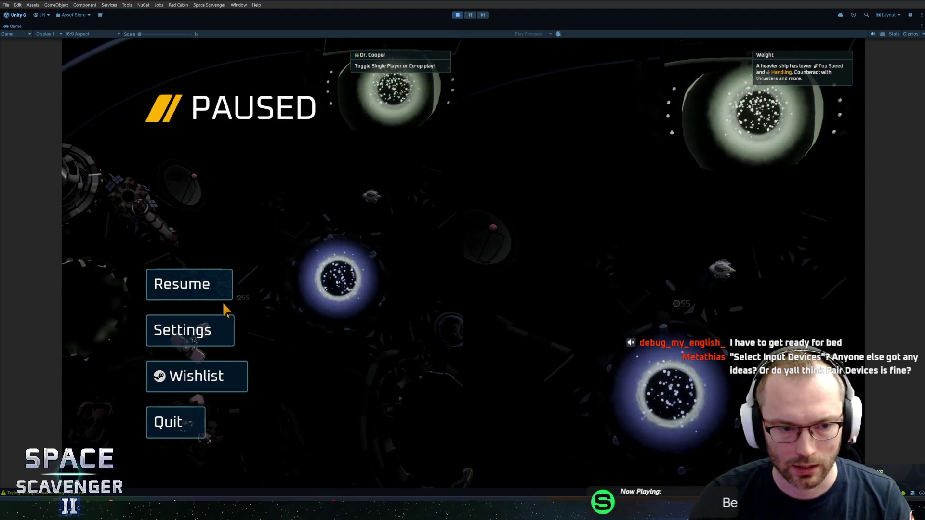
left_click(224, 305)
Step: In Co-op Setup's Pair Devices, assign the gamepad to Player 1 and keyboard and mouse to Player 2
key("e")
key("Down")
key("Down")
key("Return")
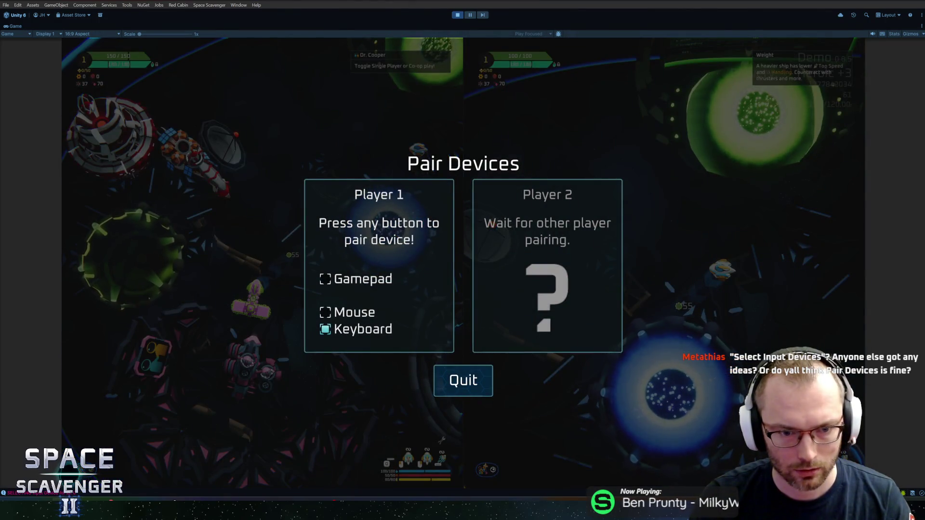
key("Return")
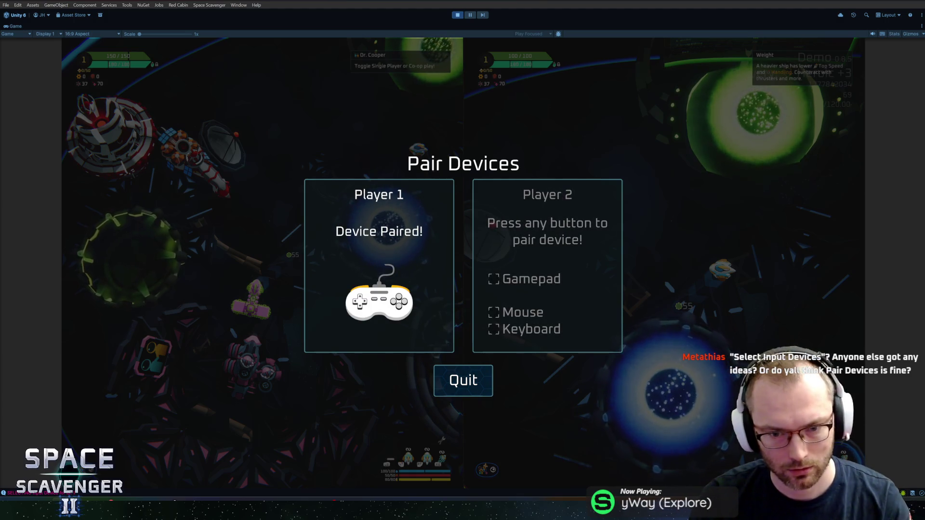
key("Return")
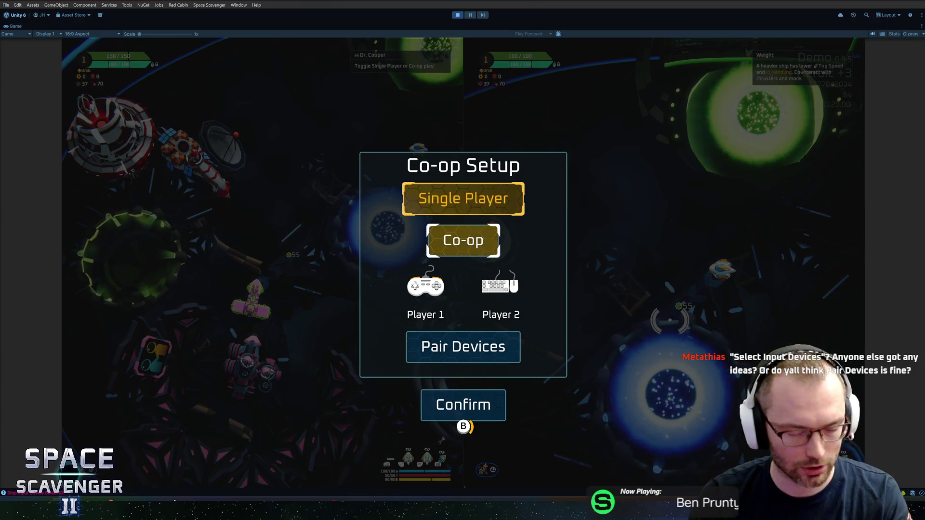
Step: Pair keyboard and mouse to Player 1 and the gamepad to Player 2, then close Co-op Setup
left_click(463, 346)
key("Return")
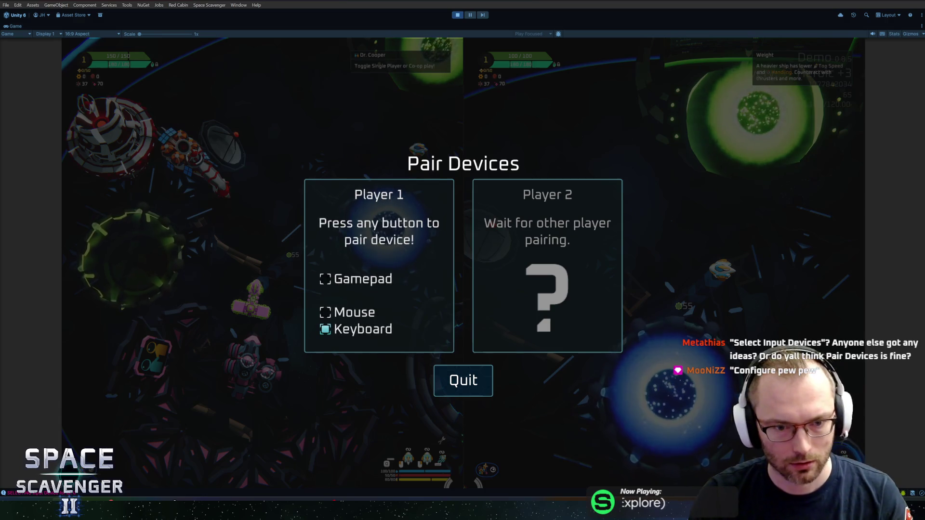
key("Return")
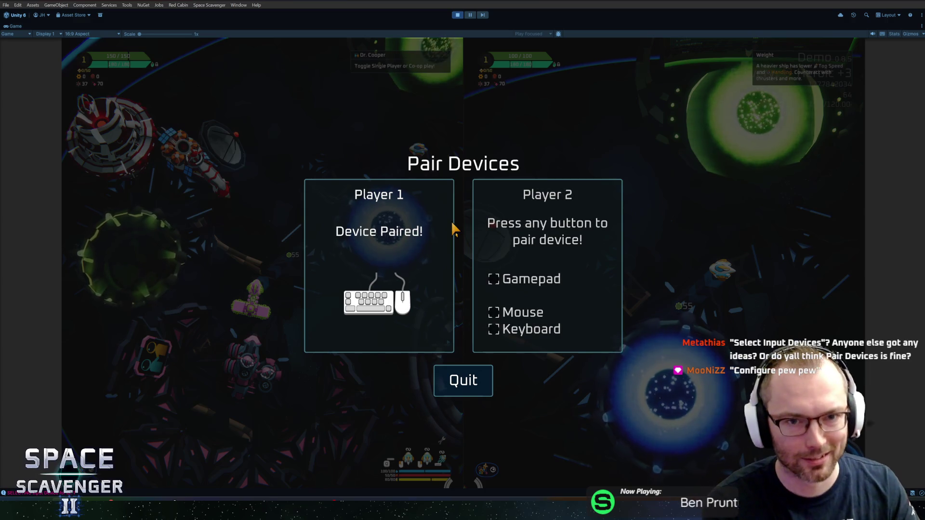
key("Return")
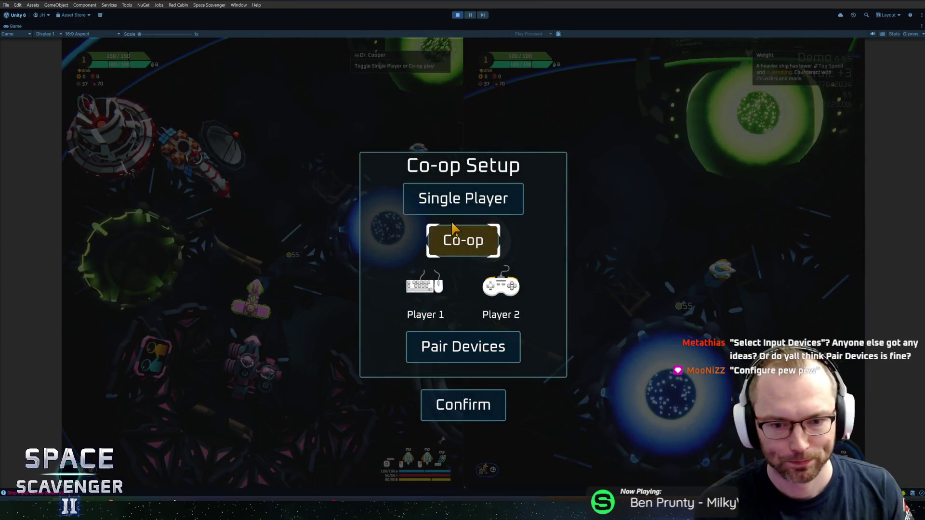
key("Return")
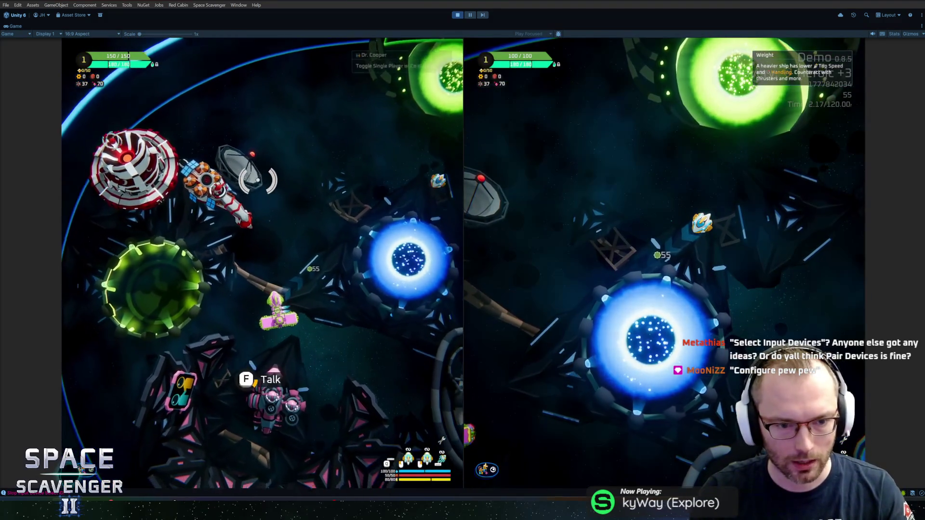
key("f")
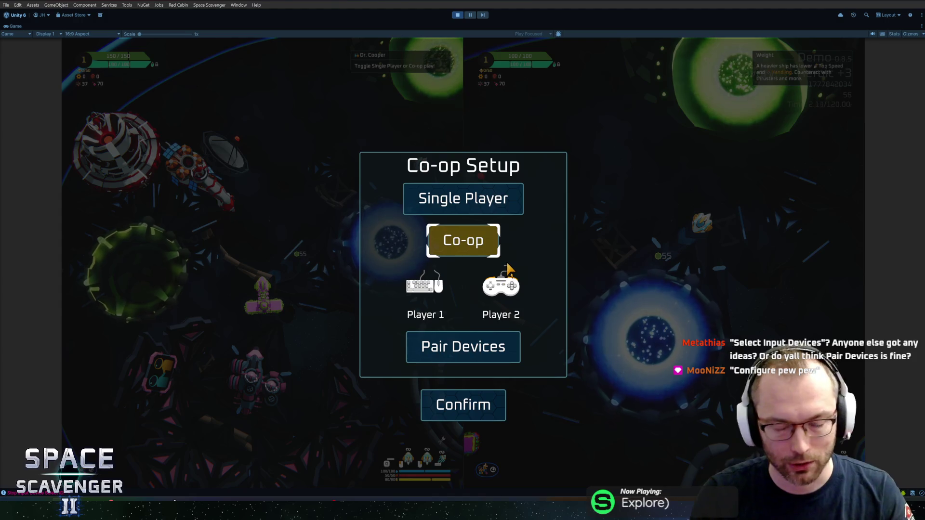
key("Return")
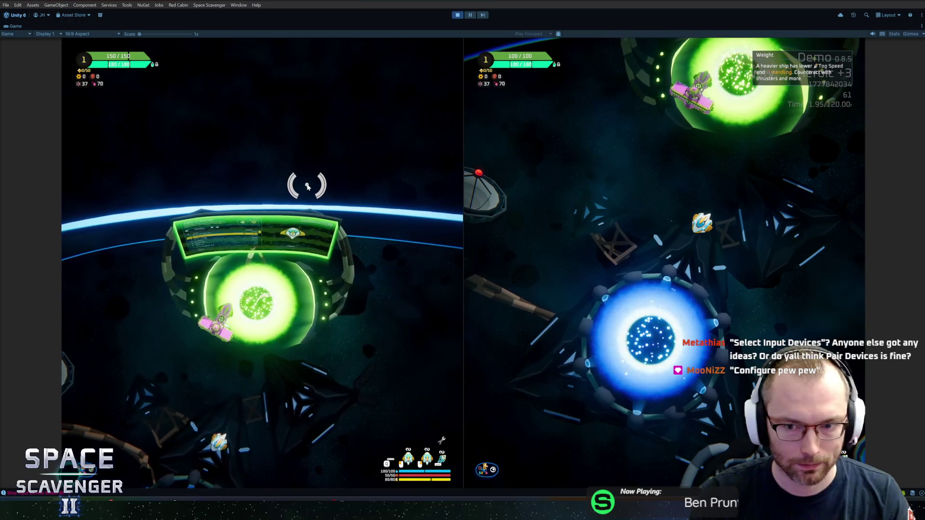
Step: Fly into the green Daily Challenge portal, close its panel, and steer the left ship between portals
key("f")
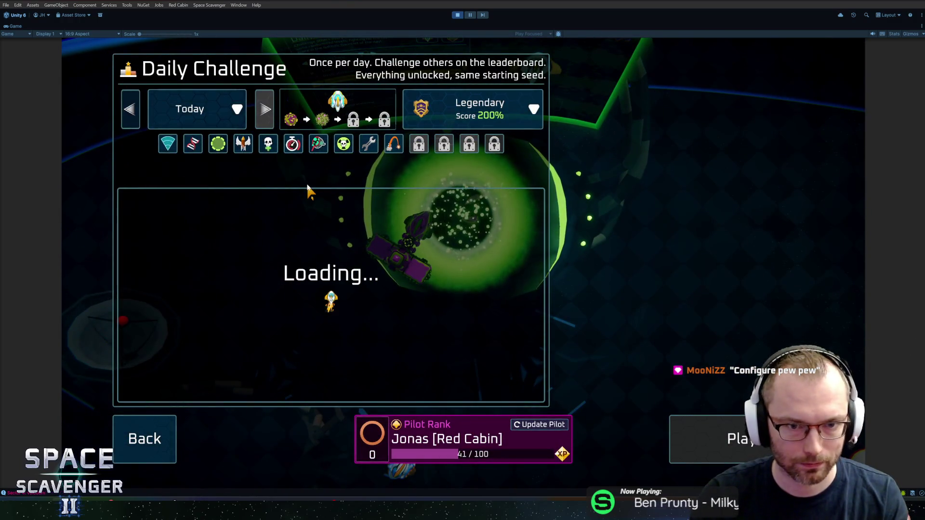
key("Escape")
key("s")
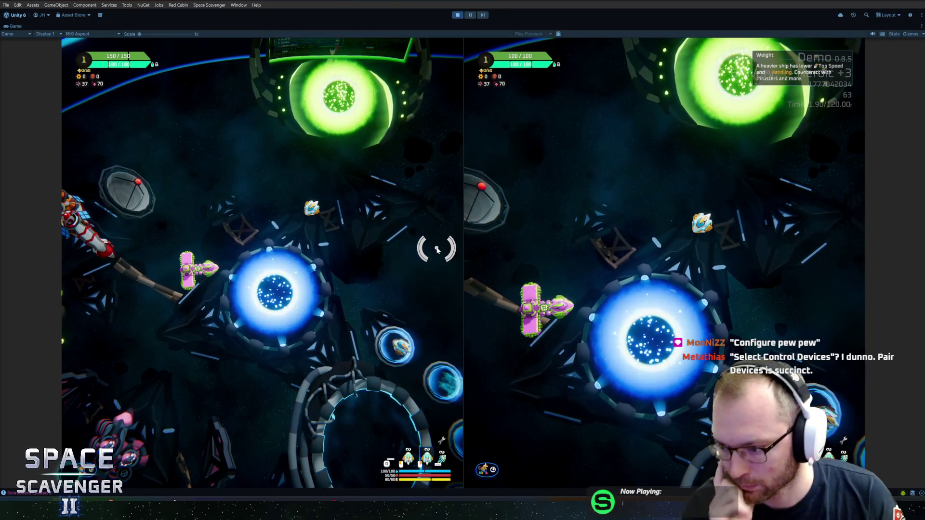
key("w")
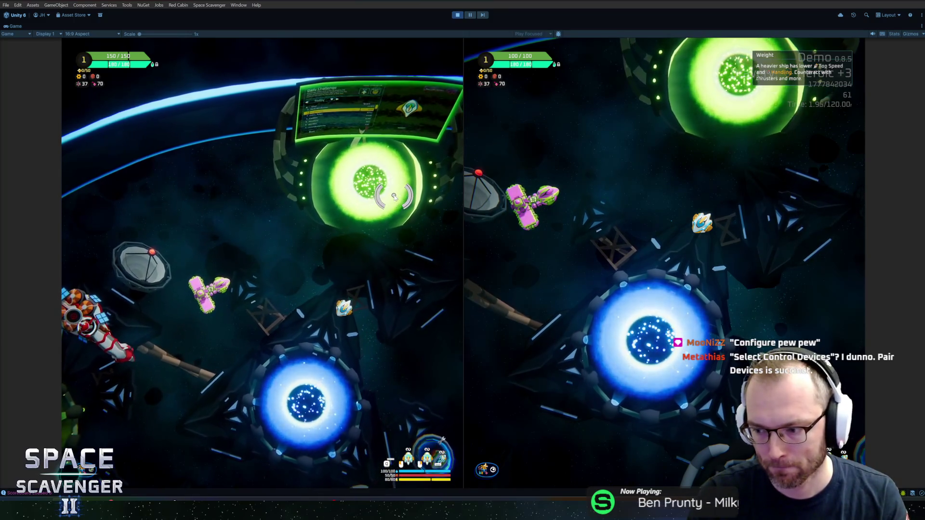
Step: Pause the game and lower the Sound Effects volume slightly in the audio settings
key("Escape")
left_click(190, 326)
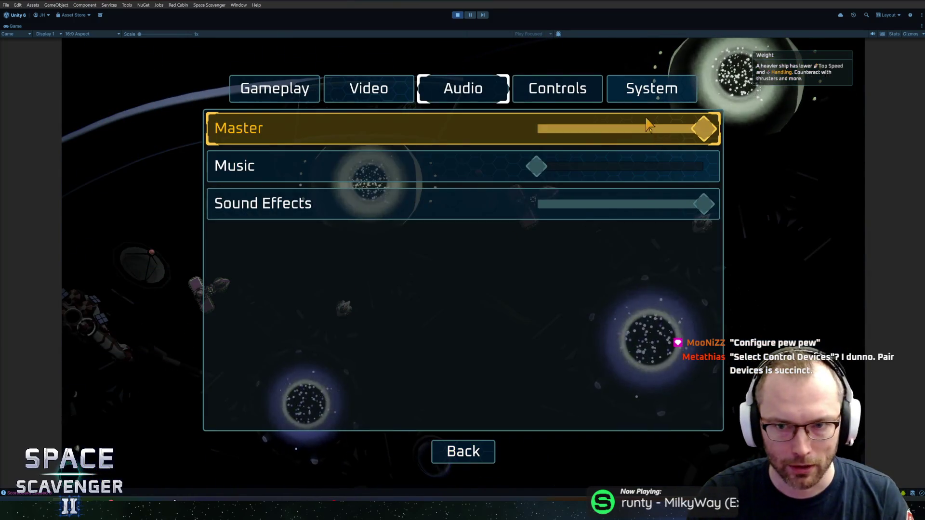
left_click(698, 210)
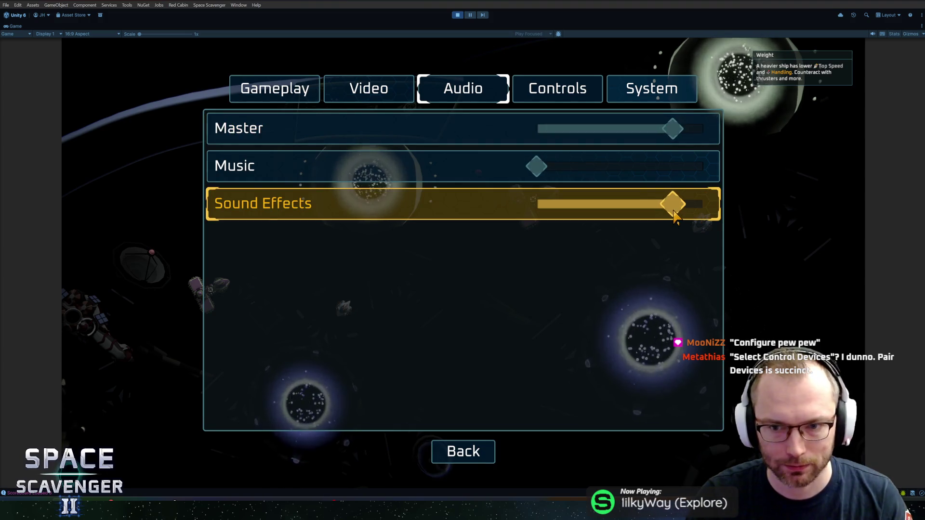
Step: Open Pair Devices from the Controls settings, then back out to the pause menu
left_click(640, 94)
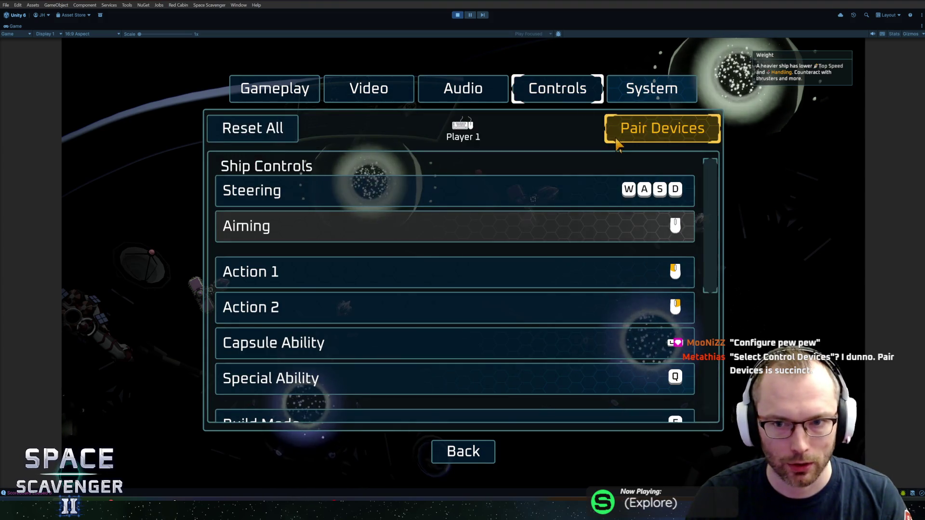
left_click(682, 143)
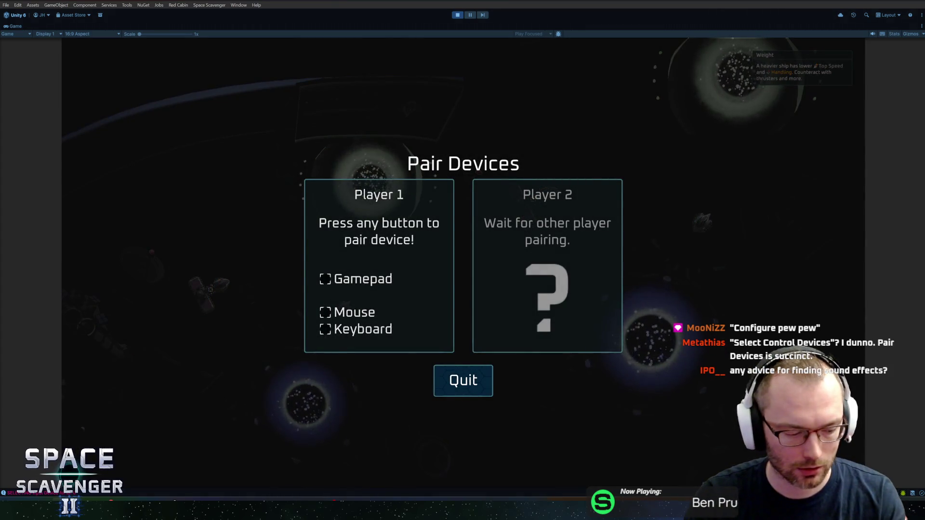
key("Escape")
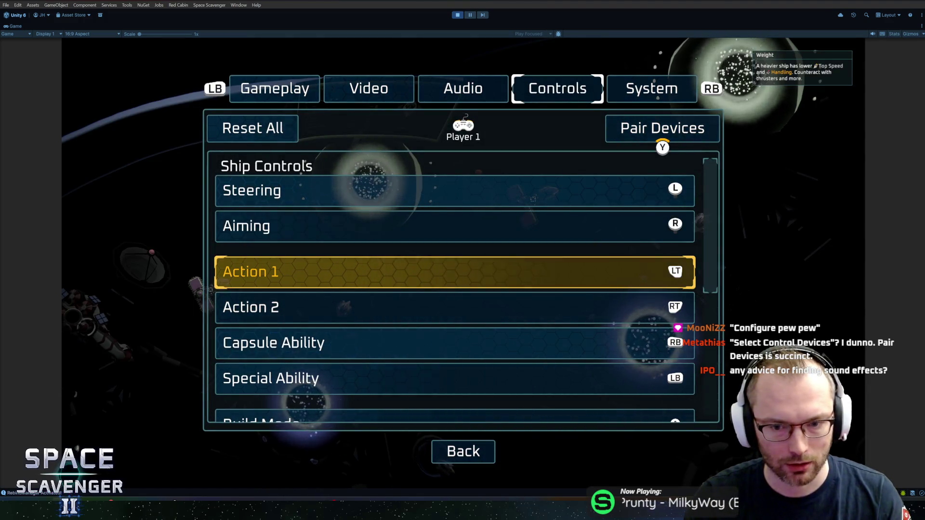
key("Escape")
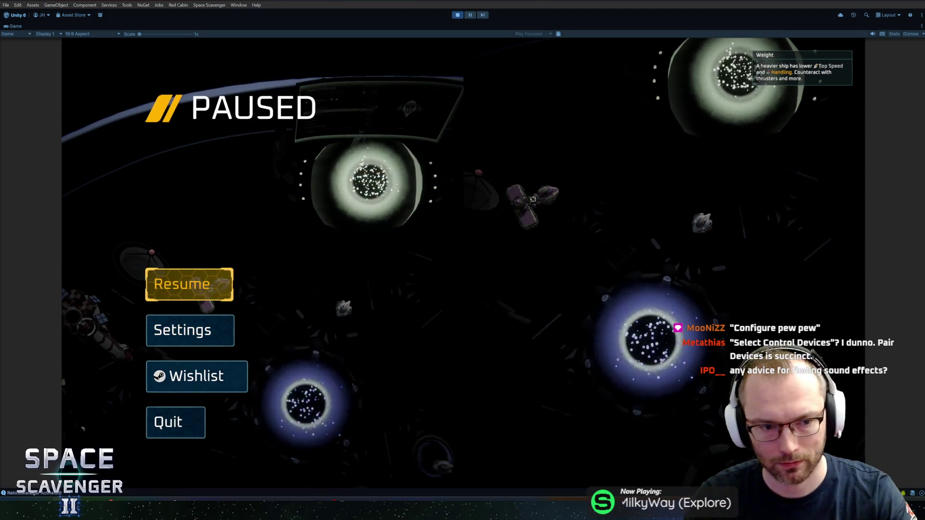
Step: Re-pair keyboard and mouse to Player 1 from the Controls settings, then resume the game
key("Down")
key("Return")
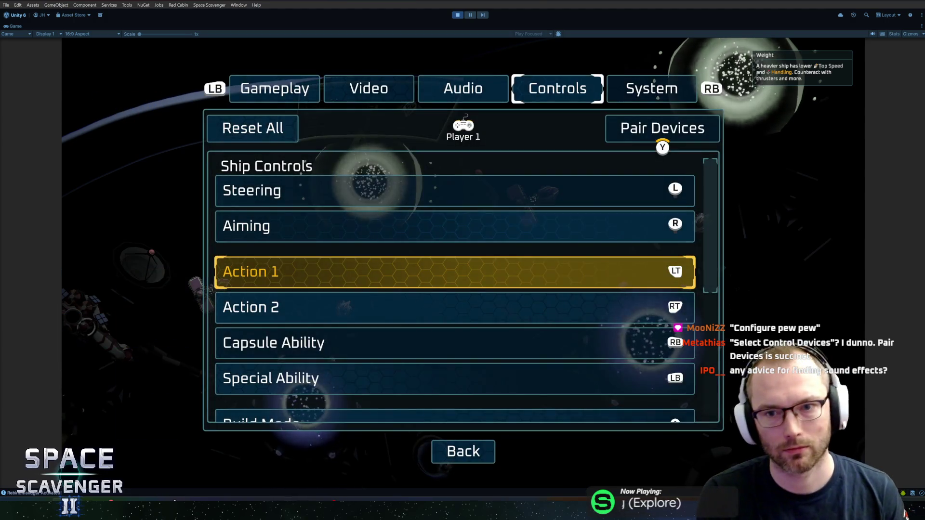
key("p")
key("space")
key("Escape")
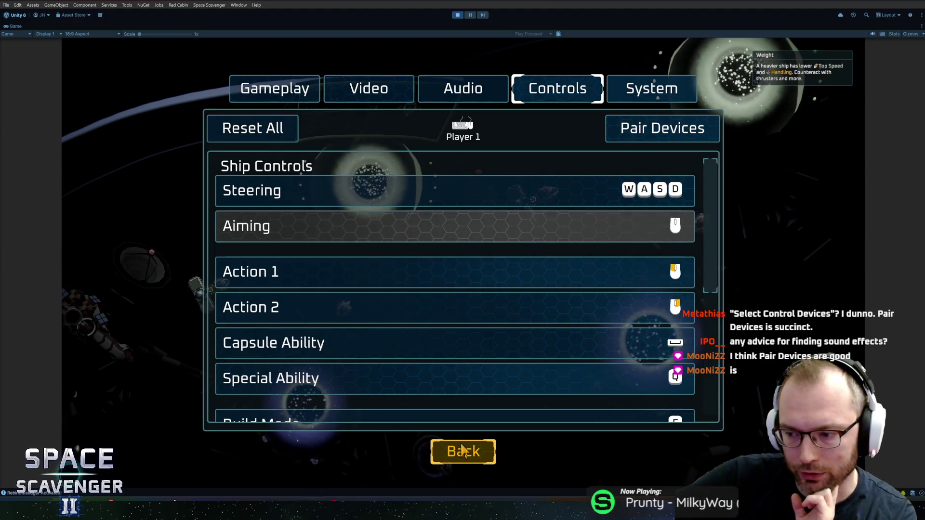
left_click(462, 451)
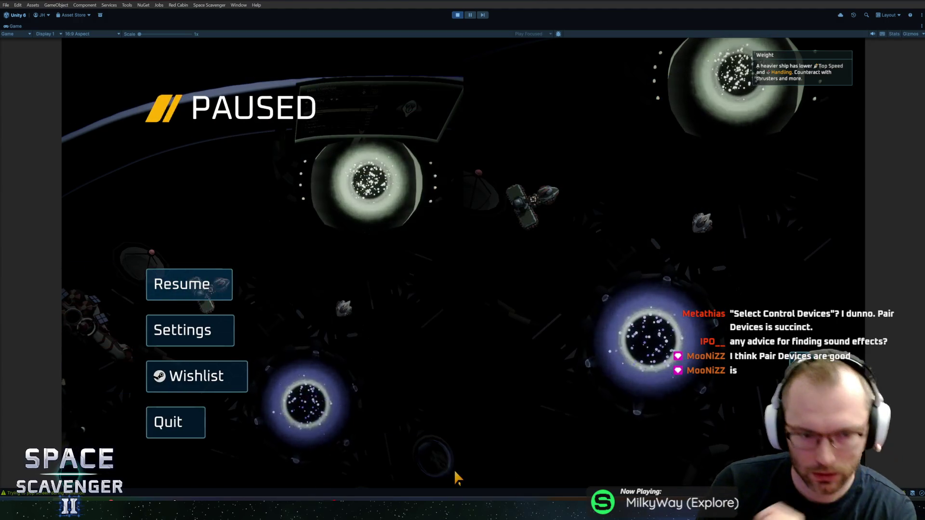
left_click(147, 296)
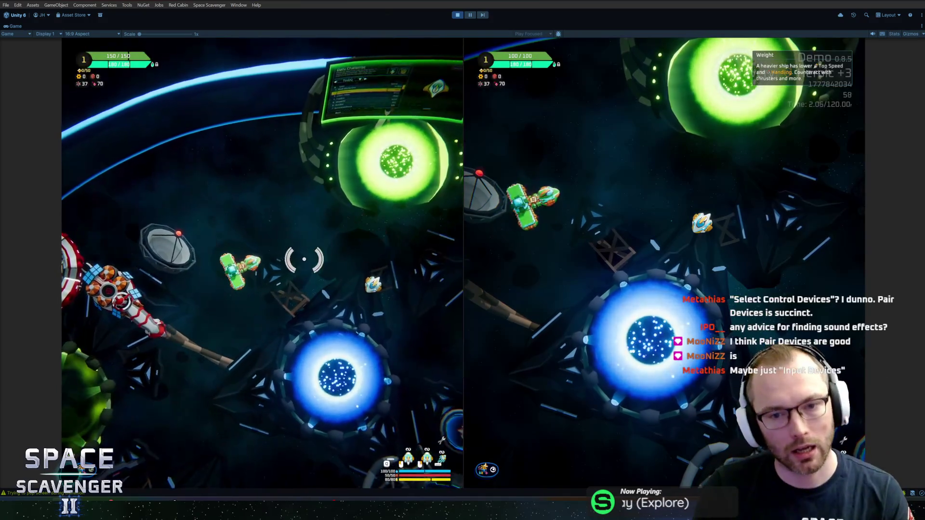
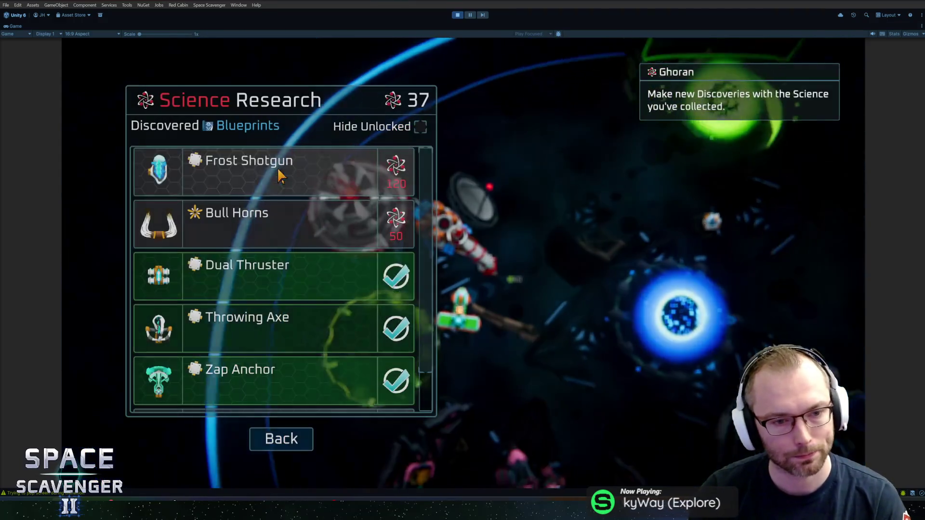
Step: Close Science Research and browse the ship customization and skin selection menus
key("Escape")
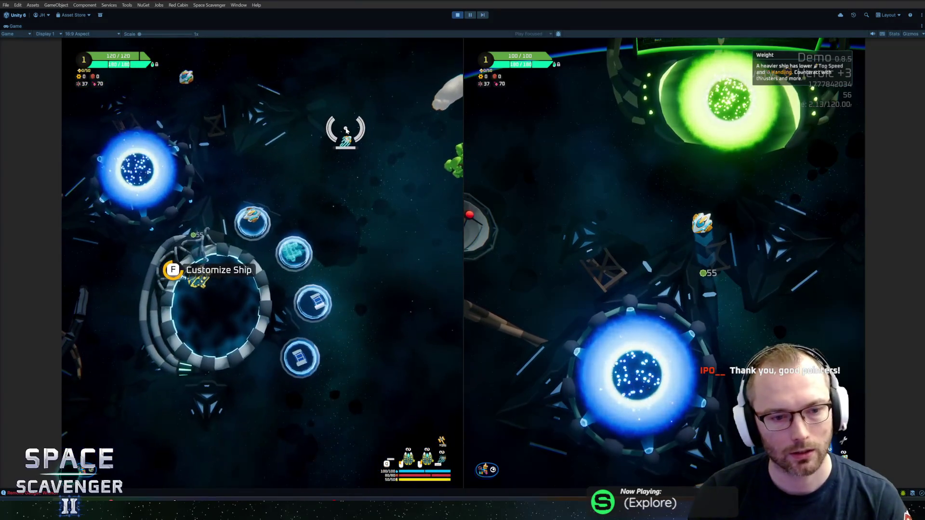
key("f")
key("Escape")
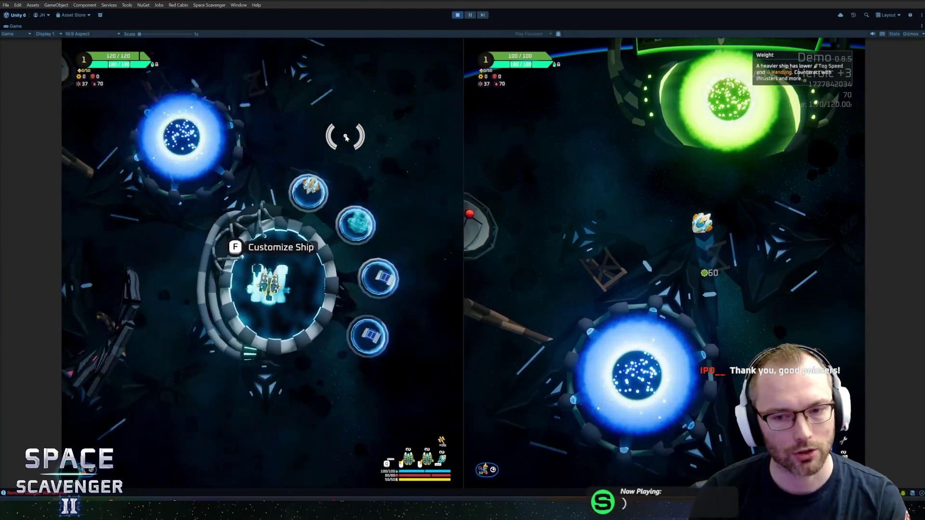
key("f")
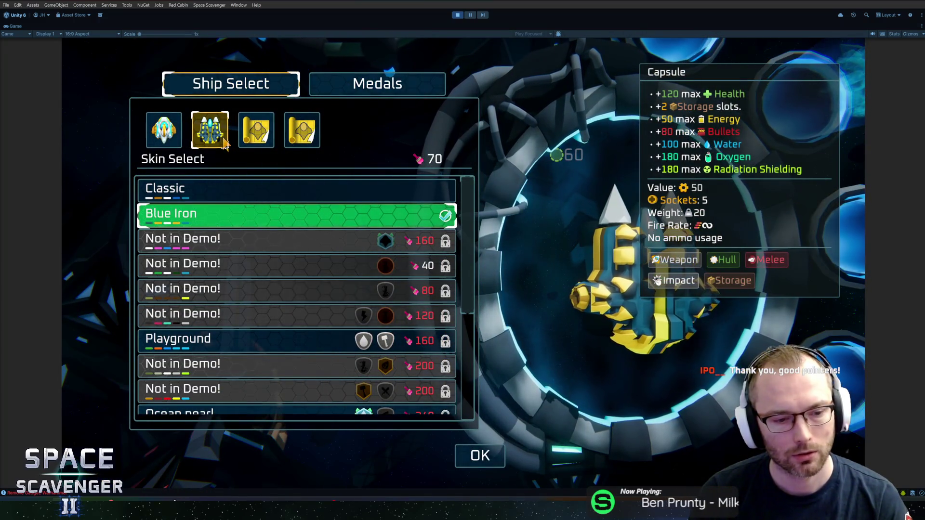
key("Escape")
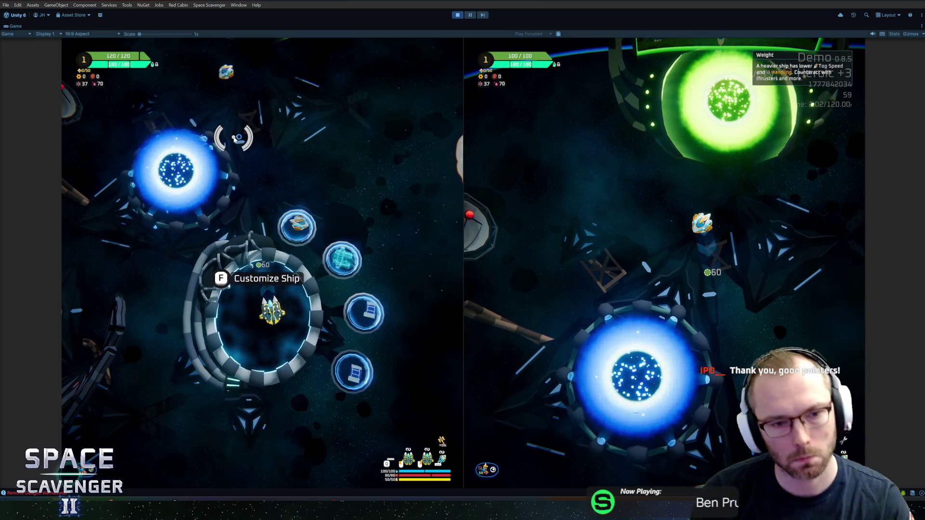
Step: Talk to Dr. Cooper, pair Player 2's gamepad, confirm split-screen co-op, then stop play mode
key("f")
key("Down")
key("Return")
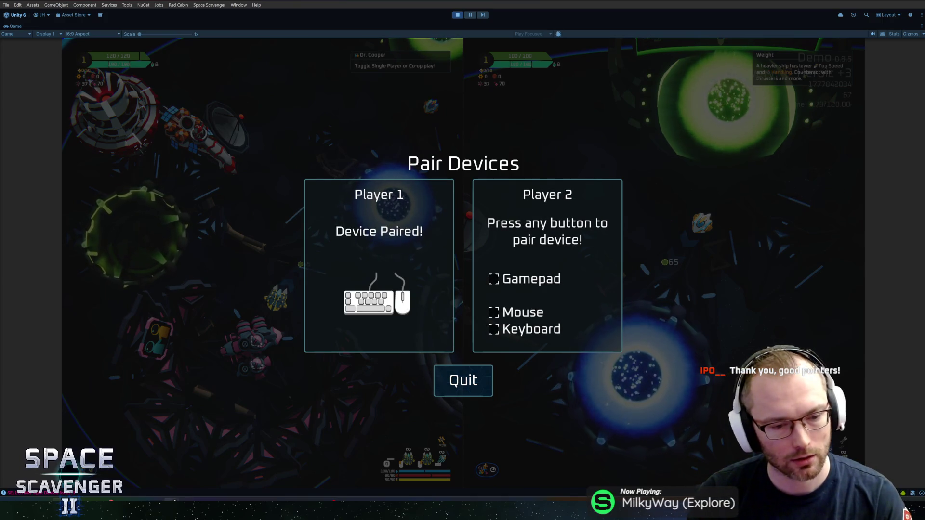
left_click(265, 482)
scroll(289, 320, "down", 1)
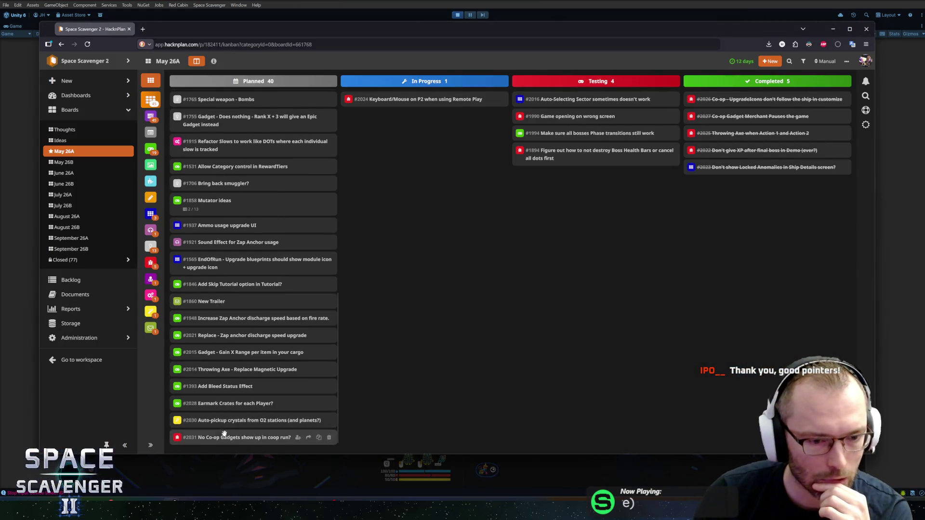
key("alt+Tab")
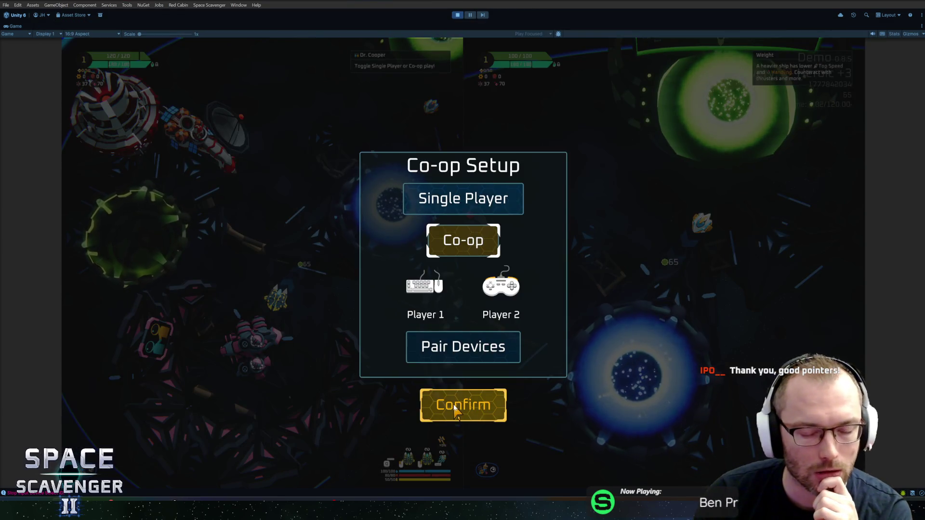
left_click(456, 410)
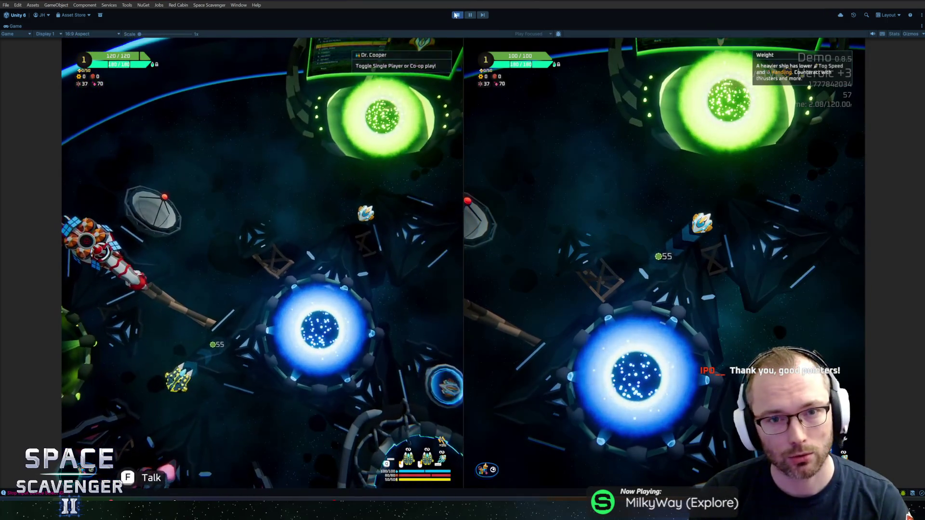
key("ctrl+p")
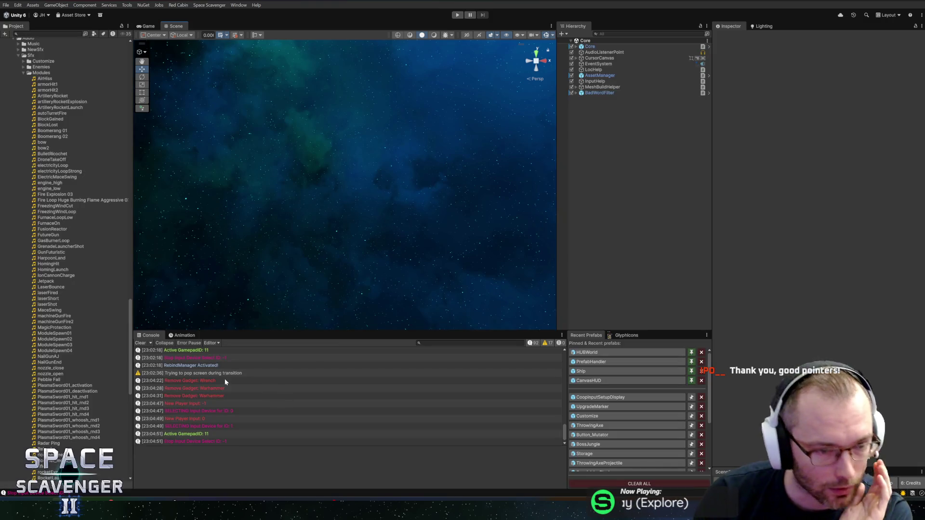
Step: Nudge the Scene and Hierarchy splitters, then open PlayerInput.cs line 377 from the SELECTING Input Device log
scroll(270, 405, "up", 8)
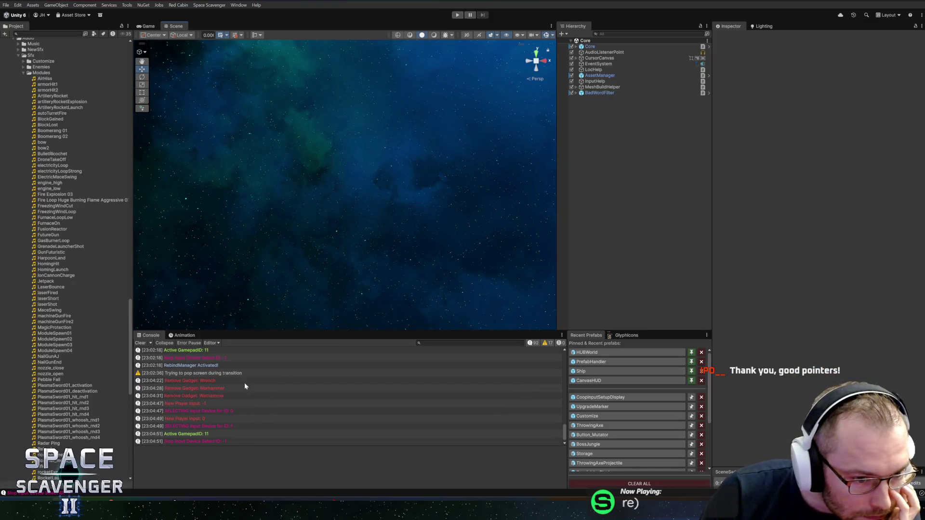
scroll(246, 385, "up", 2)
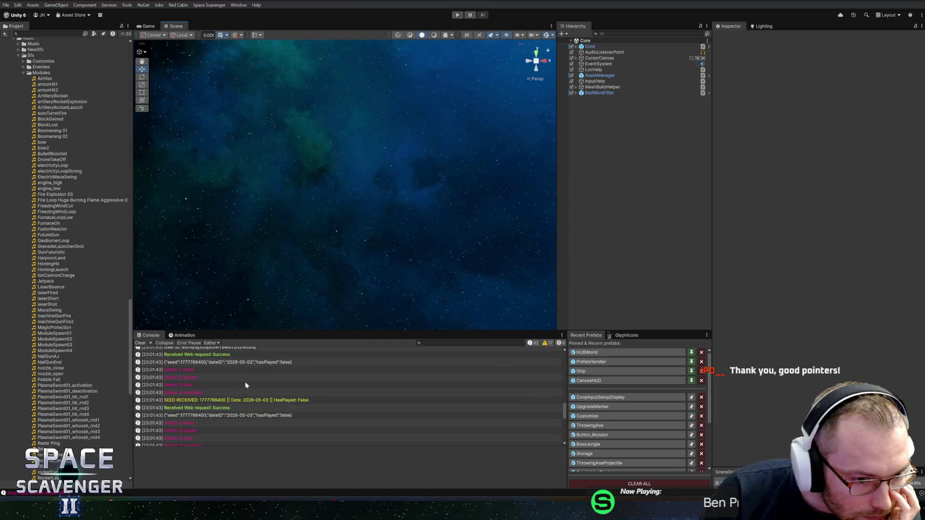
scroll(267, 390, "down", 10)
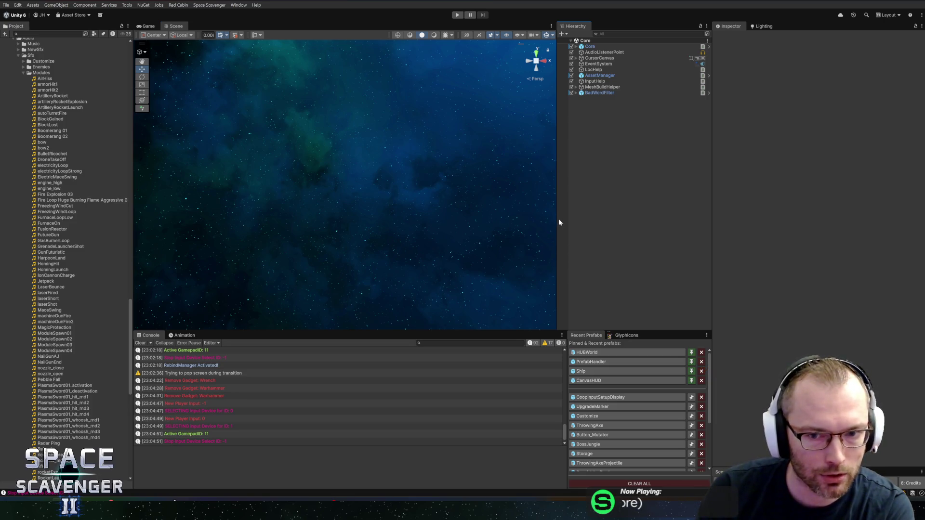
left_click_drag(556, 219, 561, 218)
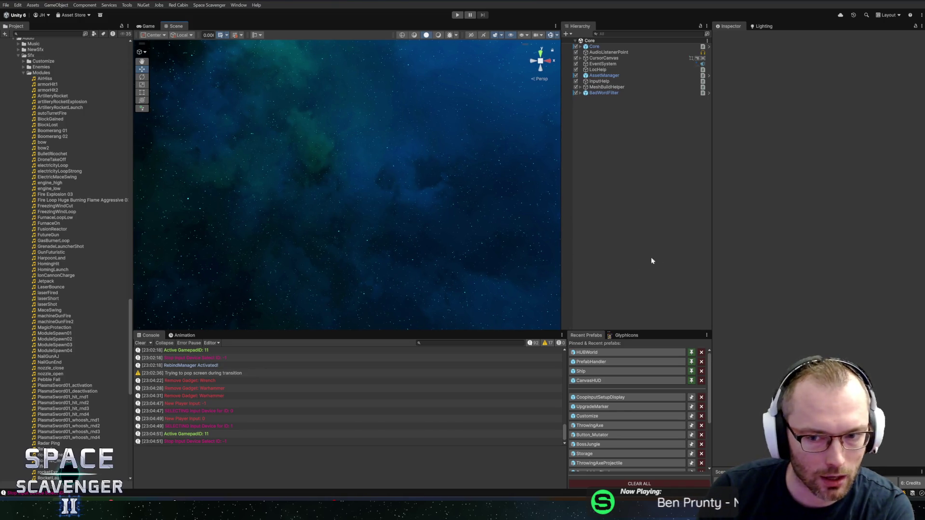
left_click_drag(713, 236, 708, 239)
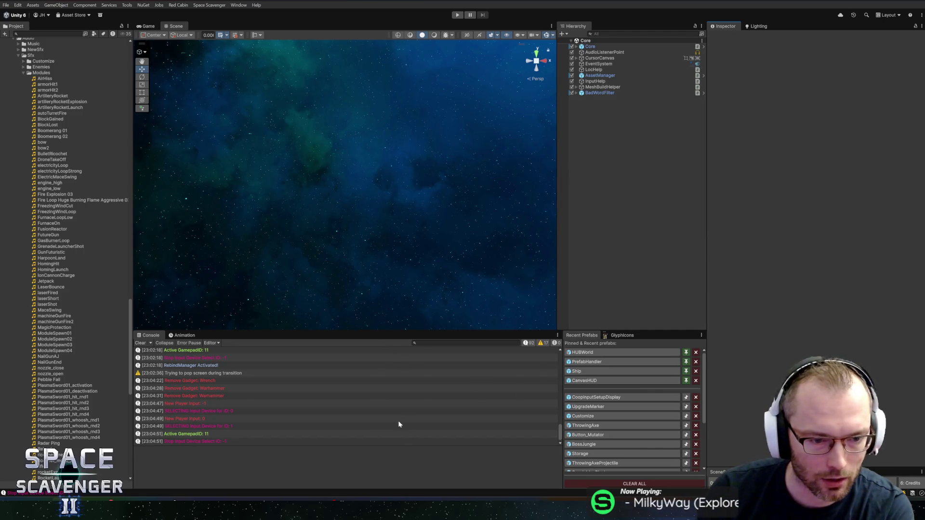
double_click(184, 427)
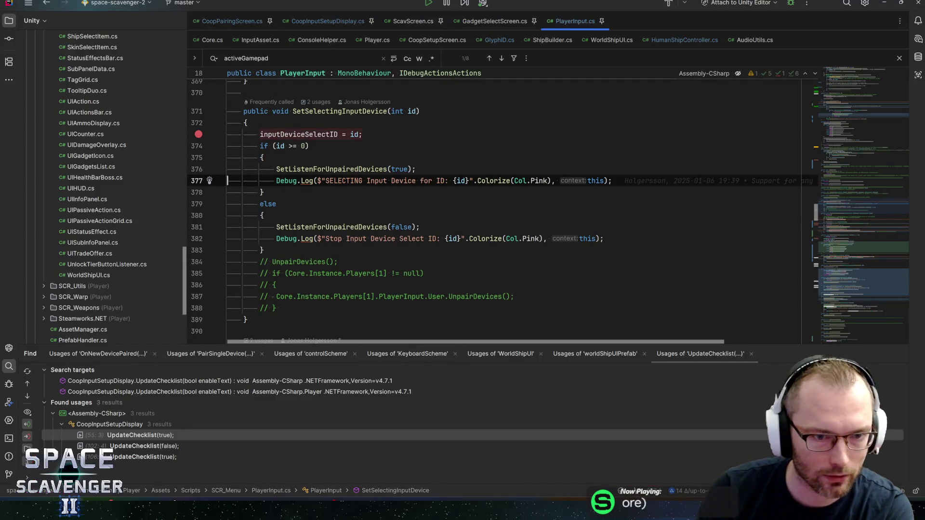
Step: Review line 377 in Rider, then open the RebindManager Activated log's source from Unity's console
key("Home")
key("End")
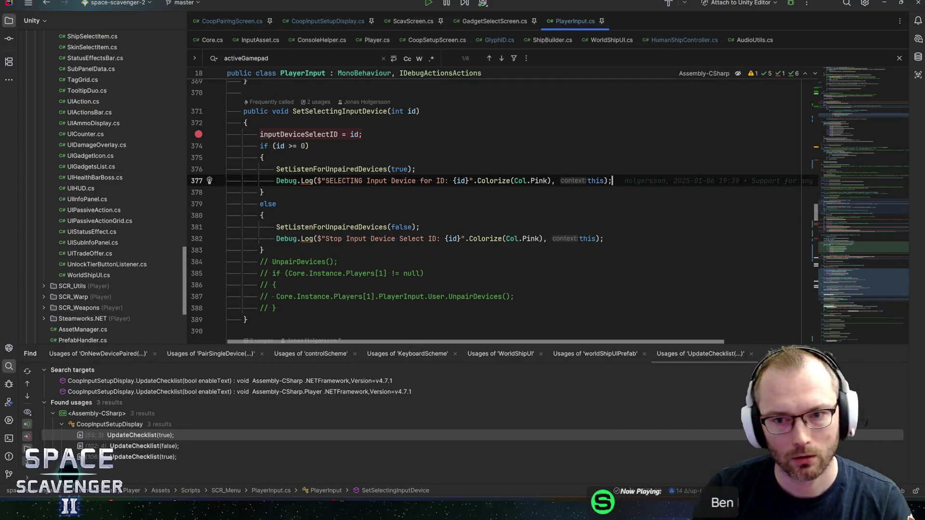
scroll(502, 211, "up", 2)
scroll(502, 210, "down", 1)
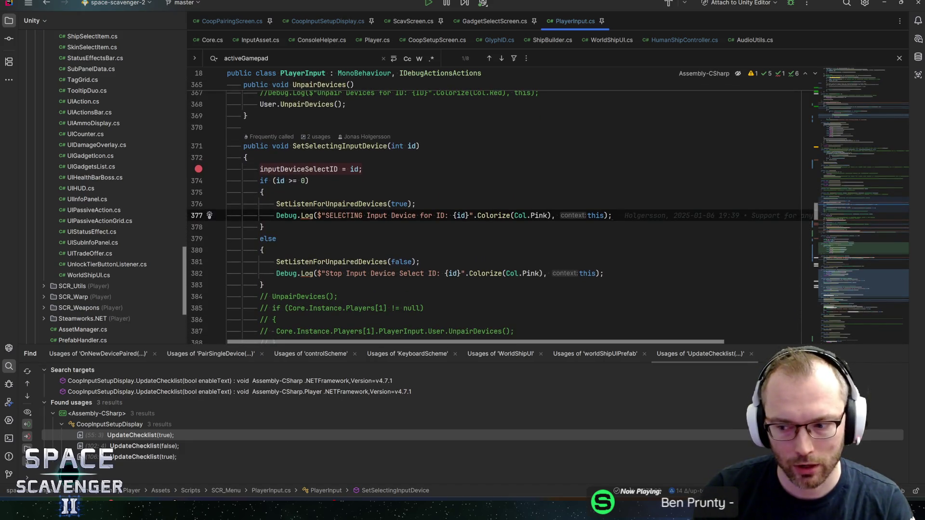
key("alt+Tab")
scroll(233, 360, "up", 3)
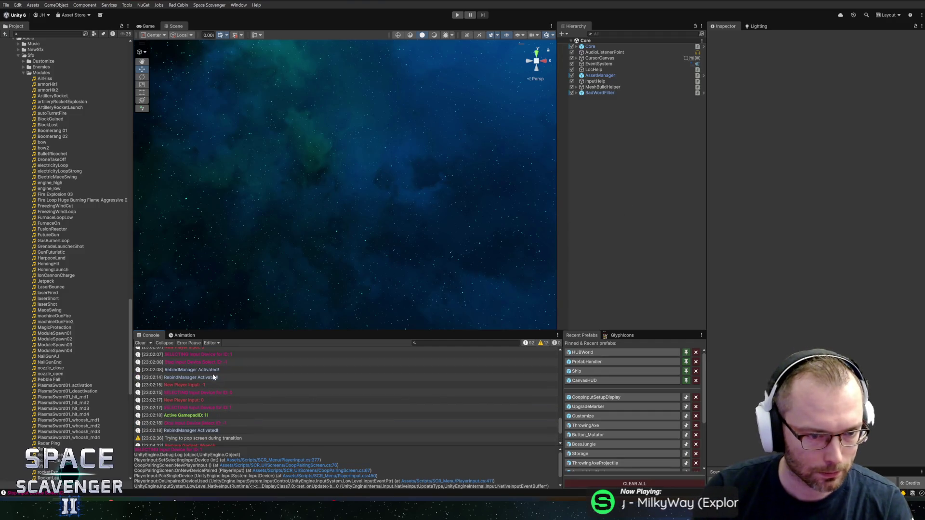
double_click(215, 374)
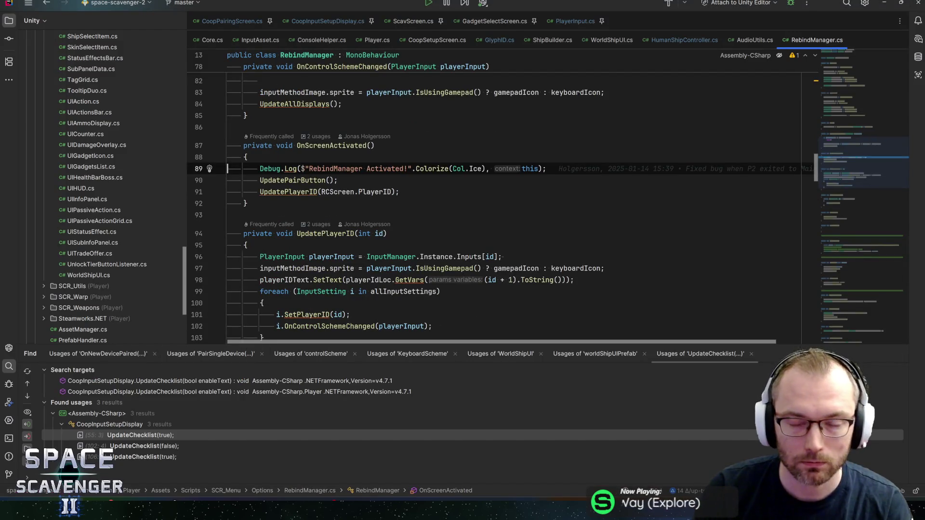
Step: Comment out the New Player Input Debug.Log on line 73 of CoopPairingScreen.cs and save
left_click(330, 19)
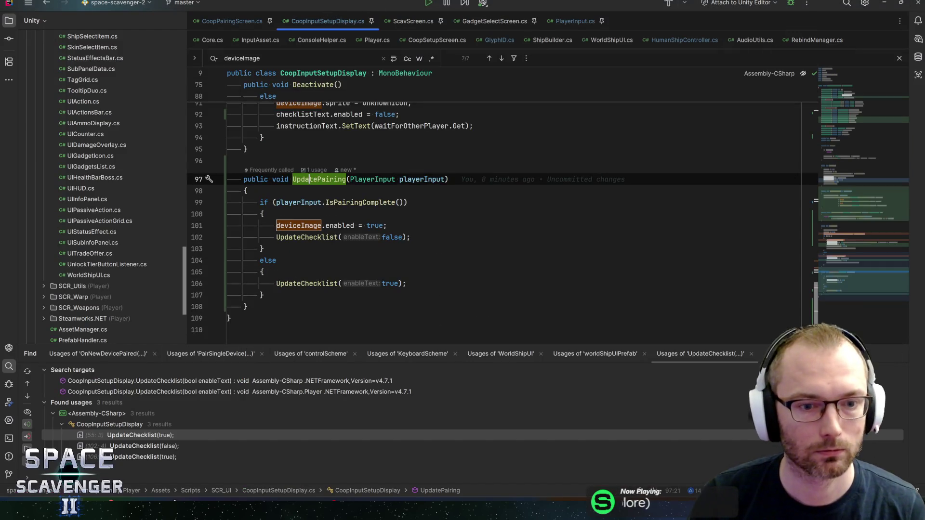
key("alt+Left")
scroll(502, 207, "down", 3)
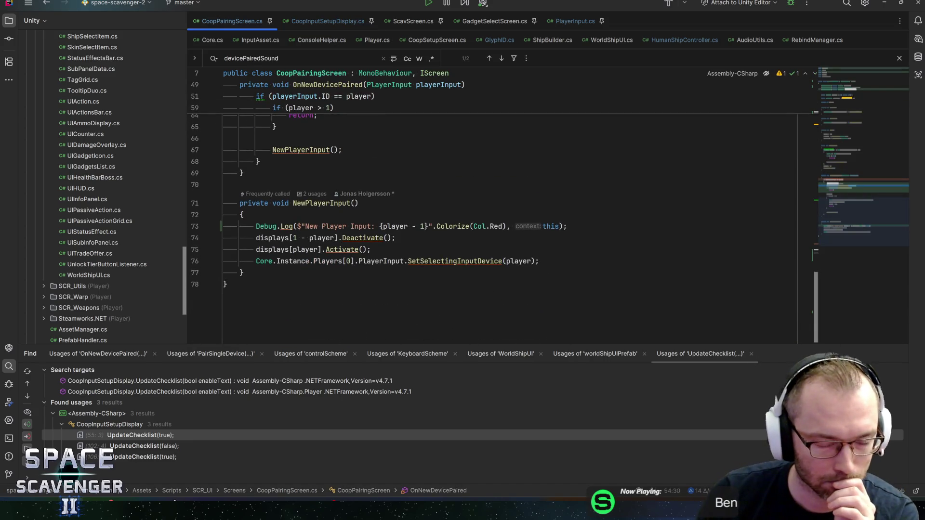
left_click(256, 226)
type("//")
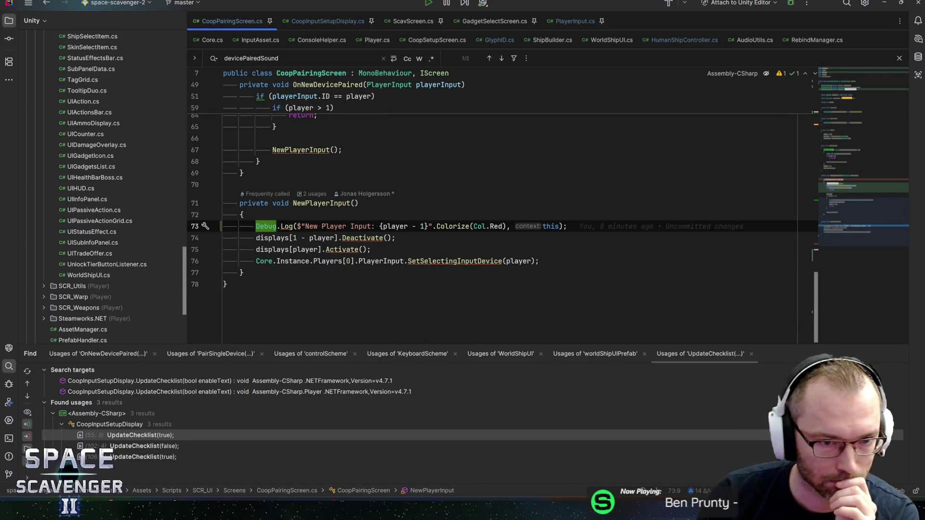
key("ctrl+s")
key("alt+Tab")
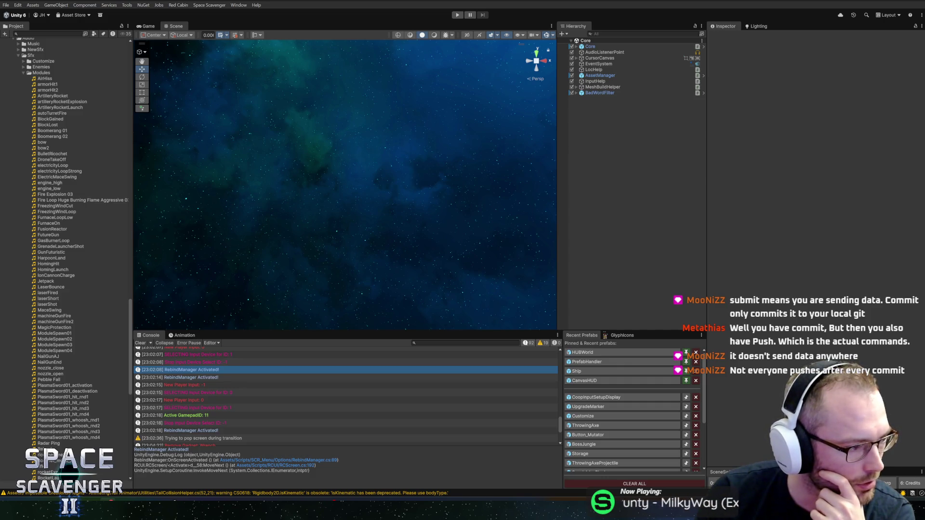
Step: Compare the IMG_3857 and IMG_3858-1 concept sketches, then close both image tabs
key("alt+Tab")
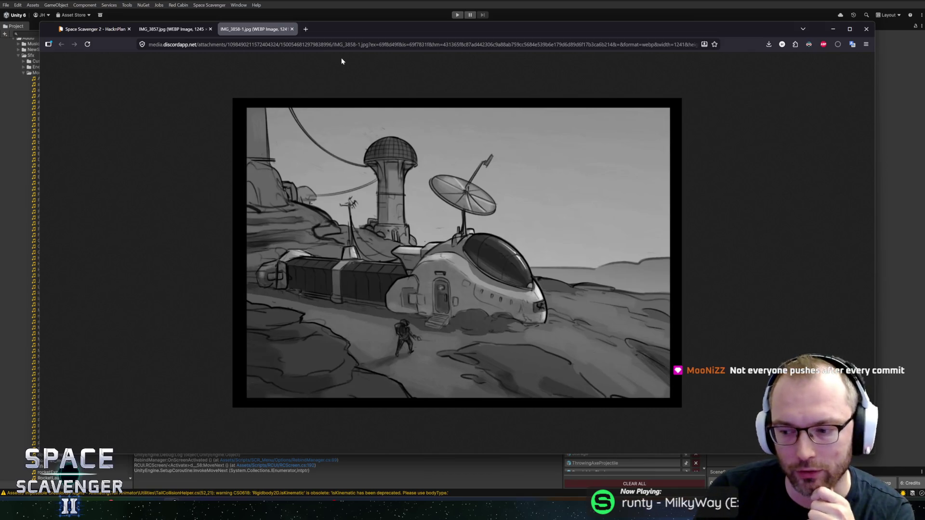
left_click(172, 36)
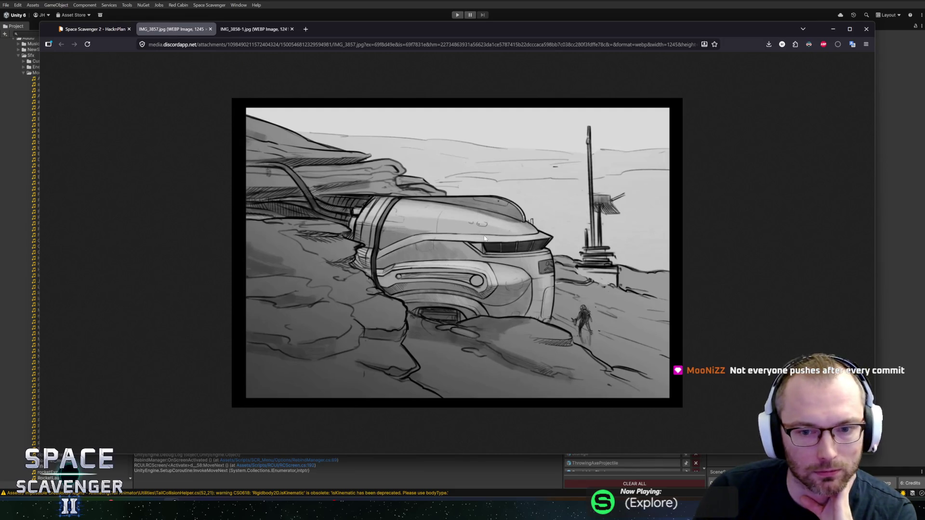
left_click(248, 32)
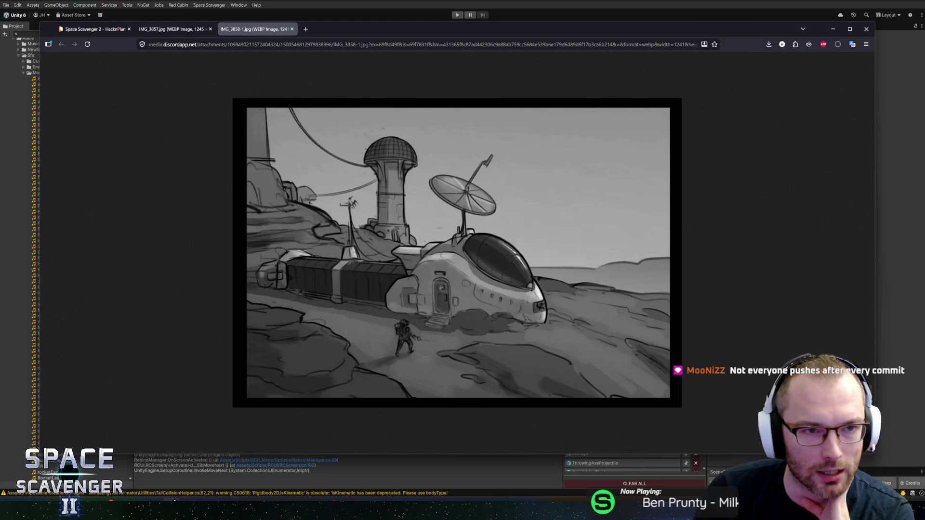
left_click(172, 30)
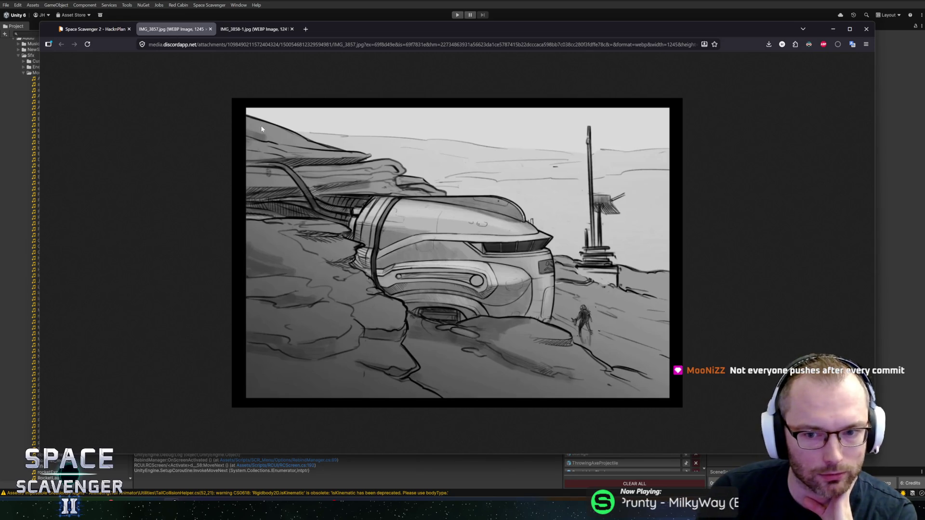
left_click(255, 30)
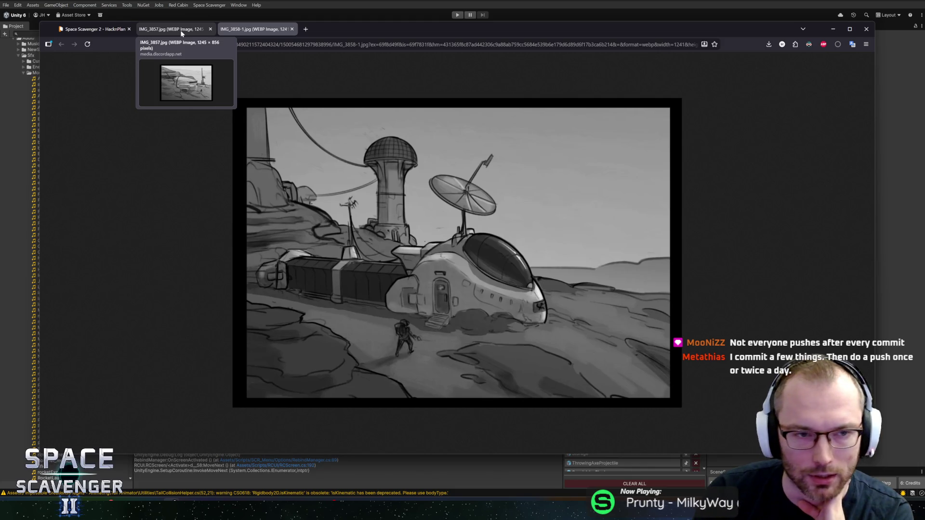
left_click(180, 30)
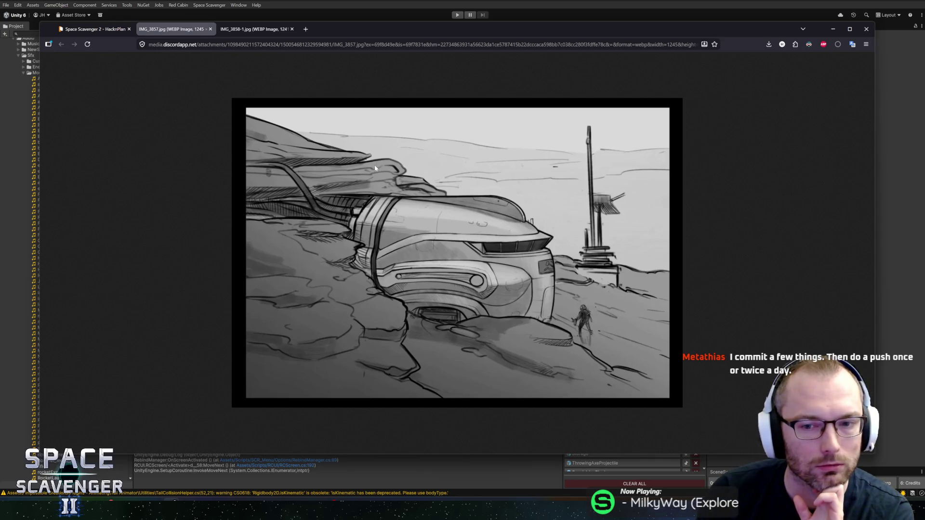
left_click(238, 31)
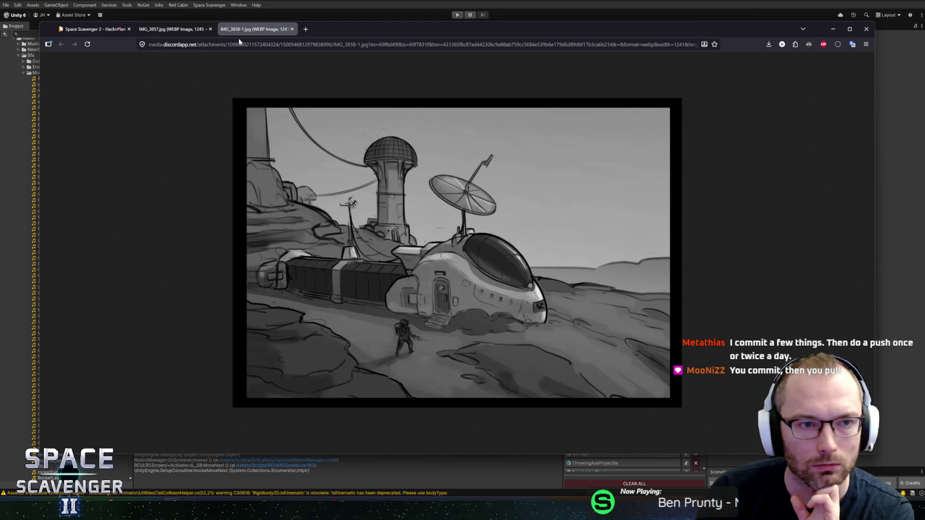
middle_click(186, 30)
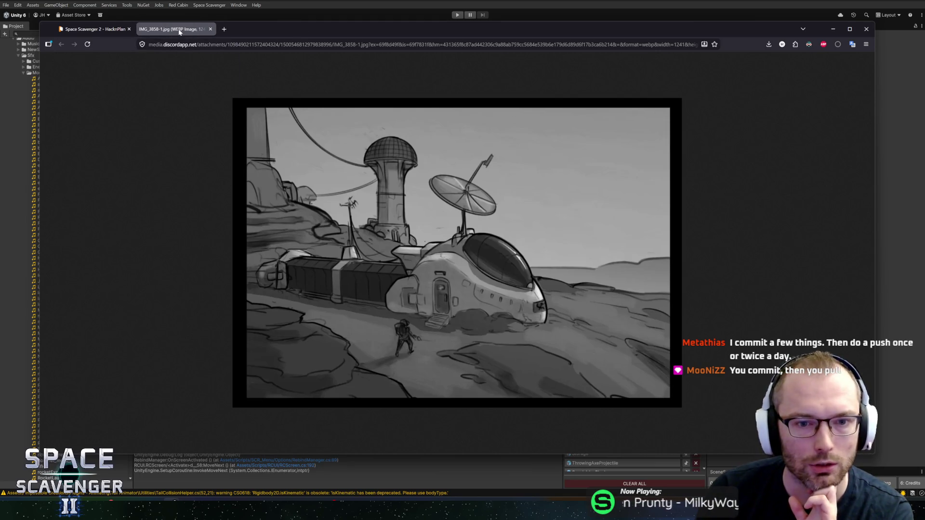
middle_click(186, 30)
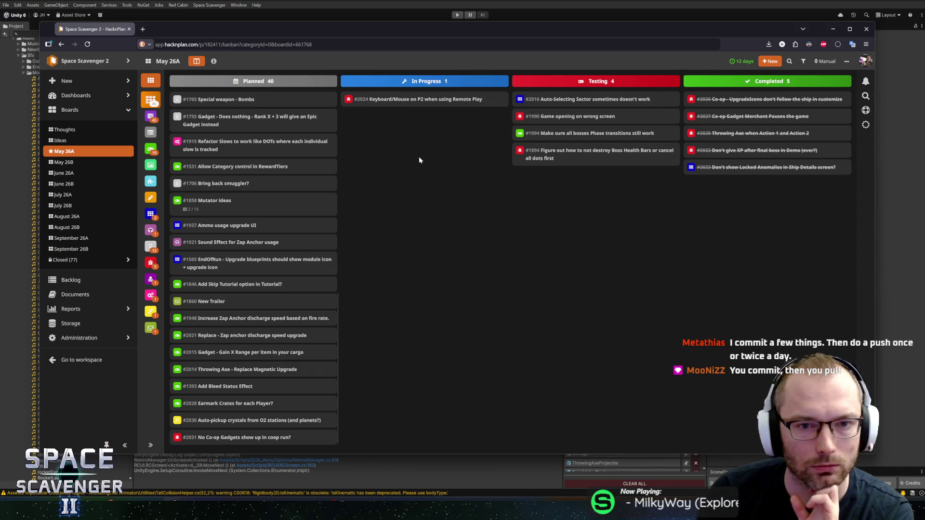
Step: Clear Unity's console and slightly enlarge the scene area and Project panel
key("alt+Tab")
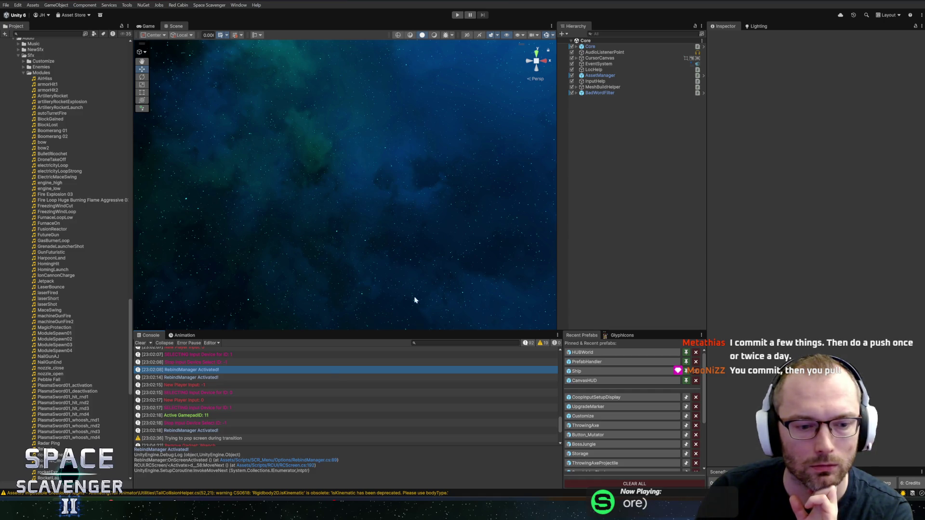
scroll(329, 378, "down", 5)
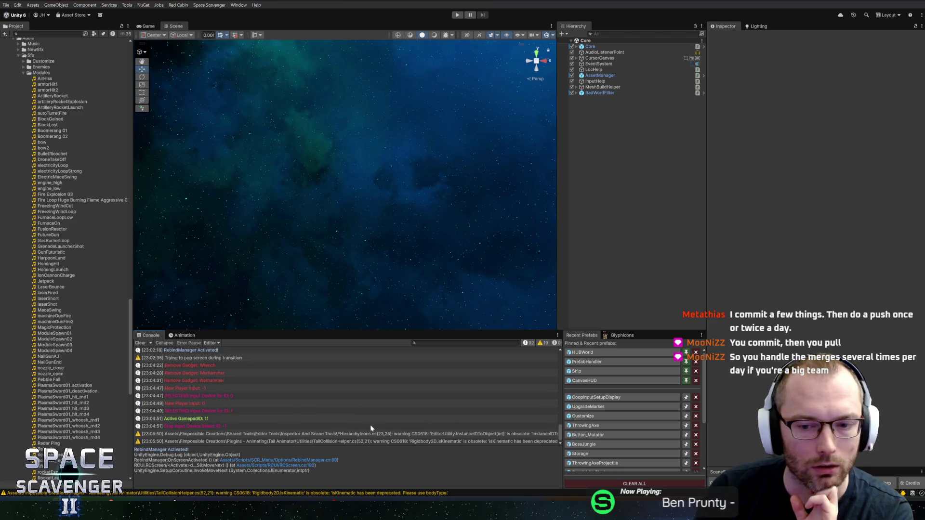
left_click(140, 343)
left_click_drag(244, 331, 244, 337)
left_click_drag(135, 258, 142, 258)
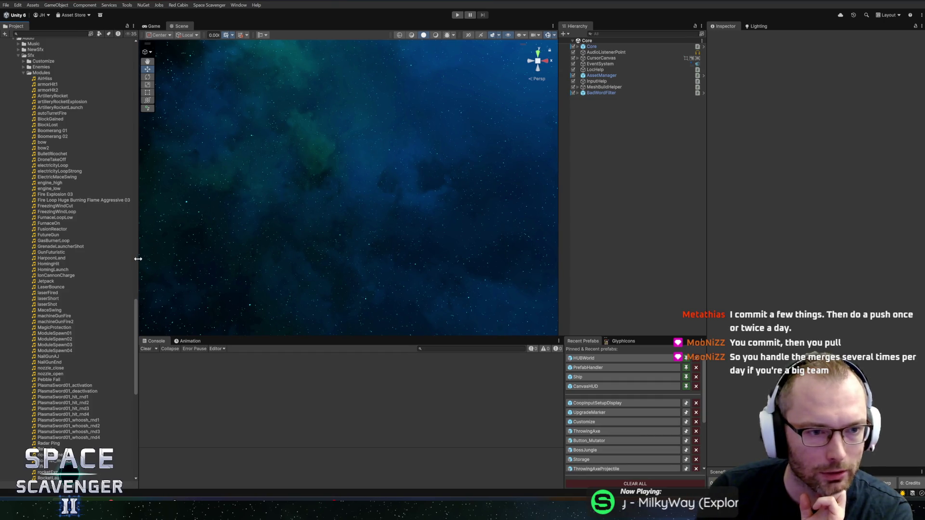
Step: Collapse the Modules, Sfx, Audio and Other folders in the Project tree
scroll(87, 298, "down", 5)
scroll(89, 308, "up", 8)
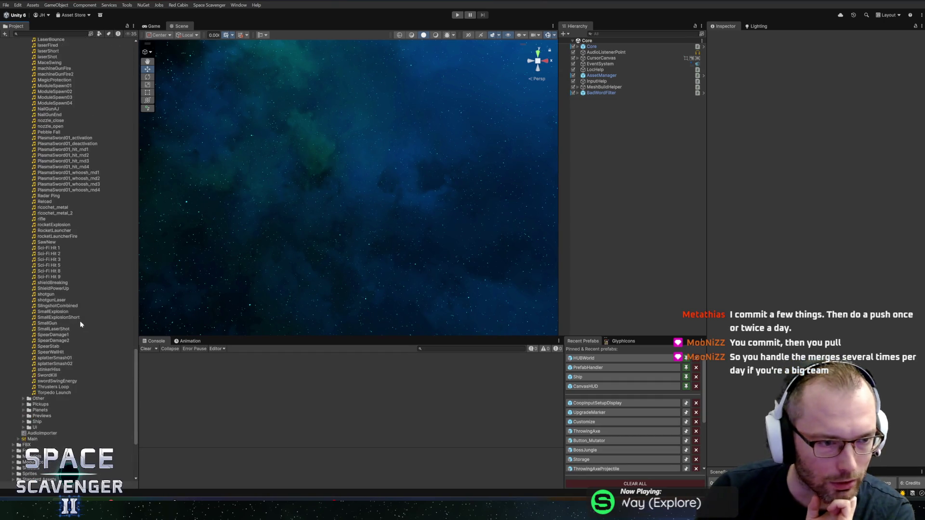
scroll(94, 315, "up", 10)
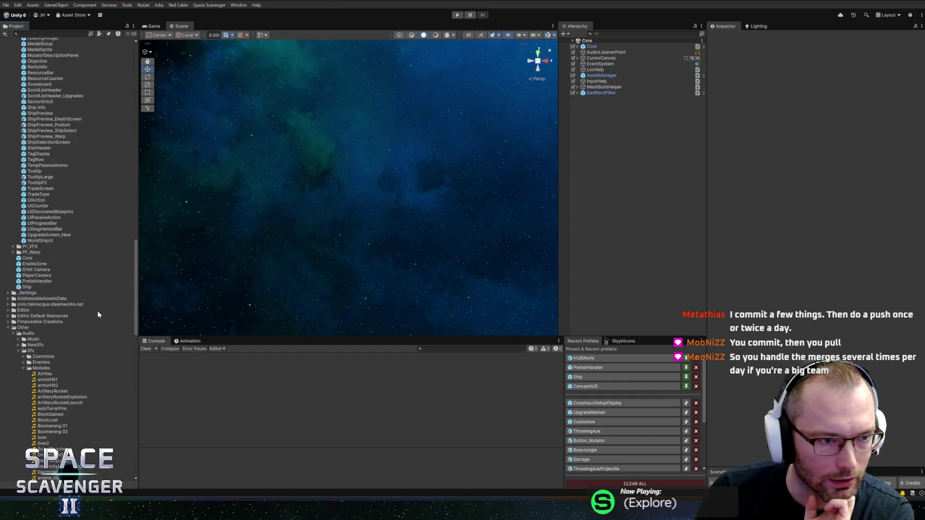
left_click(24, 369)
left_click(18, 352)
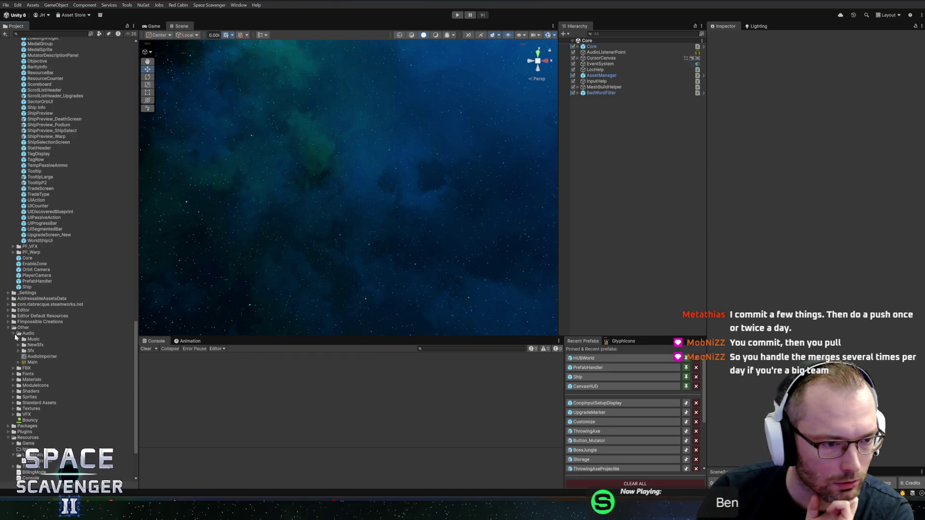
left_click(13, 333)
left_click(23, 327)
left_click(8, 328)
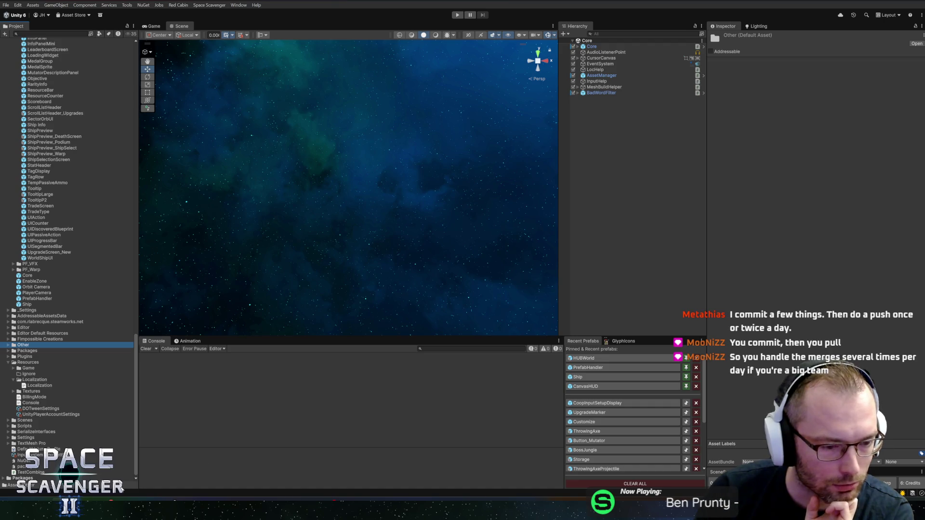
Step: Bring up GitHub Desktop showing the 14 pending changes on master
key("alt+Tab")
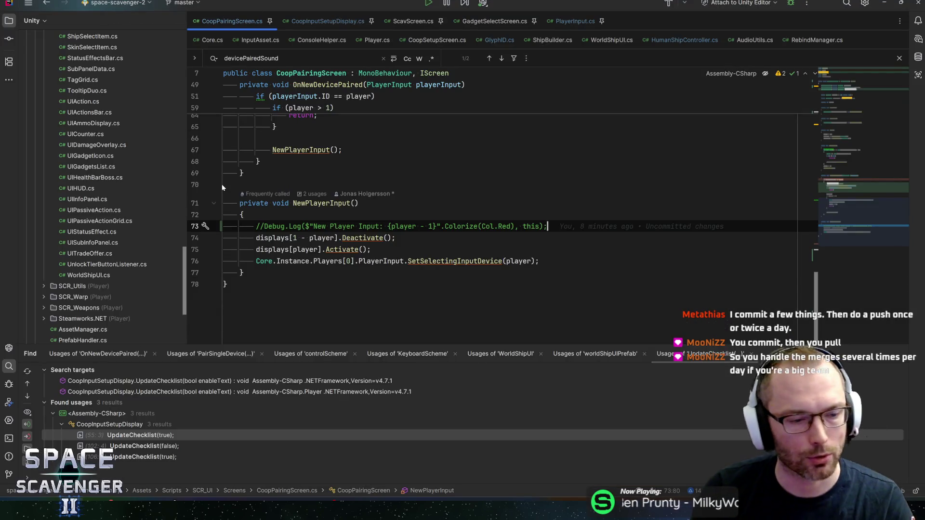
key("alt+Tab")
scroll(87, 207, "up", 15)
scroll(100, 220, "up", 15)
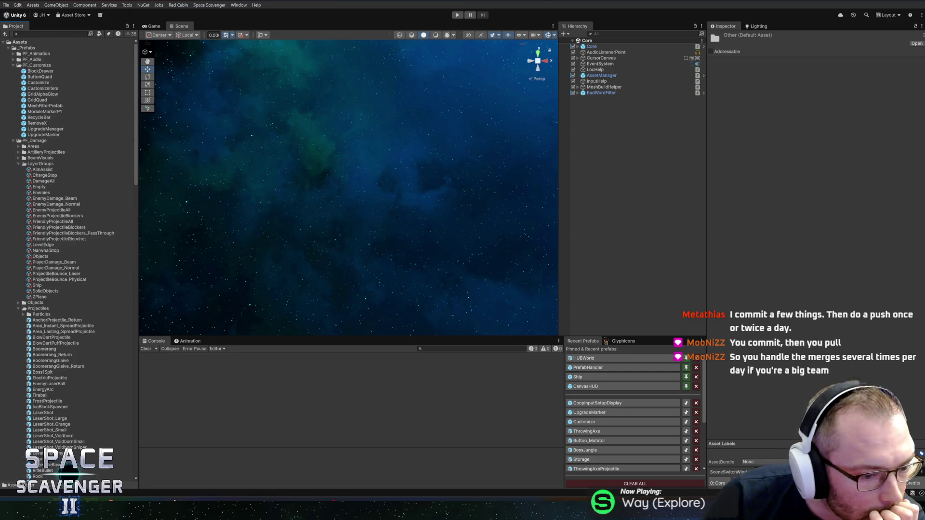
key("alt+Tab")
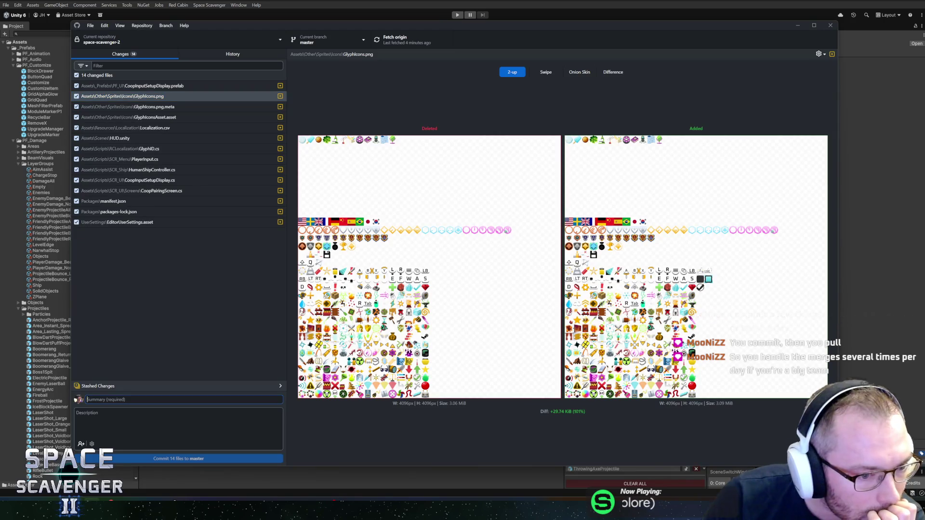
Step: Commit all 14 files to master as 'New Device Pairing logic to allow mouse through Steam Remote Play'
type("New Dev")
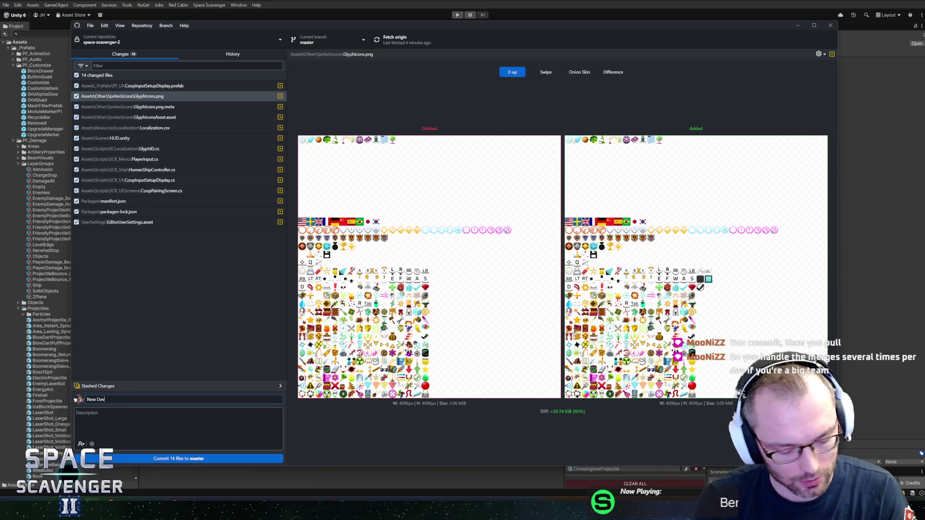
type("ice Pairing ")
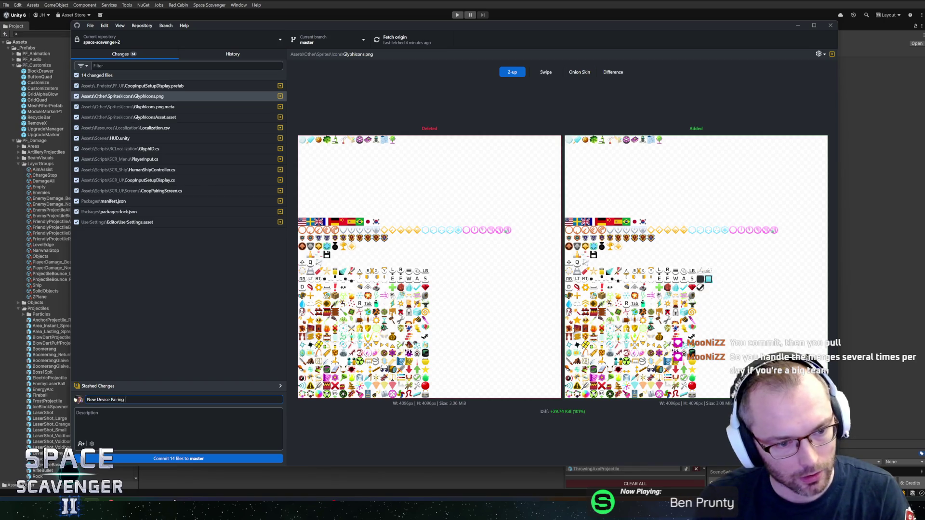
type("logic to ")
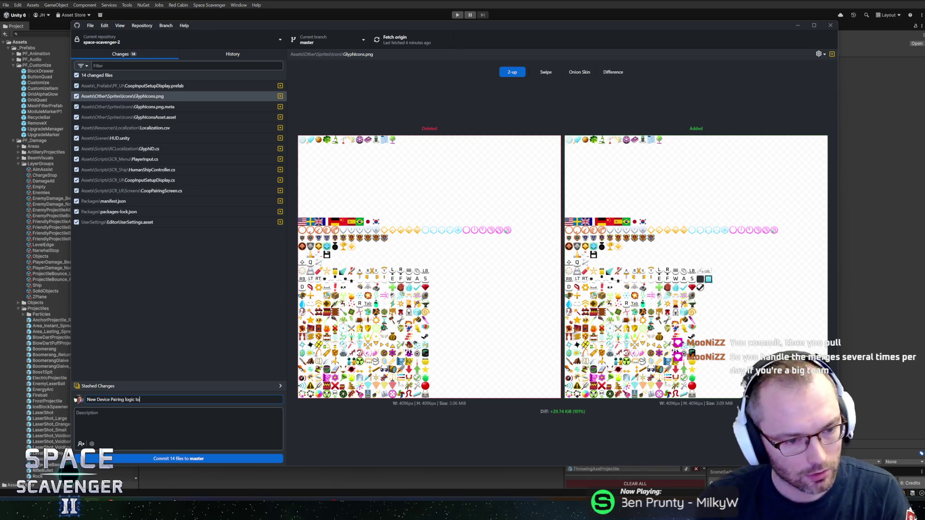
type("allow mou")
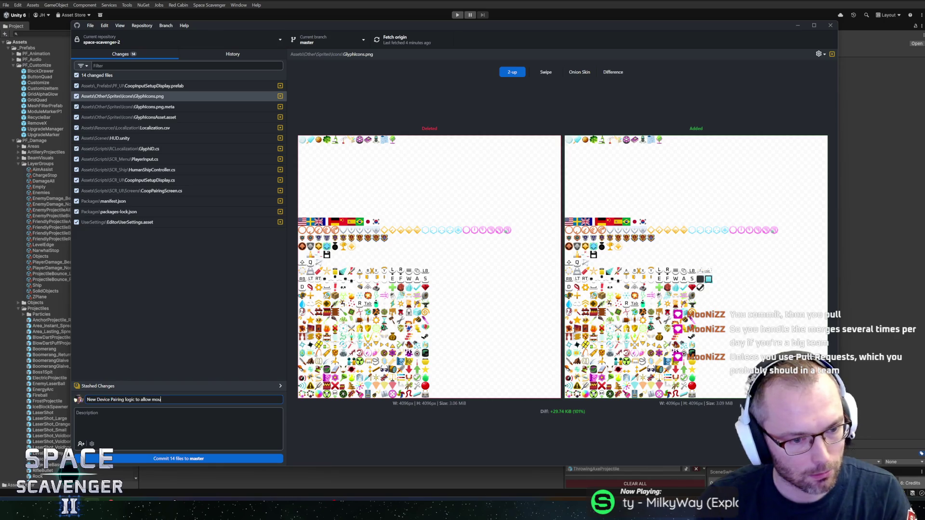
type("se through")
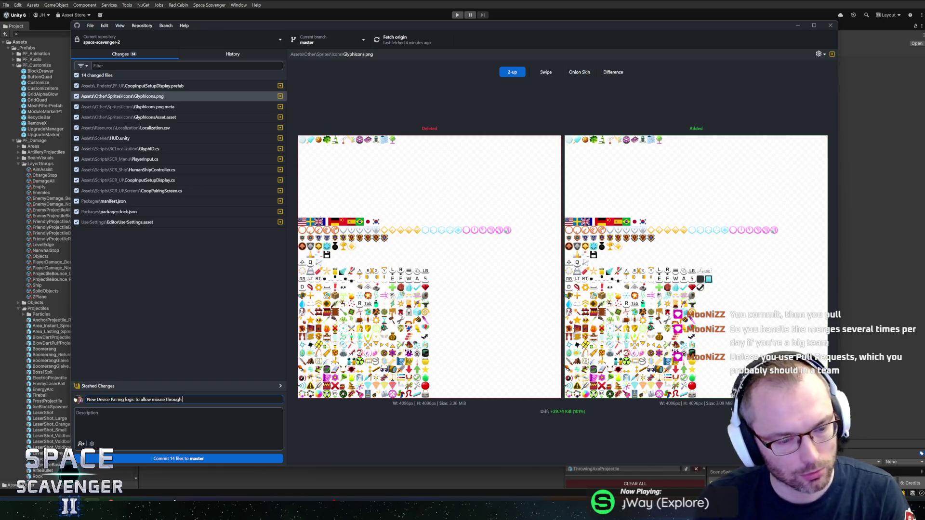
type(" Remote")
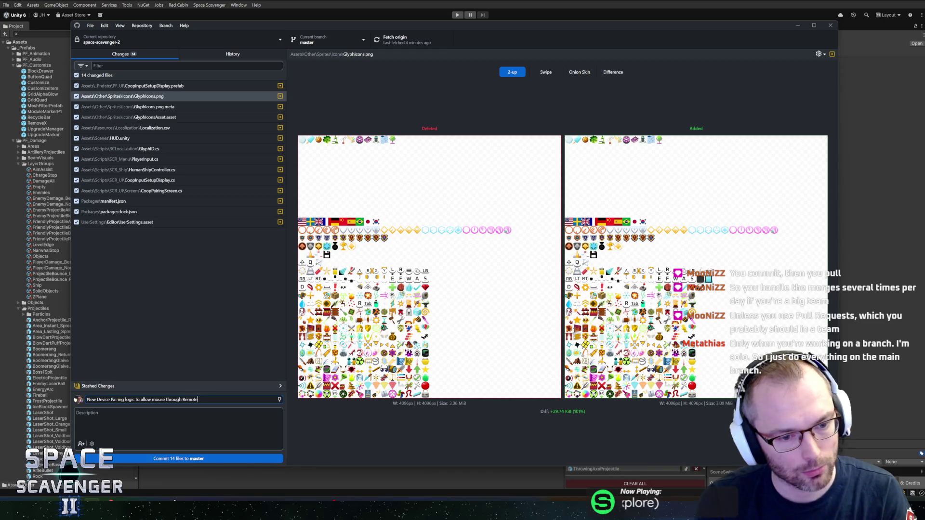
key("ctrl+BackSpace")
type("S")
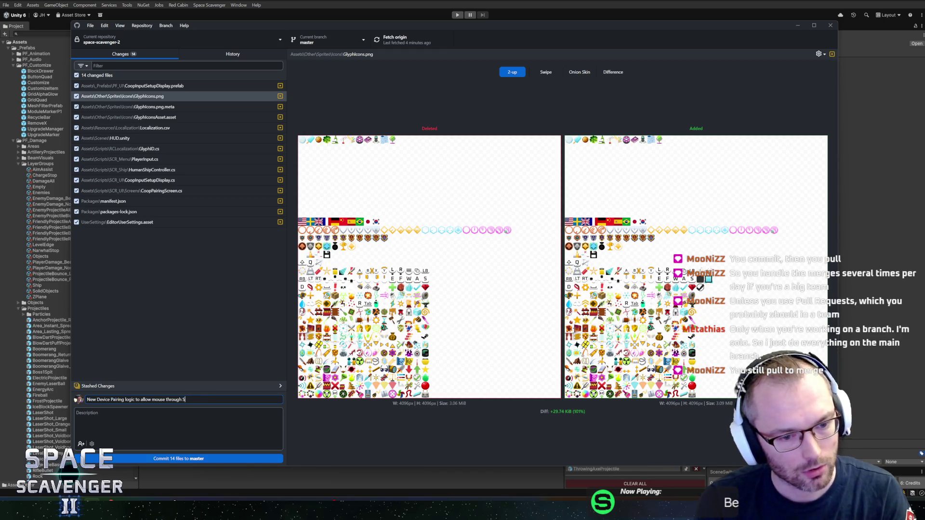
type("team Remote Play")
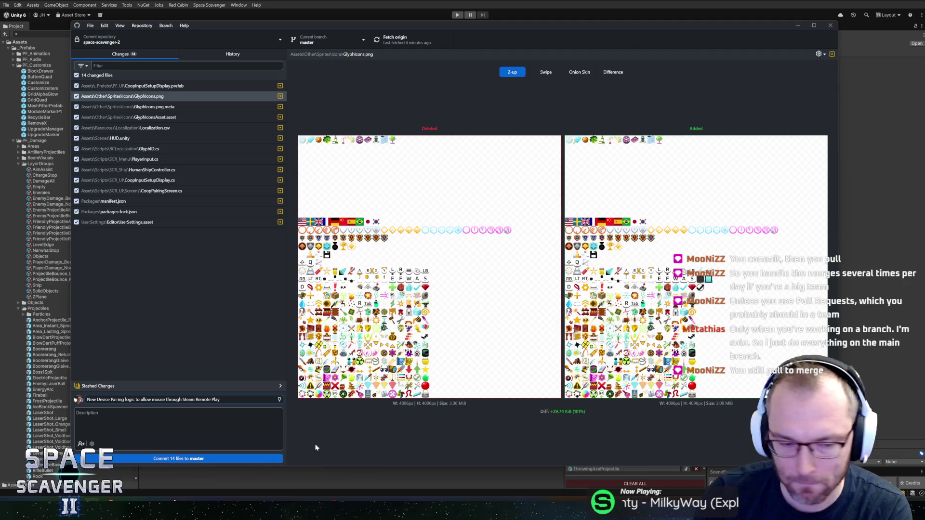
left_click(230, 460)
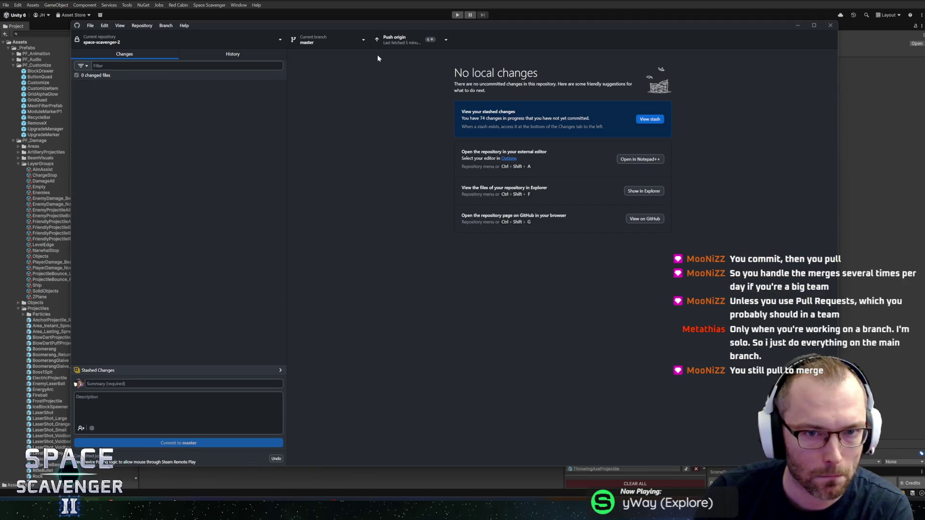
Step: Push the master commit to origin, then back in Unity collapse the PF_Damage prefab folder
left_click(393, 40)
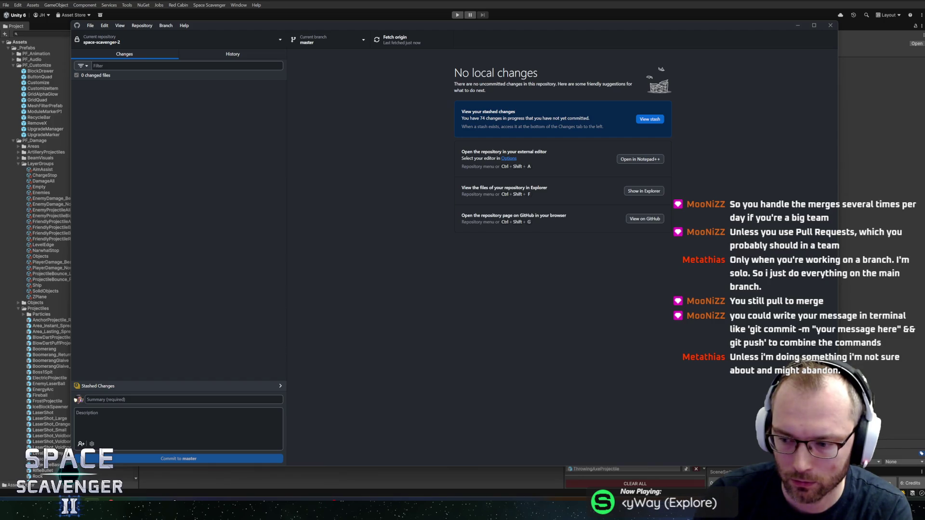
key("alt+Tab")
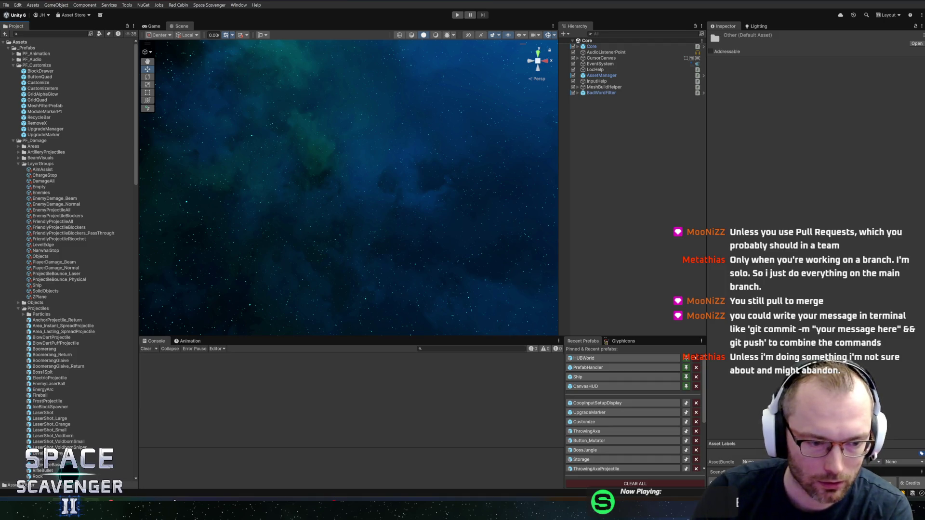
key("alt+Tab")
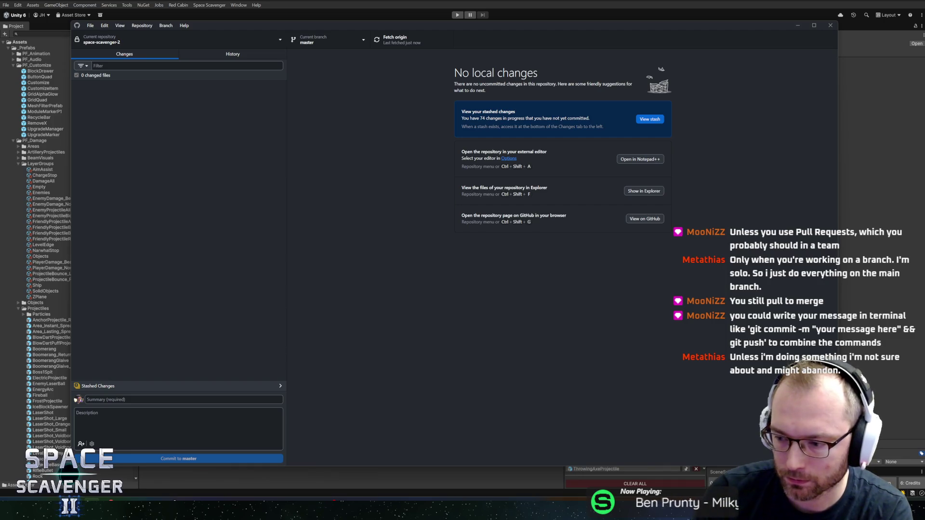
key("alt+Tab")
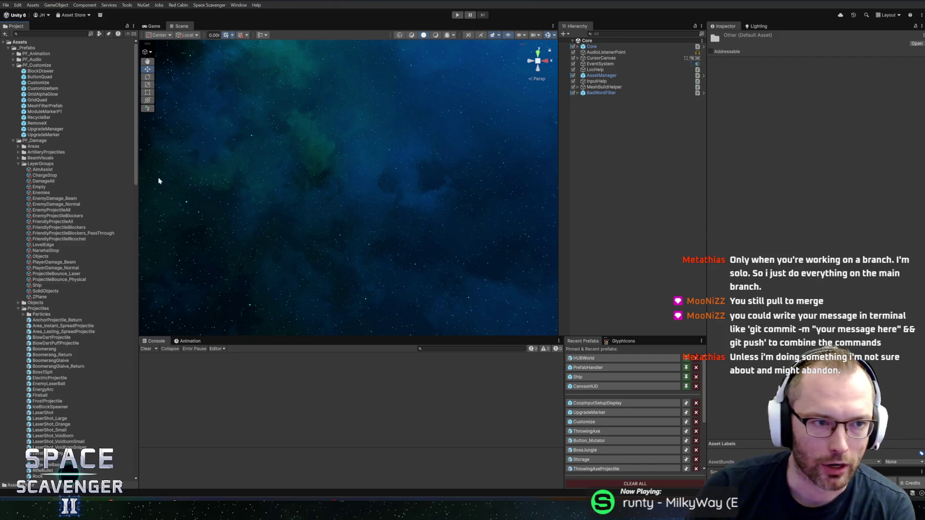
key("alt+Tab")
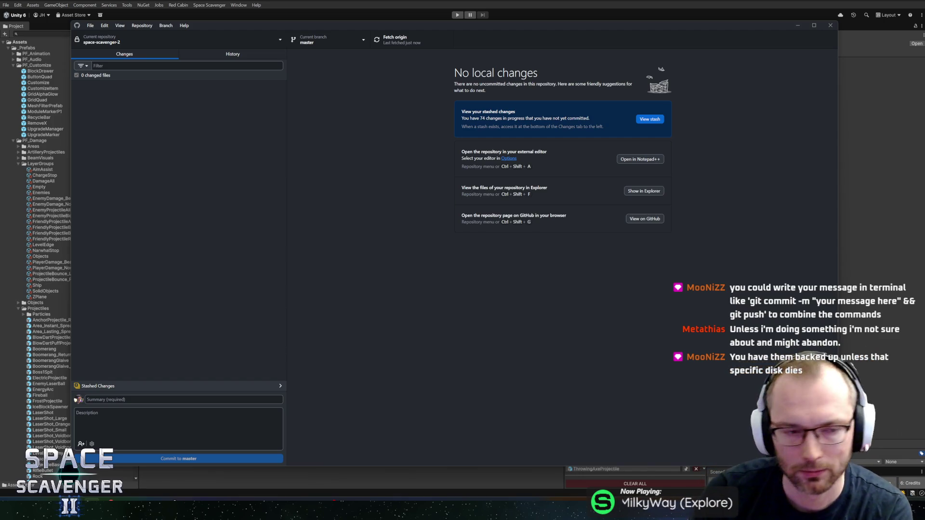
key("alt+Tab")
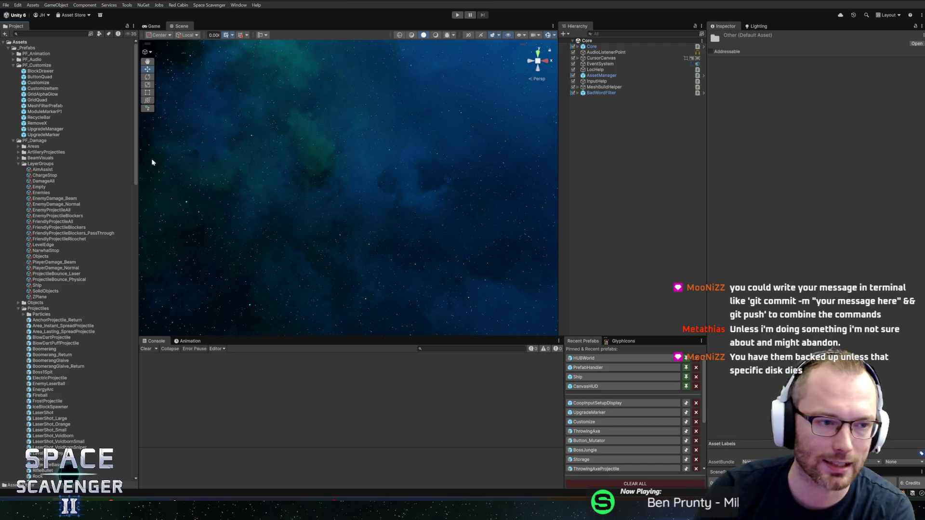
left_click(13, 140)
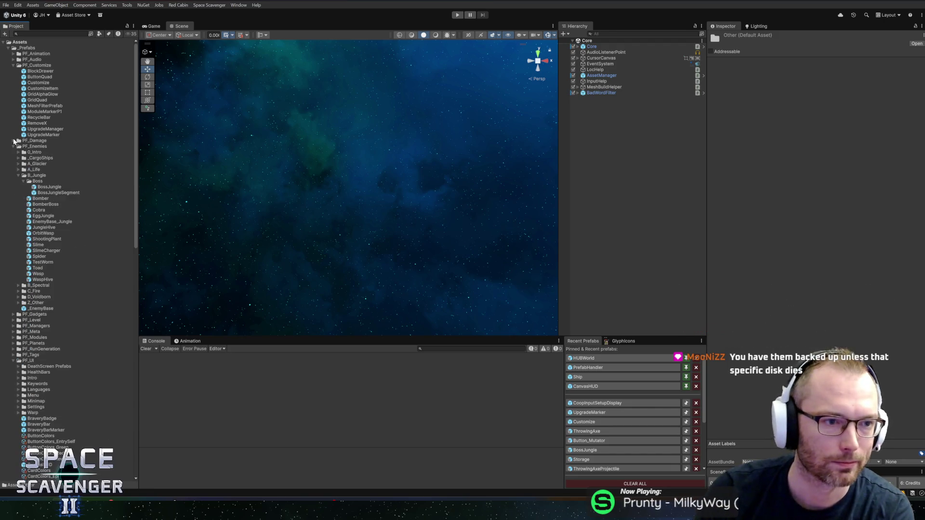
Step: Collapse PF_Customize, PF_Enemies and _Prefabs, and shrink the console and Project panels
left_click(13, 66)
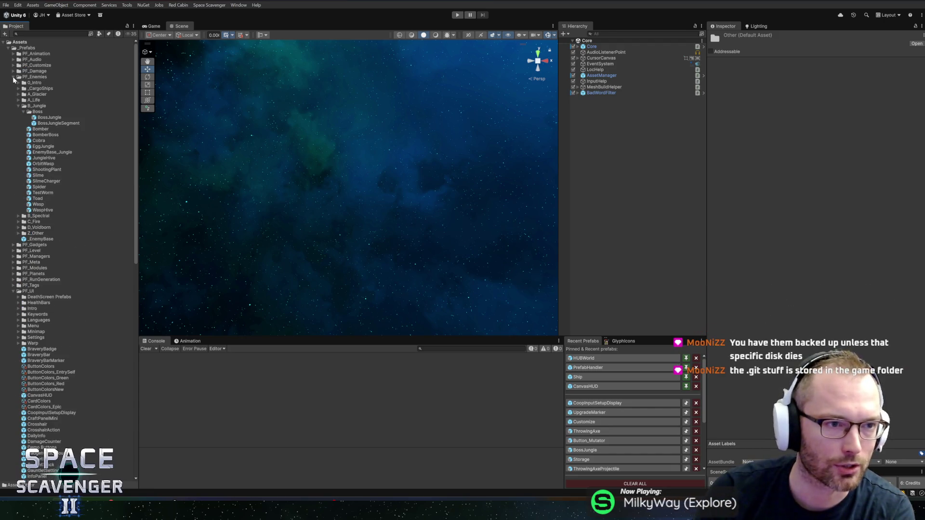
left_click(13, 77)
left_click(12, 48)
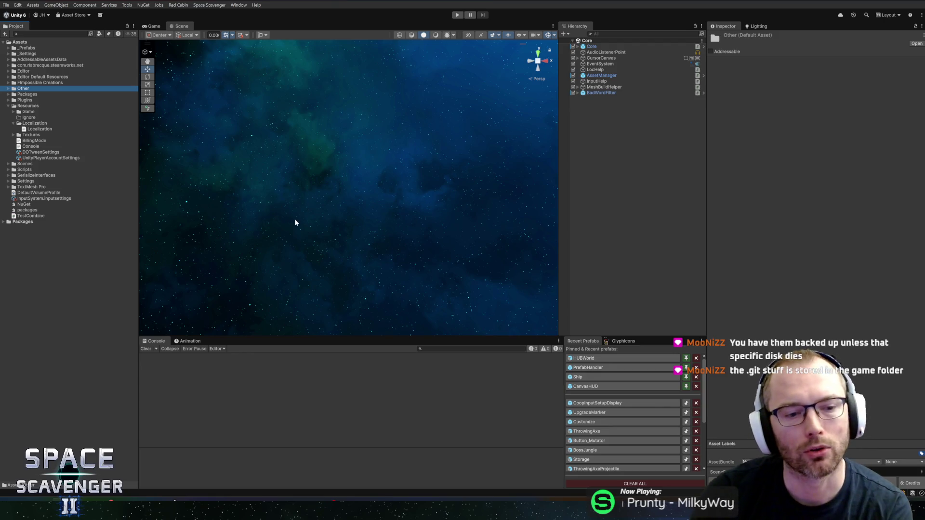
mouse_move(344, 337)
left_mouse_down()
mouse_move(352, 364)
mouse_move(354, 352)
left_mouse_up()
left_click_drag(137, 234, 119, 235)
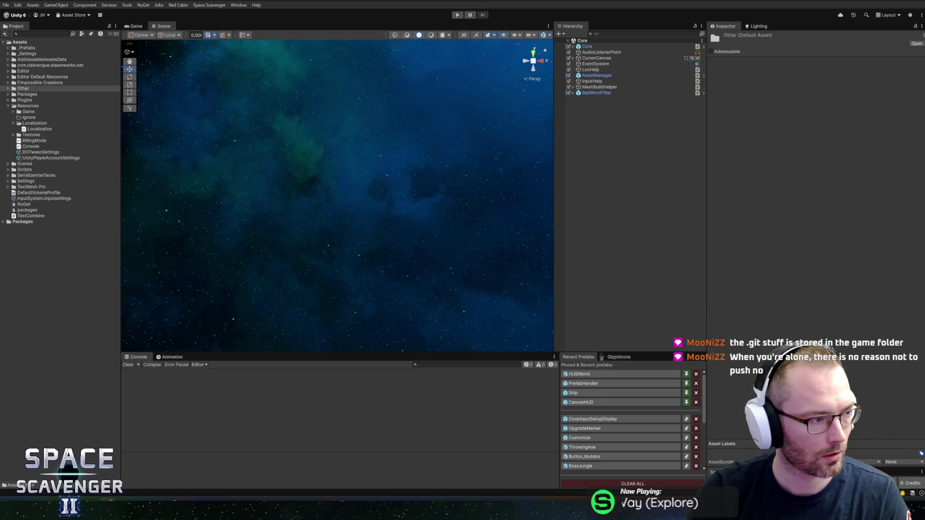
key("alt+Tab")
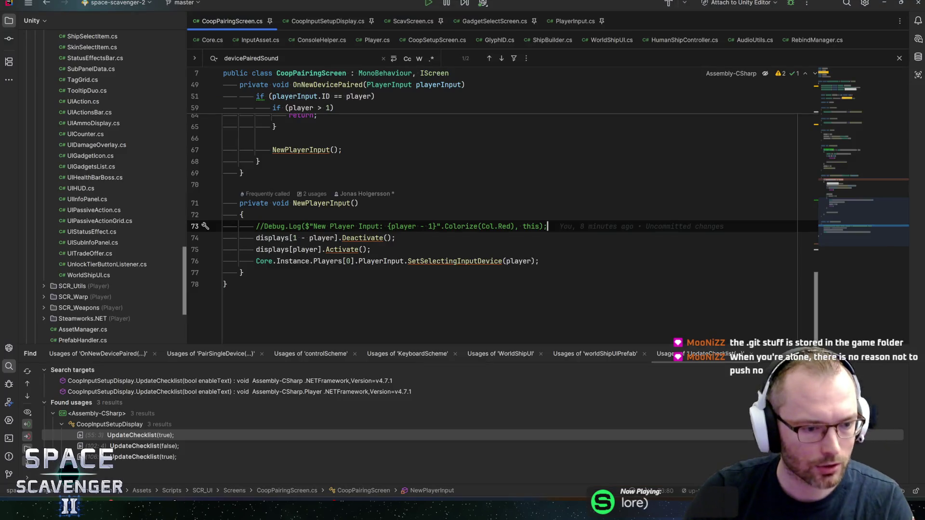
key("alt+Tab")
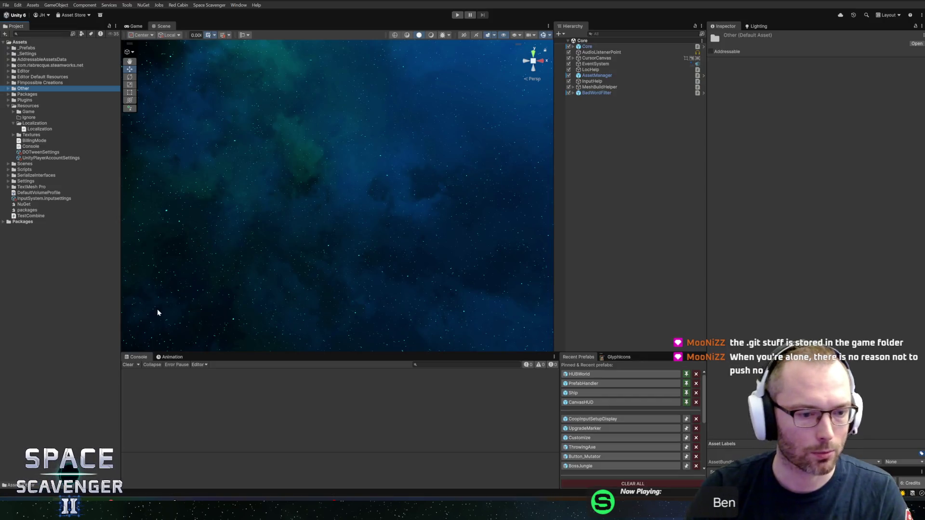
Step: Expand _Prefabs > PF_Gadgets > Coop and select the MetalRope gadget prefab
left_click(23, 71)
double_click(26, 47)
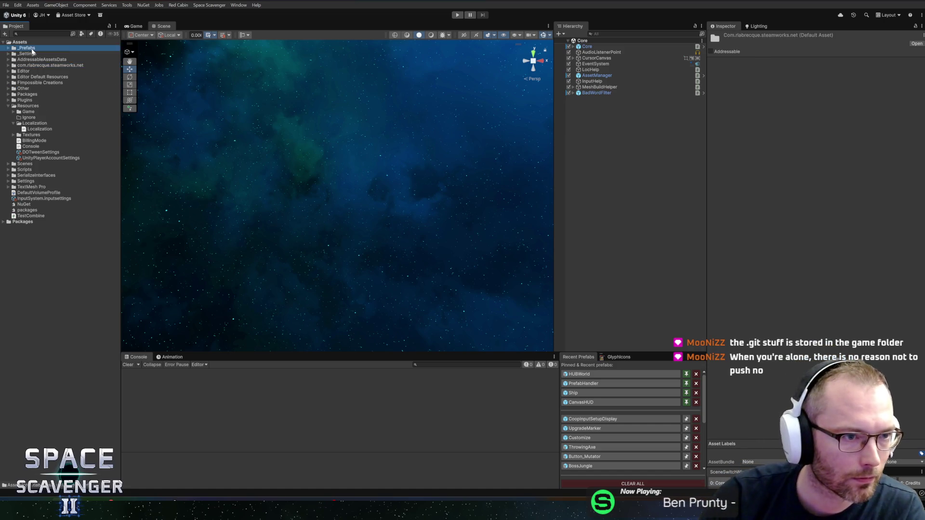
double_click(30, 128)
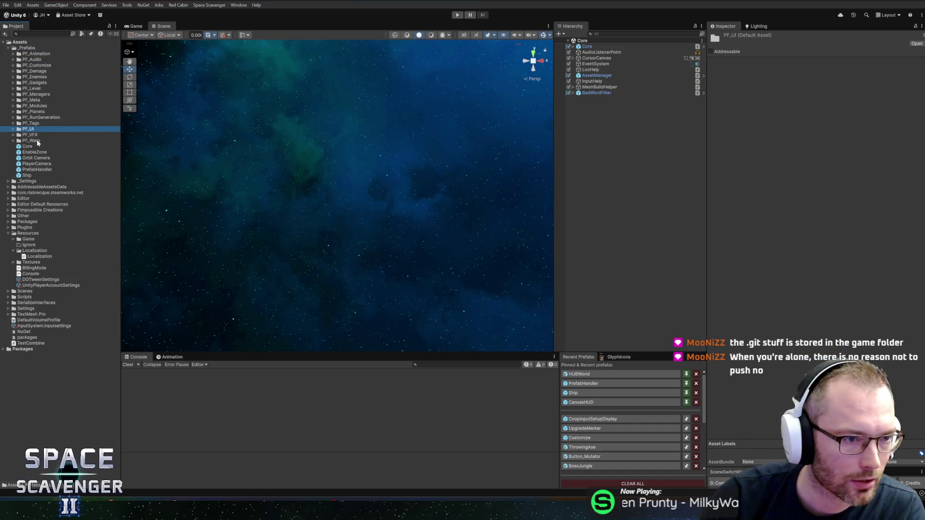
left_click(45, 106)
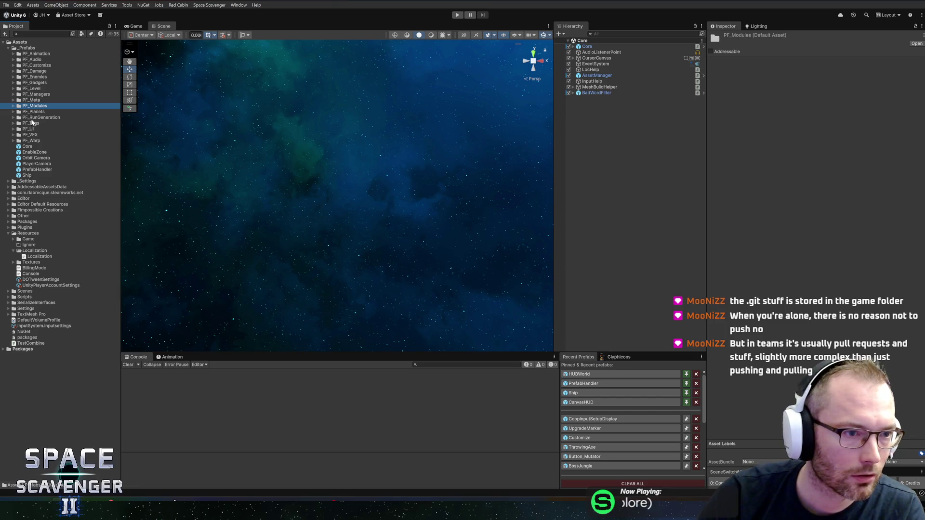
double_click(31, 83)
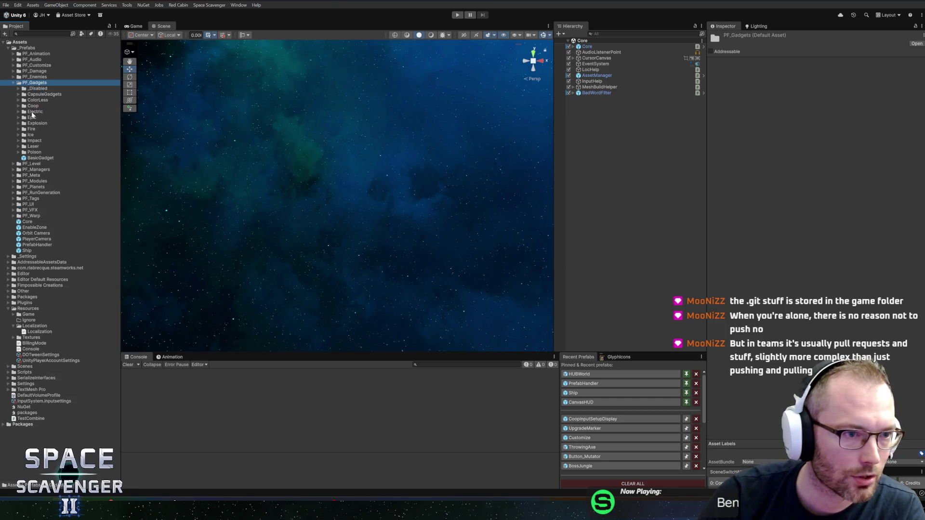
double_click(34, 106)
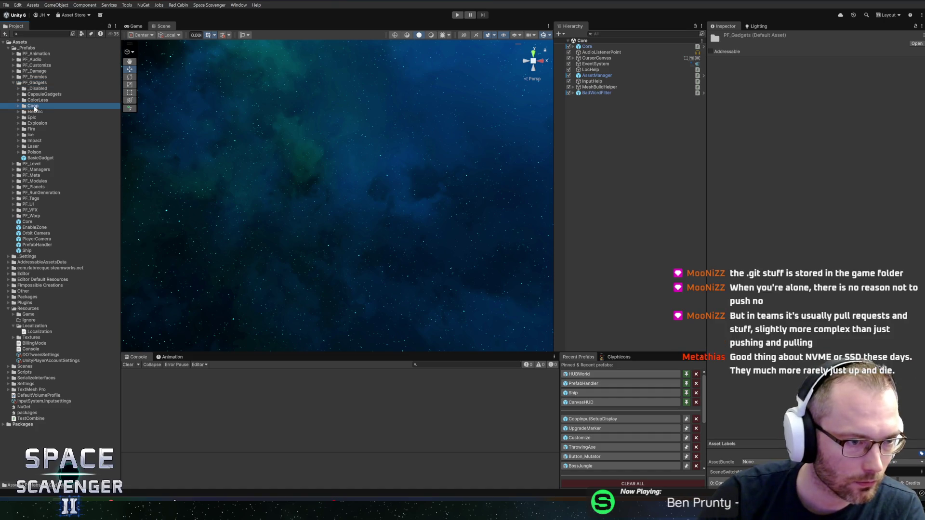
left_click(37, 113)
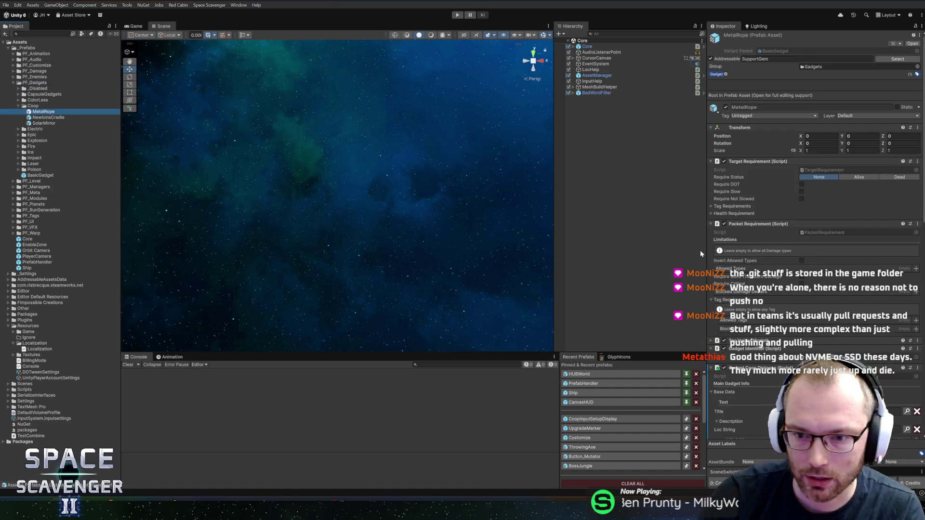
Step: Expand MetalRope's Required Tags and Tags lists in the Inspector to check them
scroll(818, 304, "down", 5)
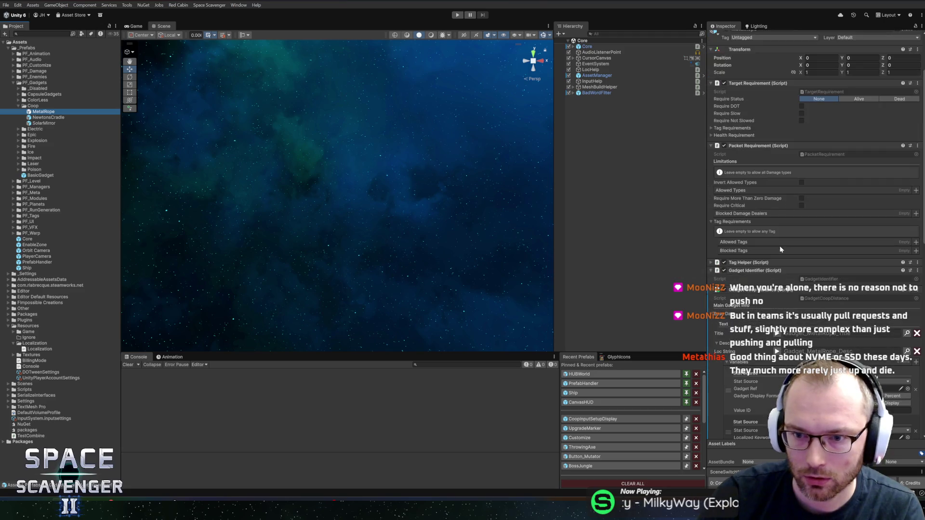
scroll(784, 374, "down", 6)
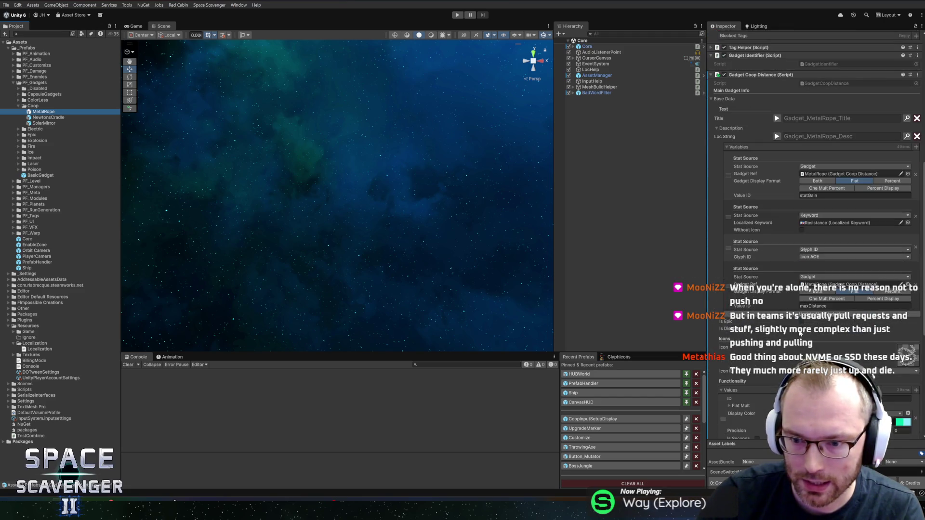
scroll(756, 314, "down", 6)
scroll(756, 314, "down", 2)
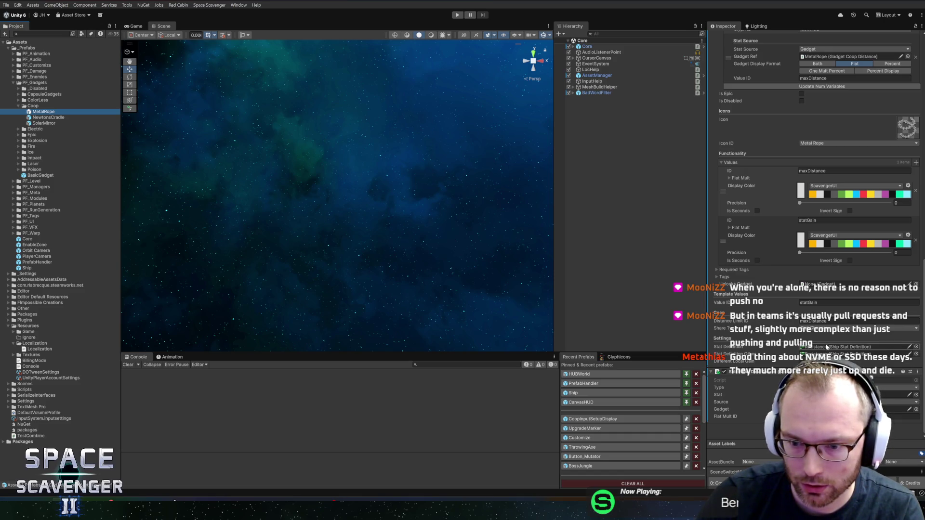
left_click(723, 270)
left_click(726, 286)
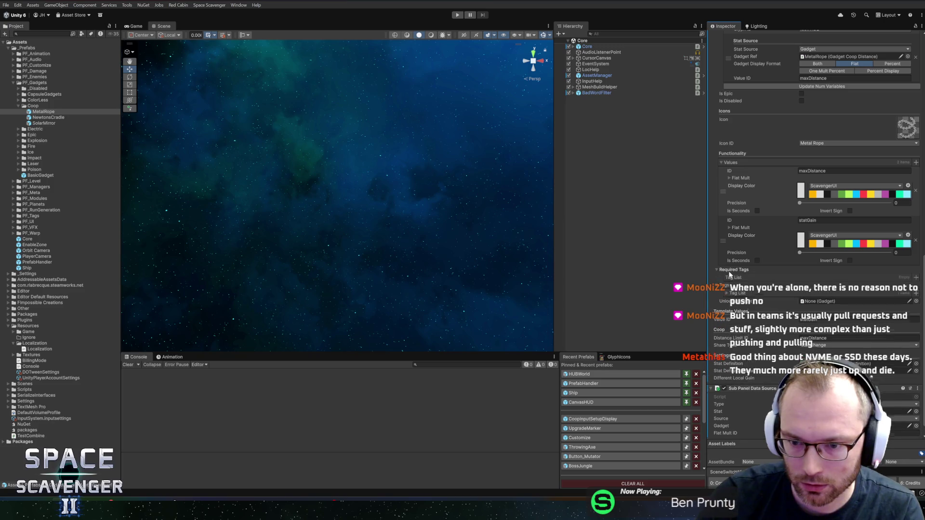
left_click(729, 293)
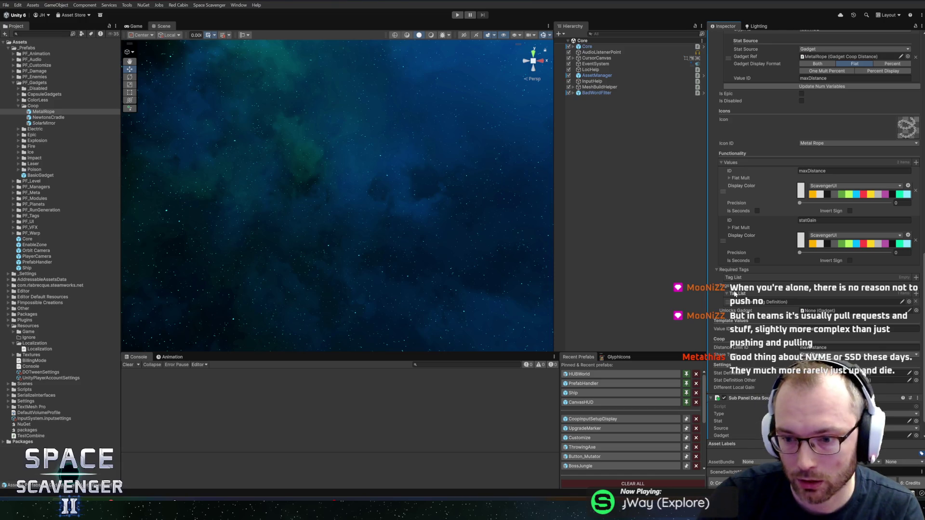
scroll(834, 248, "up", 15)
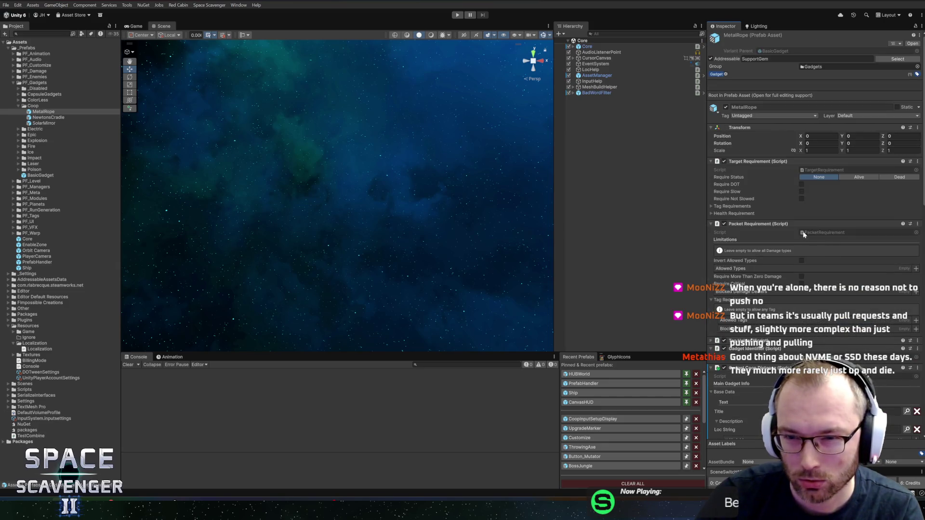
scroll(804, 234, "down", 10)
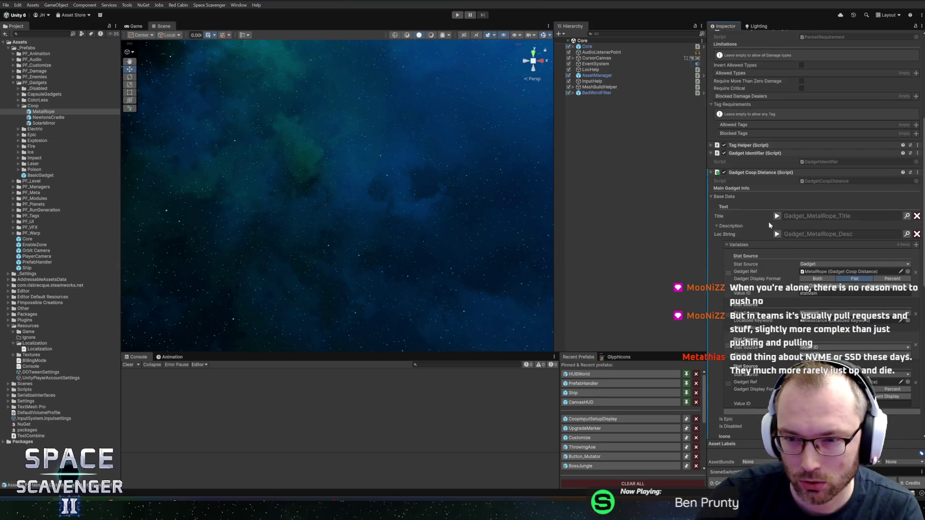
scroll(738, 228, "down", 5)
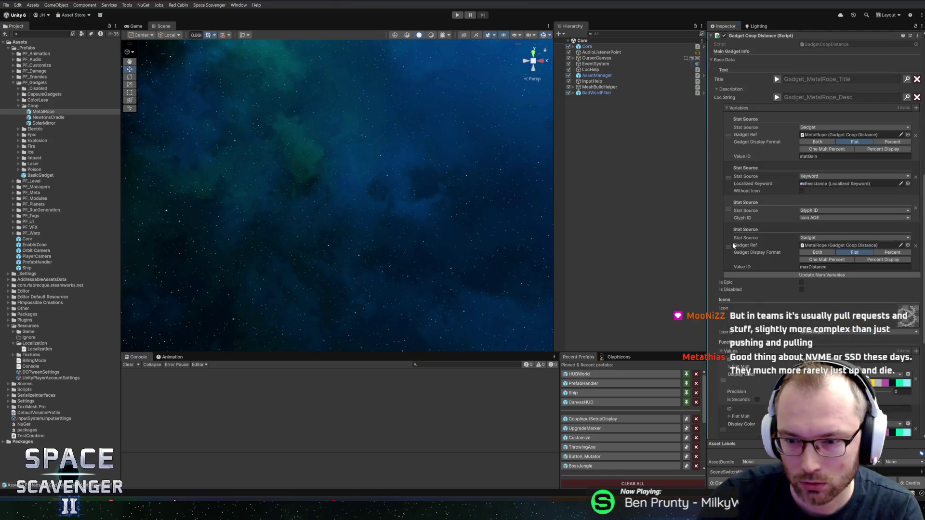
scroll(732, 243, "down", 4)
scroll(768, 251, "down", 2)
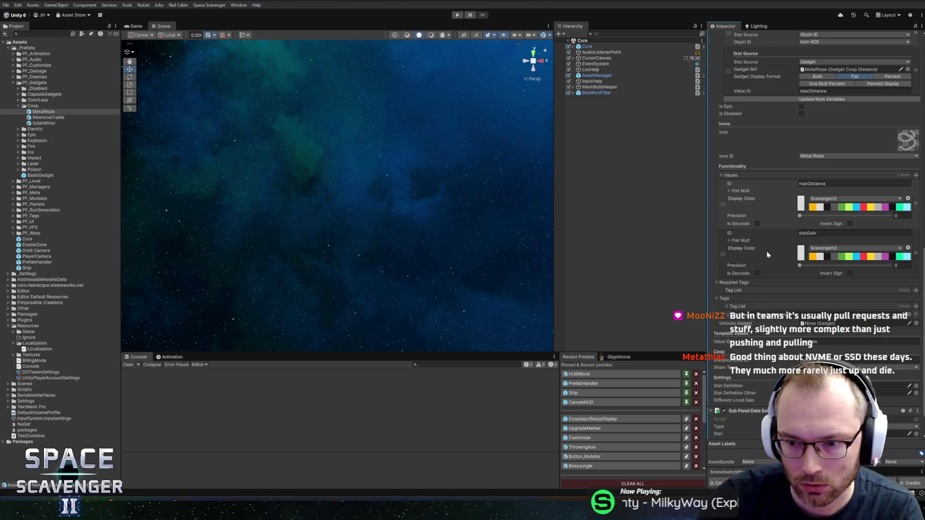
scroll(767, 249, "down", 1)
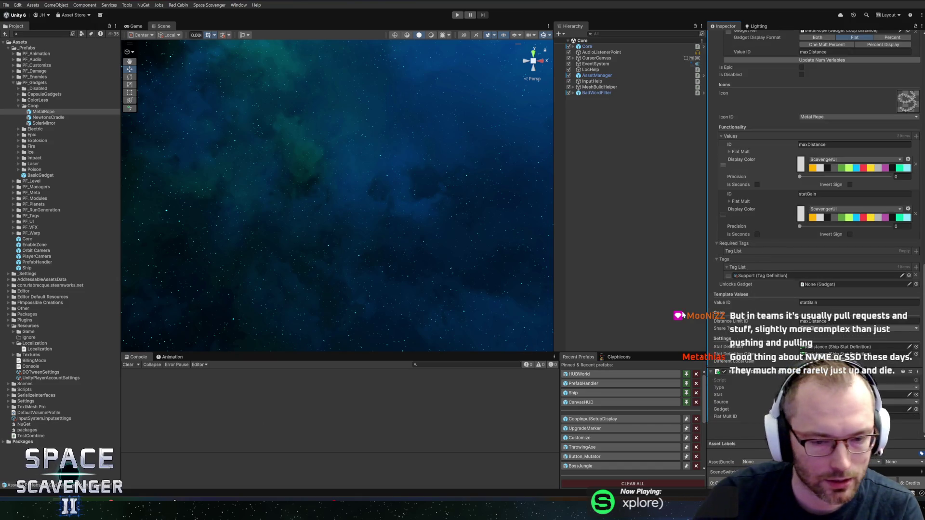
Step: Check the NewtonsCradle and SolarMirror prefabs, then return to Rider
left_click(43, 118)
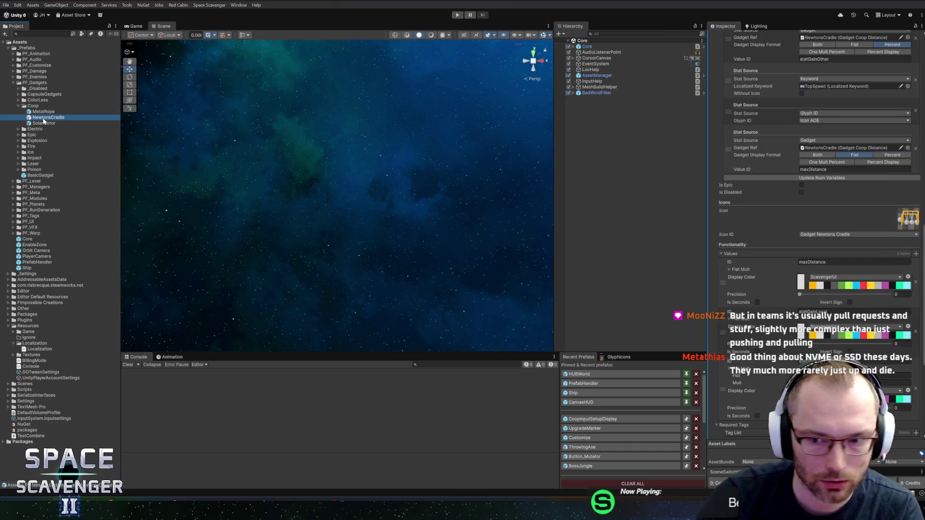
scroll(762, 289, "down", 1)
scroll(762, 289, "down", 3)
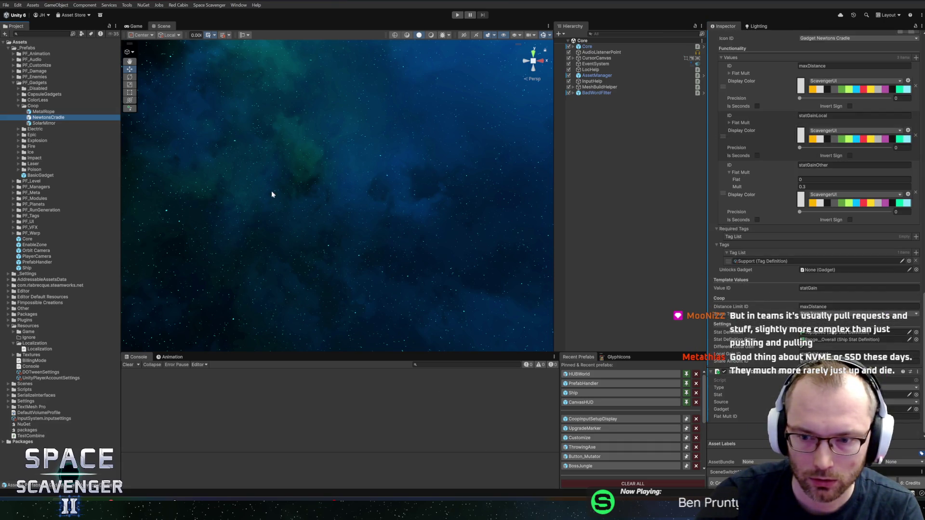
left_click(47, 124)
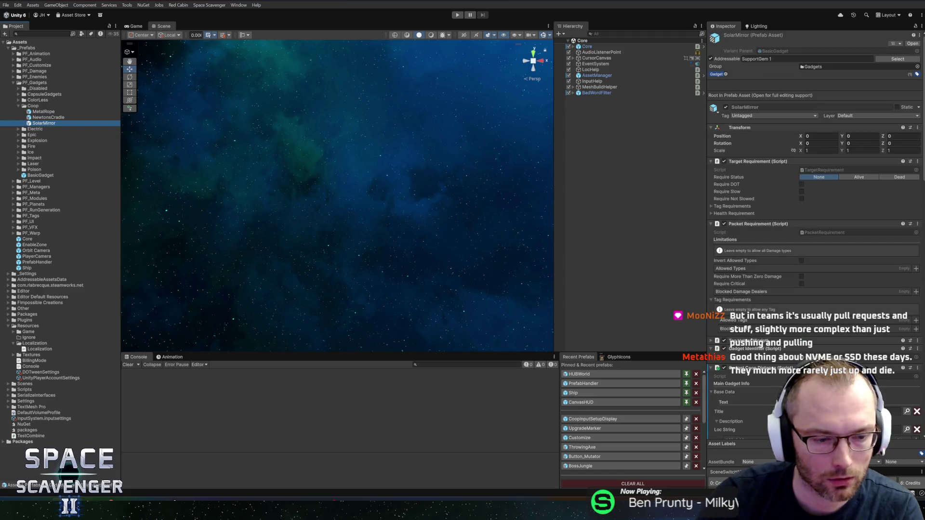
left_click(50, 449)
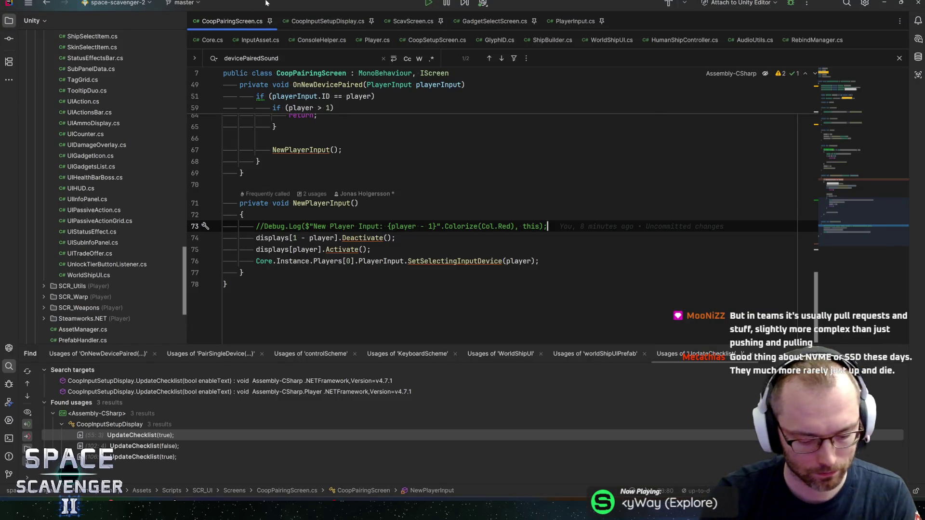
Step: Open Run.cs and jump to the SelectContentForRun method
key("ctrl+n")
type("run")
key("Return")
key("ctrl+f")
type("selectcont")
key("Return")
key("Return")
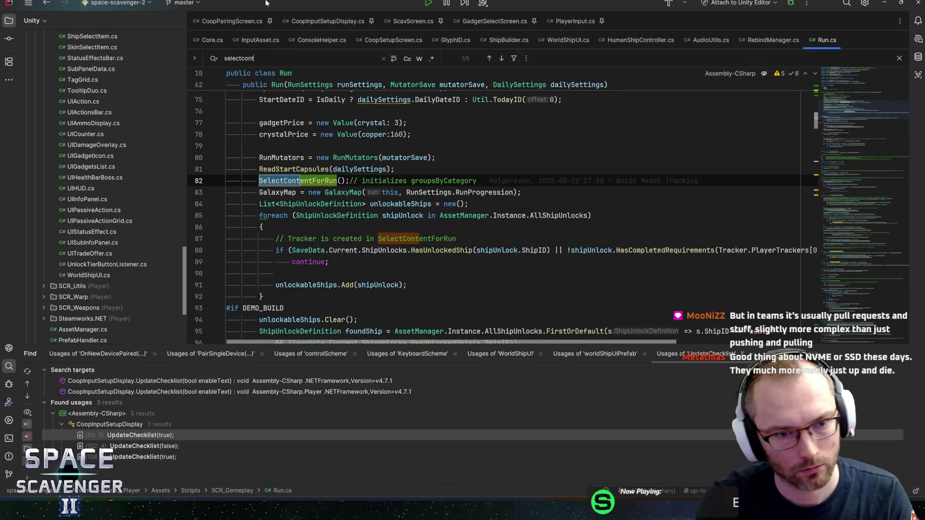
Step: Inspect how allGadgetAssets is built from GetAllGadgets or unlocked gadgets depending on IsDaily
scroll(518, 249, "down", 7)
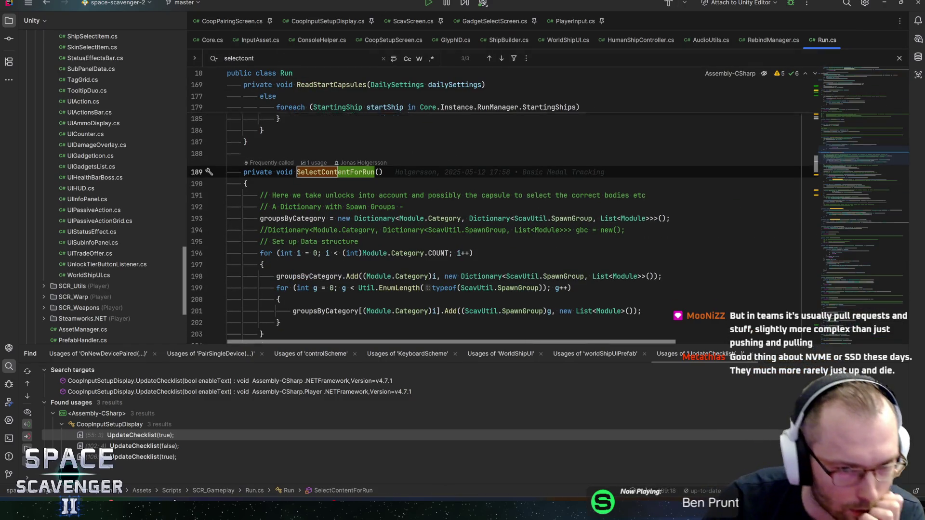
scroll(518, 249, "down", 3)
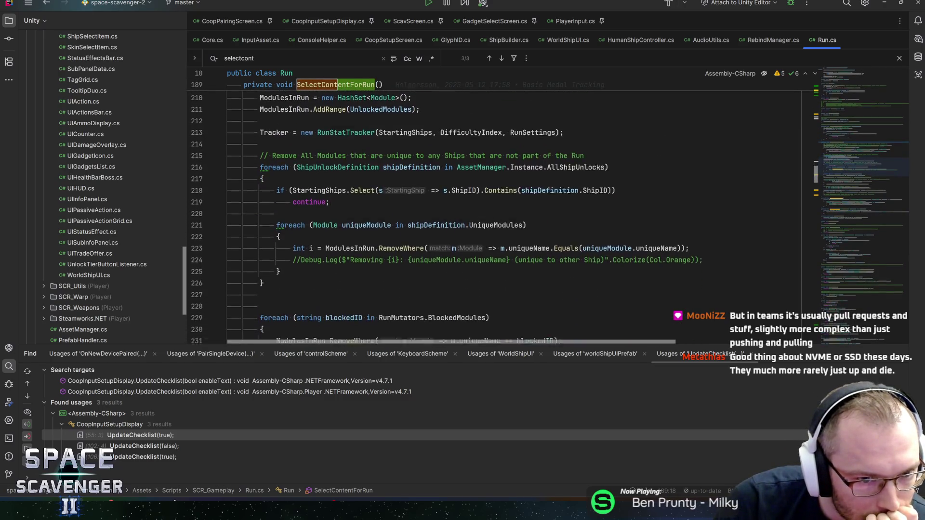
scroll(333, 197, "down", 9)
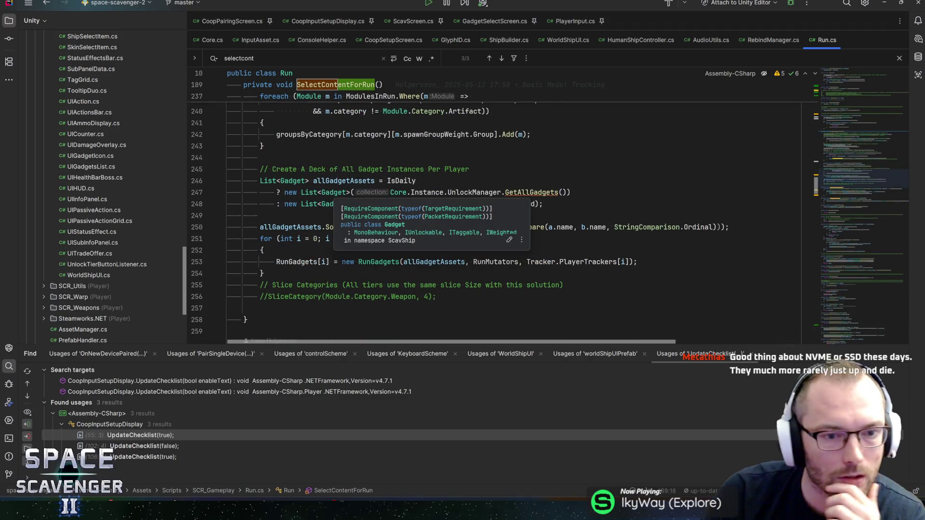
scroll(518, 217, "up", 1)
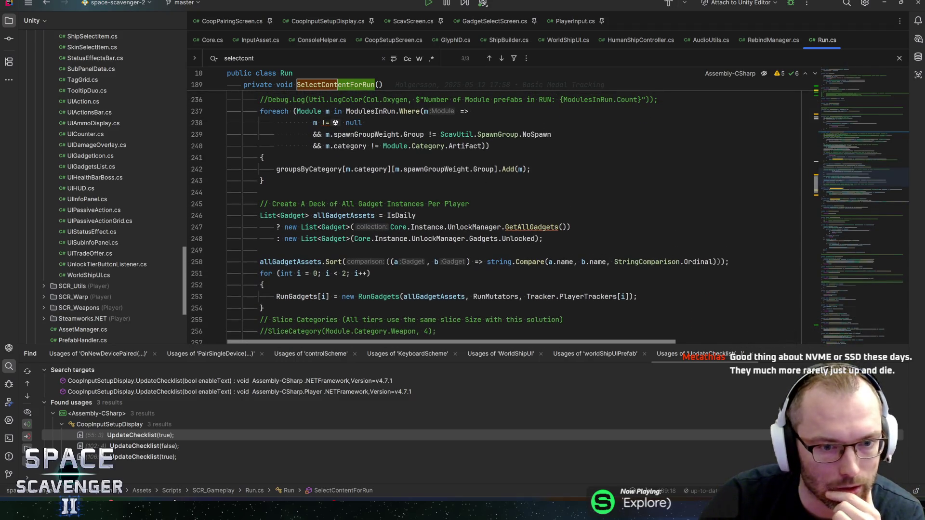
left_click(343, 215)
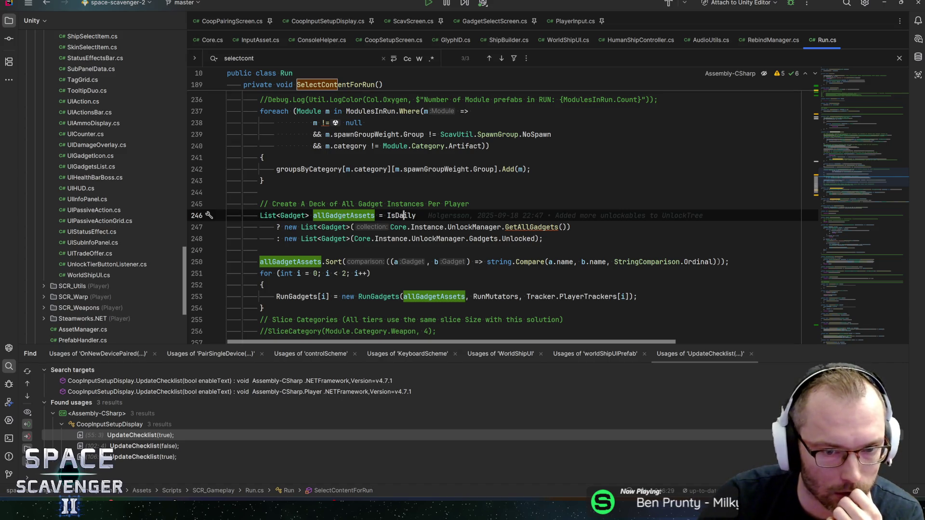
left_click(403, 216)
left_click(543, 227)
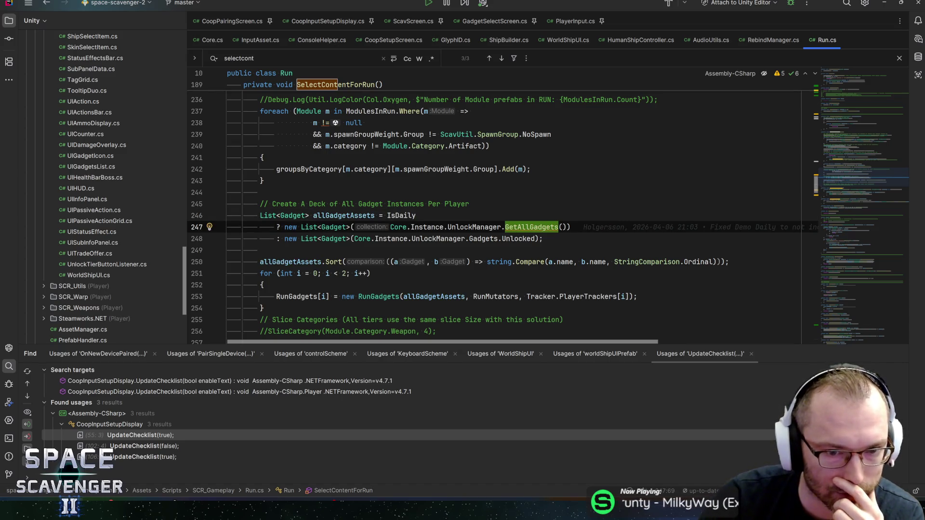
left_click(363, 238)
left_click(534, 238)
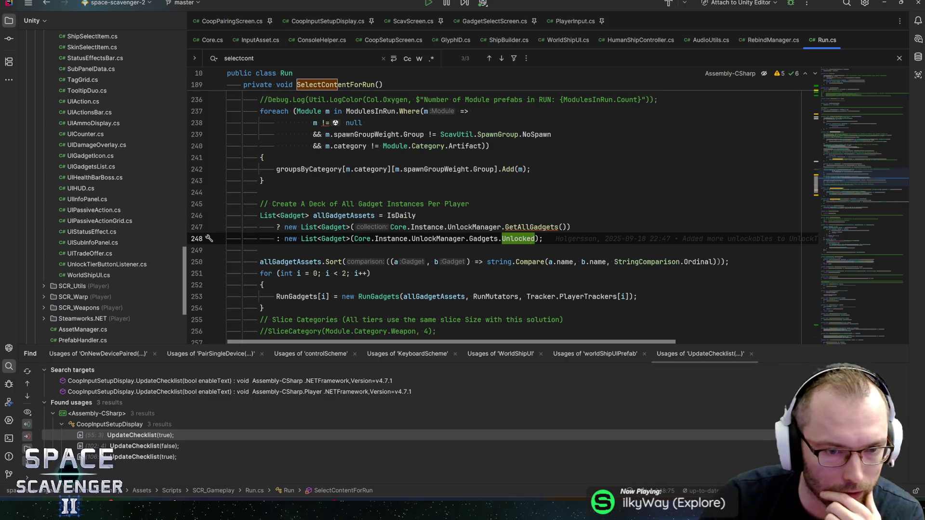
left_click(344, 215)
scroll(482, 217, "down", 3)
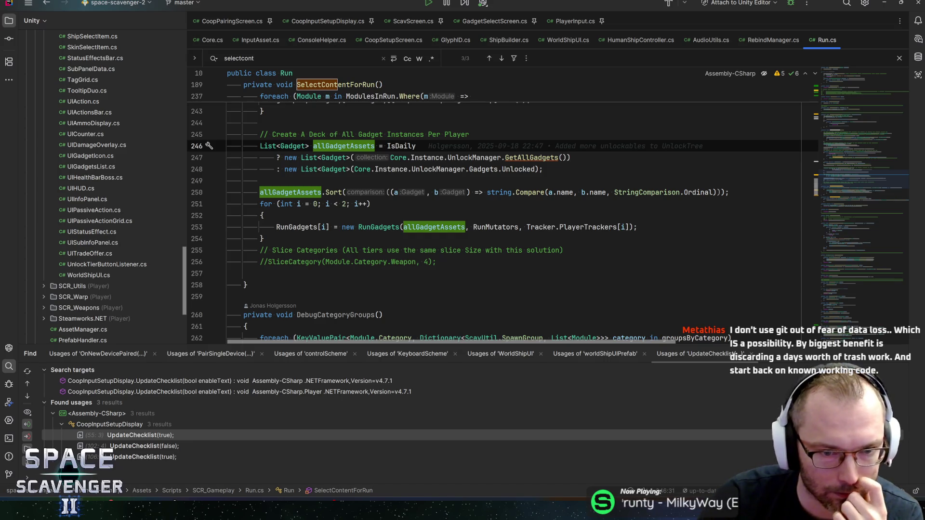
Step: Go to the declaration of the per-player RunGadgets constructor in RunGadgets.cs
left_click(261, 239)
left_click(378, 227)
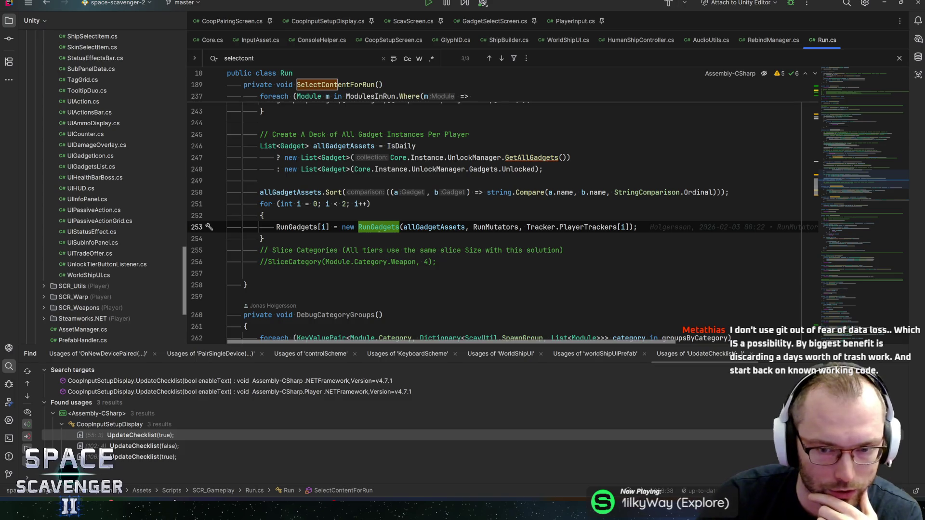
mouse_move(495, 227)
key("F12")
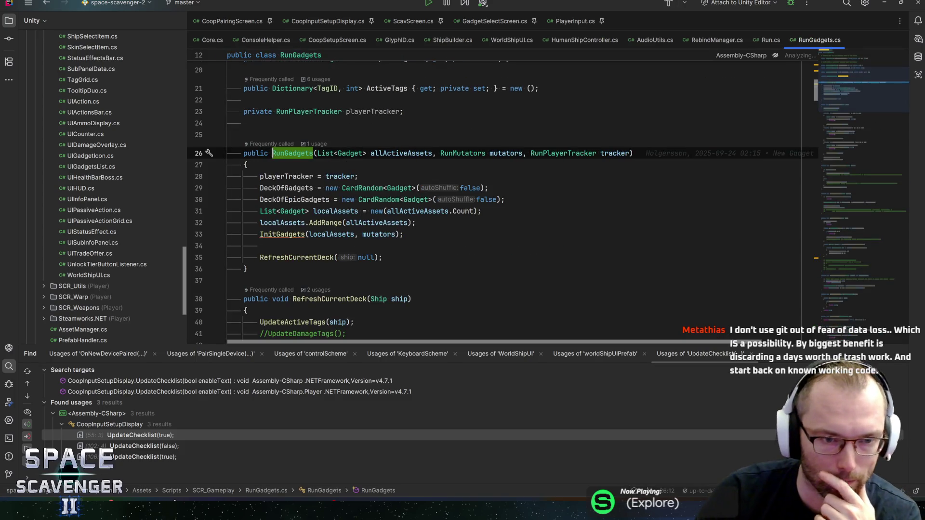
Step: Jump from the InitGadgets call on line 33 to its definition and read the disabled-gadget removal loop
left_click(279, 188)
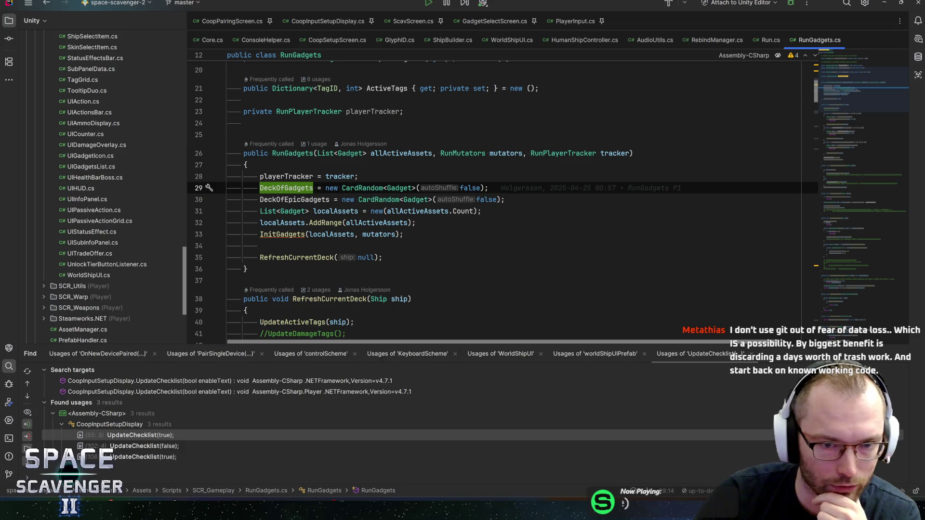
left_click(282, 234)
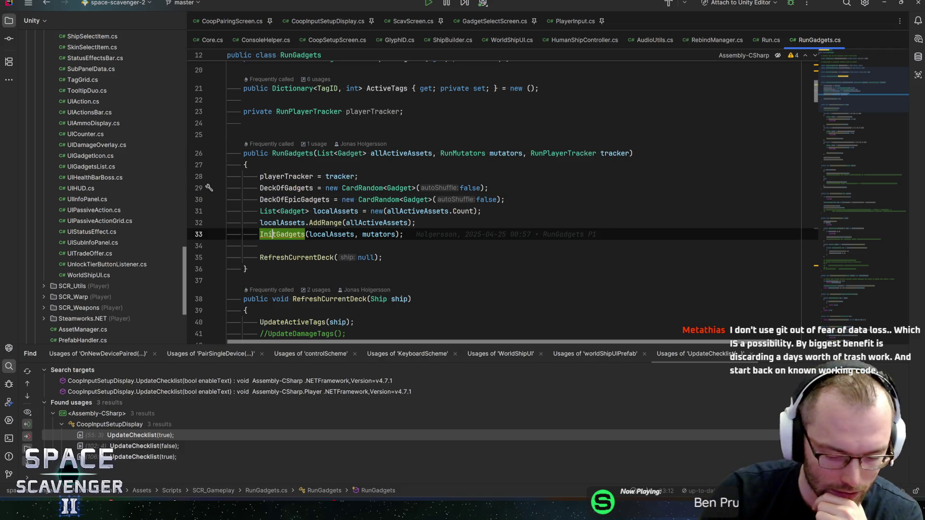
key("F12")
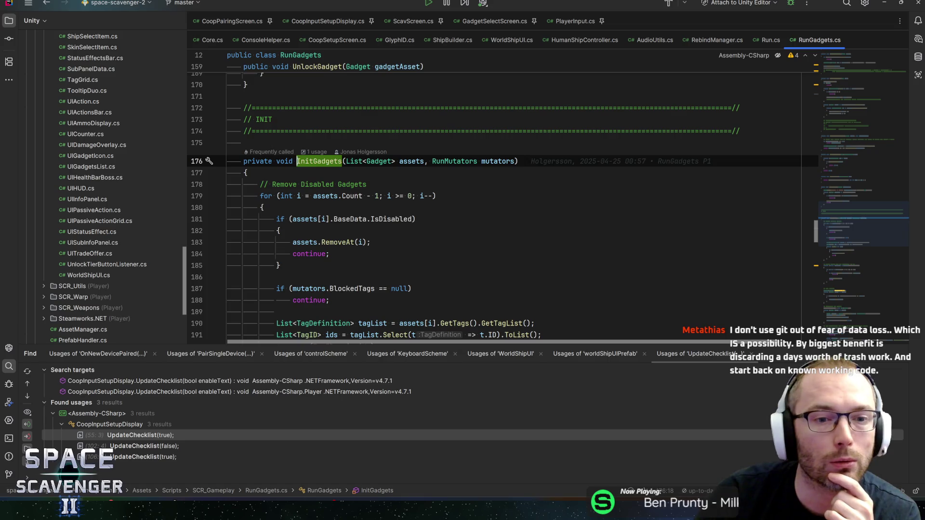
left_click(325, 184)
scroll(325, 184, "down", 1)
scroll(482, 193, "down", 1)
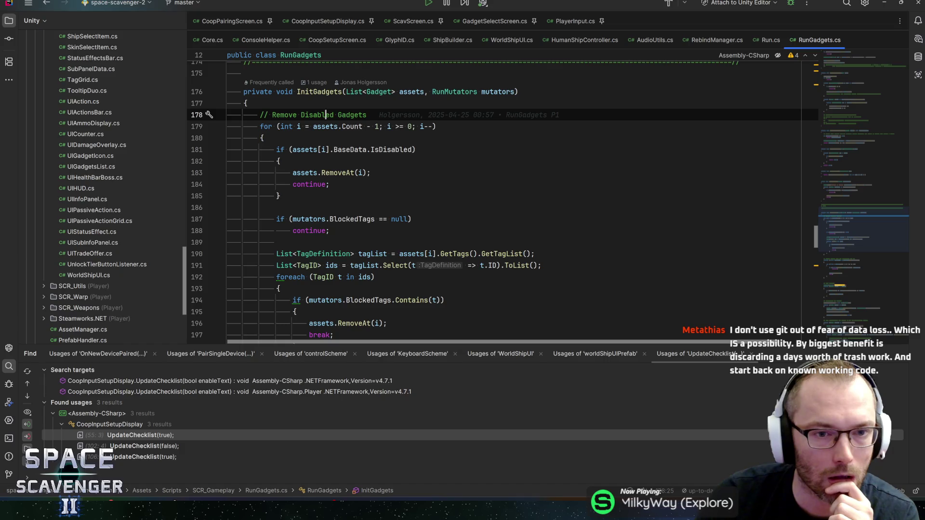
left_click(395, 150)
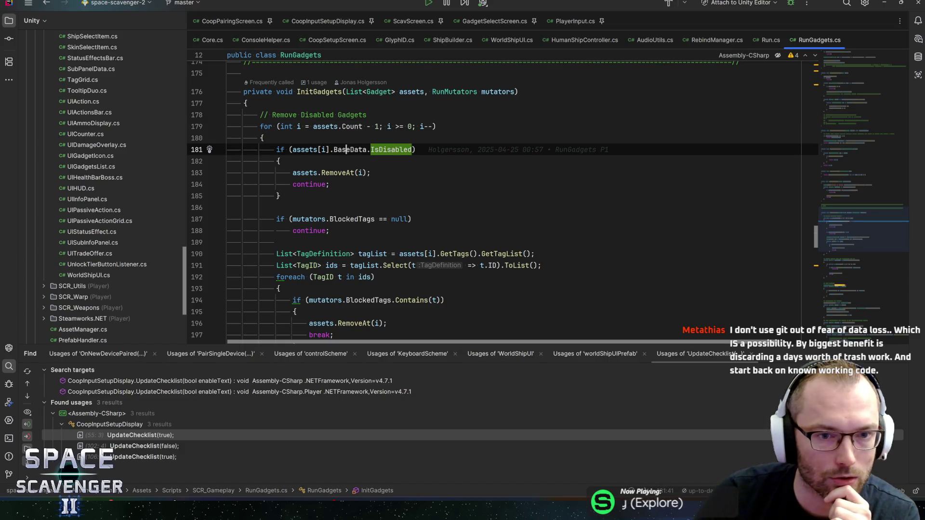
scroll(395, 193, "down", 2)
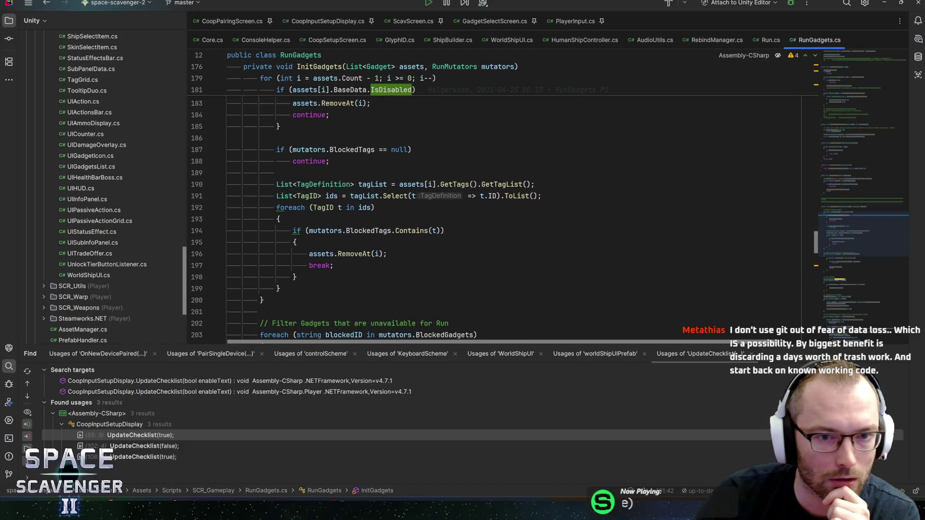
left_click(305, 149)
left_click(362, 150)
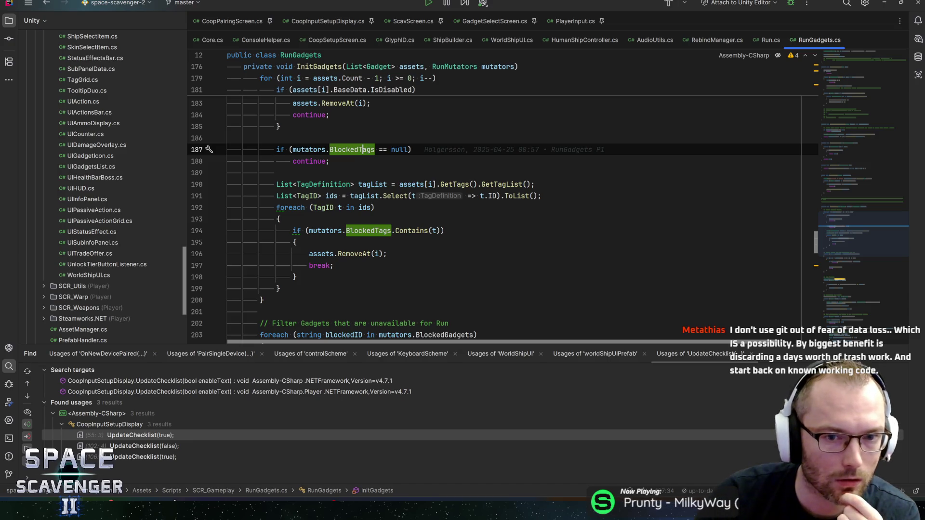
Step: Inspect how line 190 builds the tag list from assets via GetTags and GetTagList
left_click(318, 184)
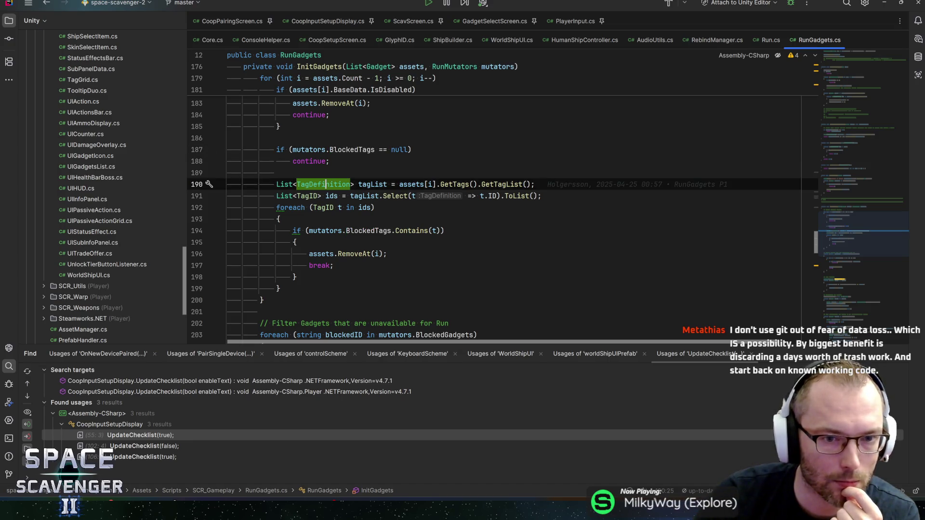
left_click(372, 184)
left_click(407, 184)
left_click(448, 184)
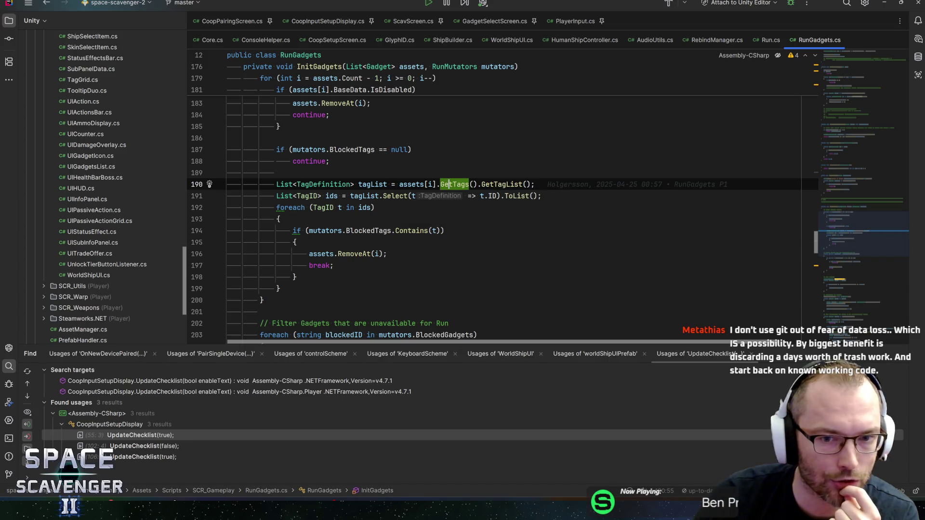
left_click(499, 184)
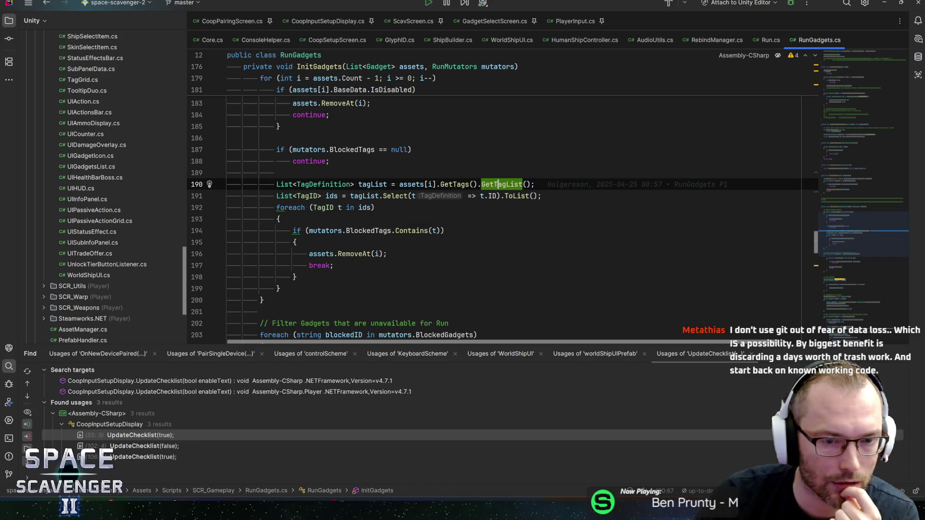
left_click(358, 195)
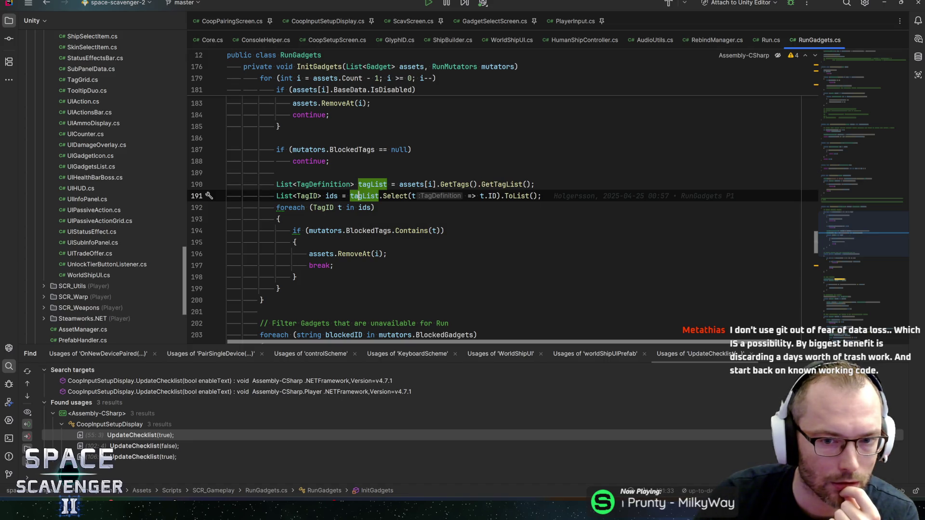
left_click(339, 196)
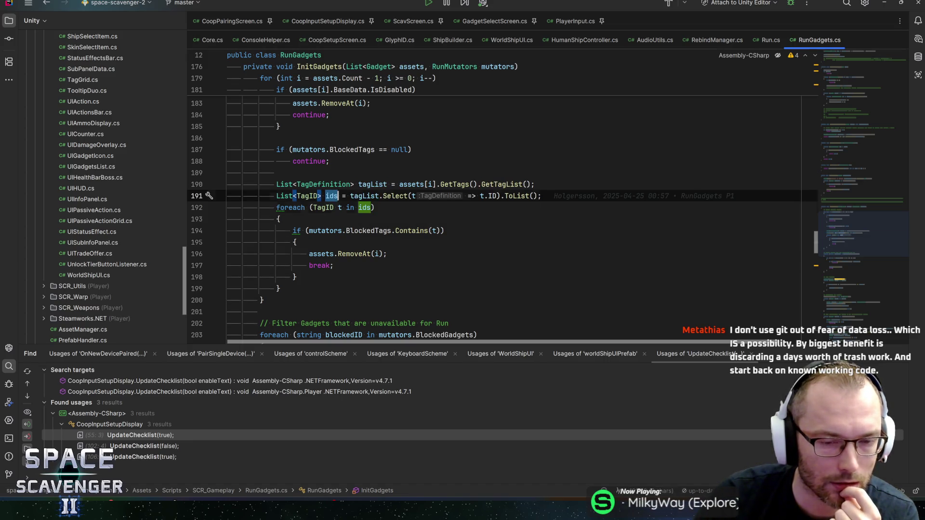
Step: Follow the blocked-tag check on line 194 to the BlockedTags declaration in RunMutators.cs
key("Down")
key("Down")
key("Down")
key("Right")
key("Right")
key("Right")
left_click(435, 231)
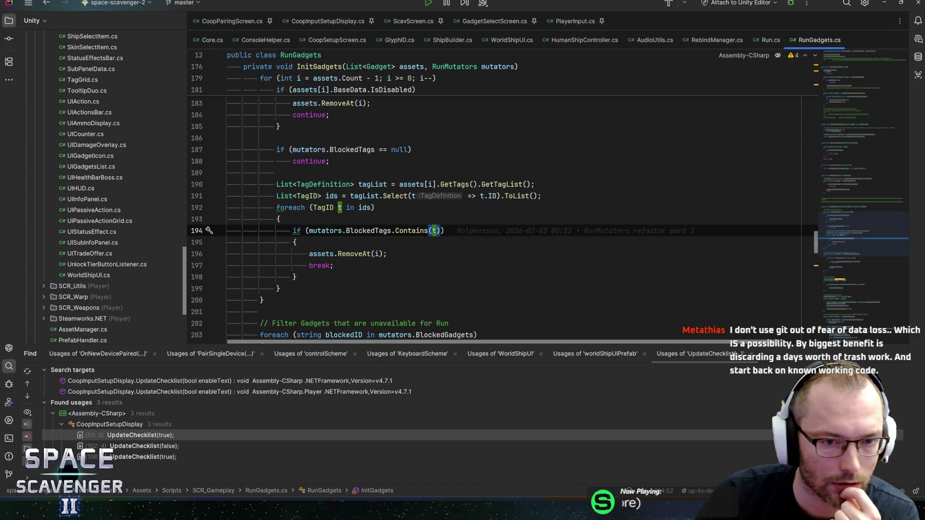
left_click(387, 254)
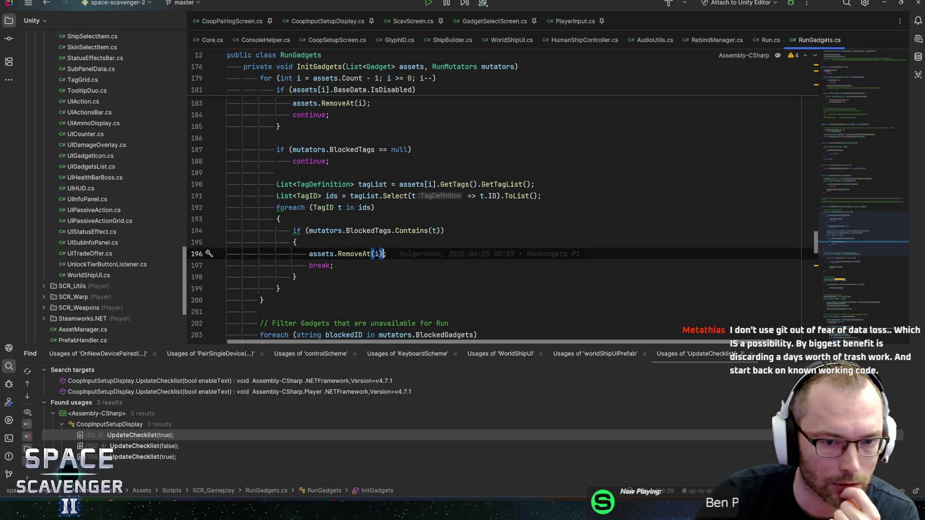
left_click(359, 231)
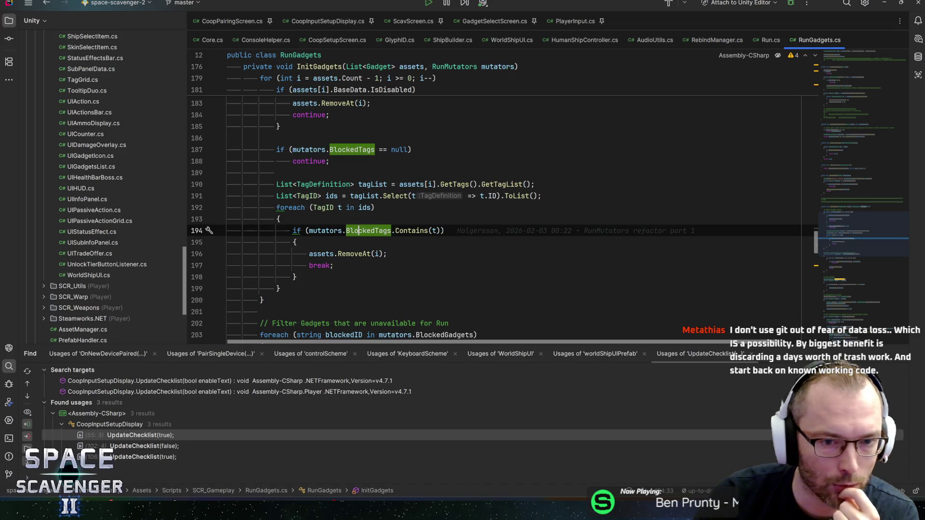
key("ctrl+b")
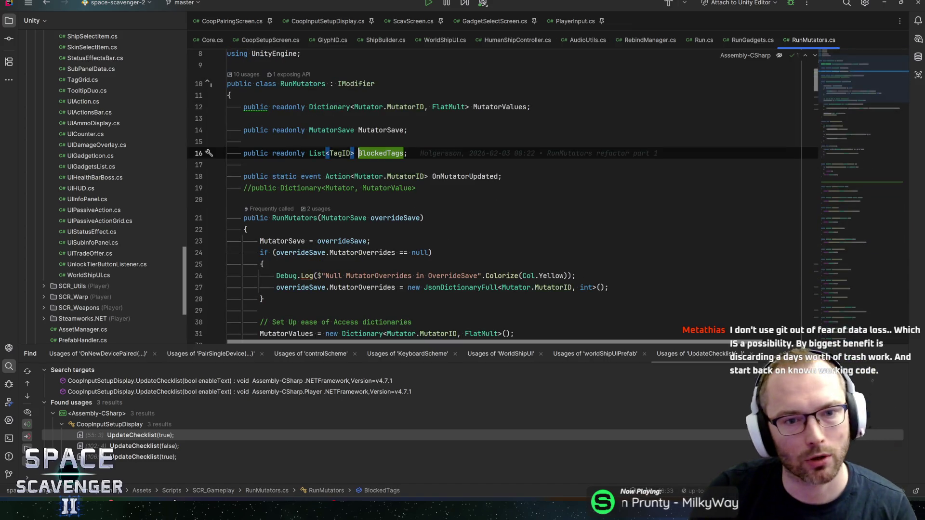
Step: Open the BlockedTags usage that adds TagID.Support and set a breakpoint on it
key("alt+F7")
scroll(282, 438, "down", 1)
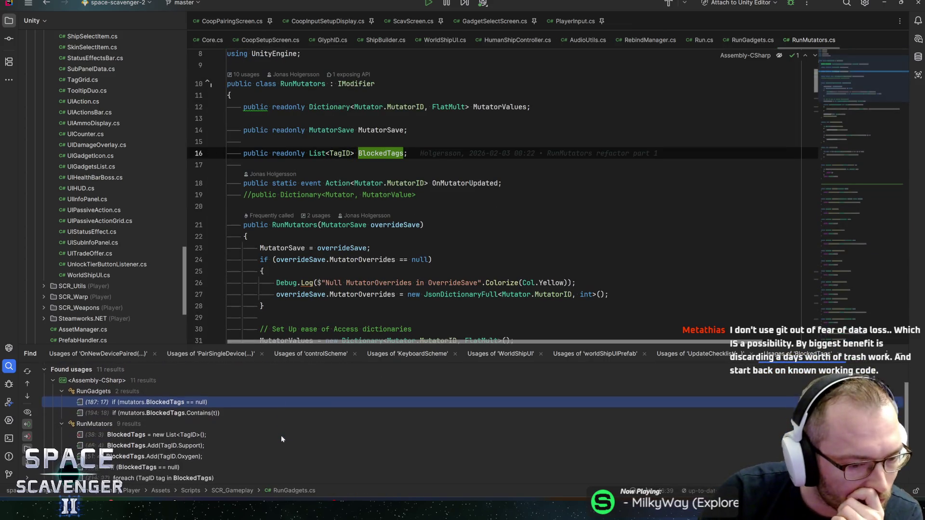
left_click(208, 445)
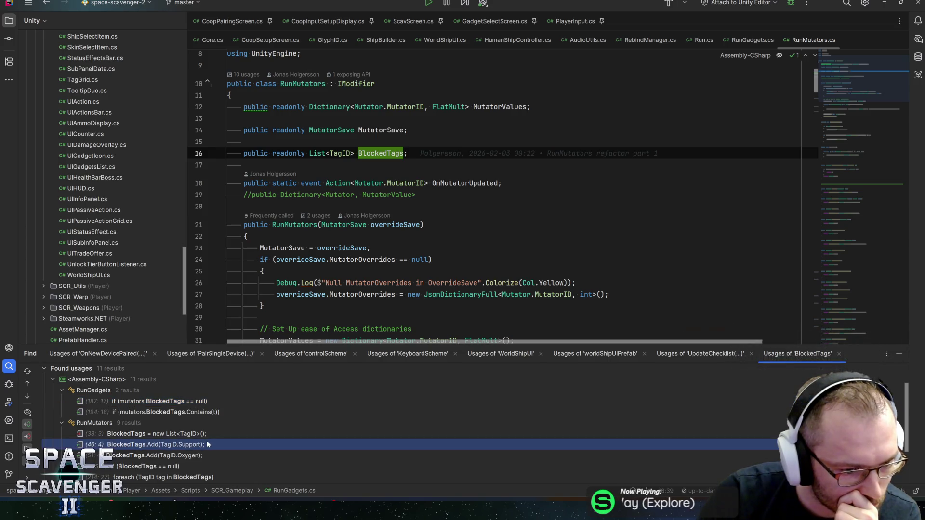
double_click(200, 445)
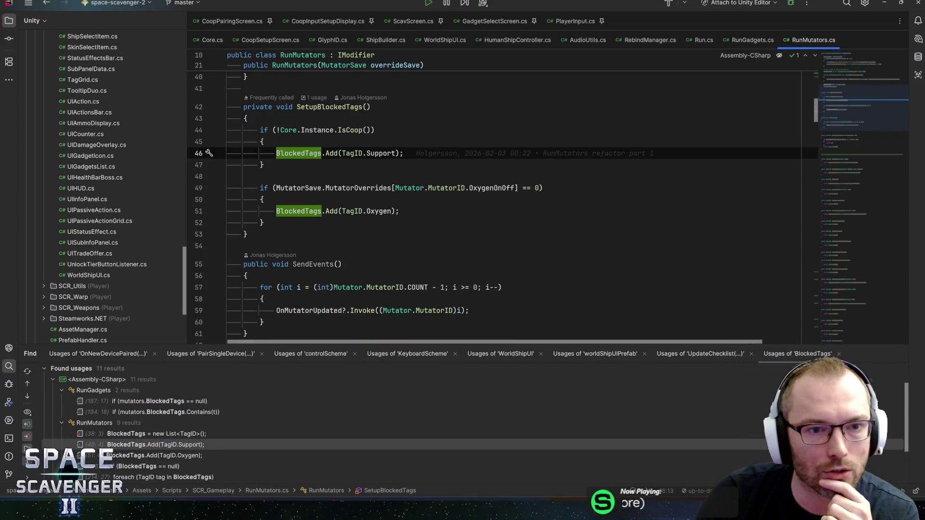
left_click(338, 107)
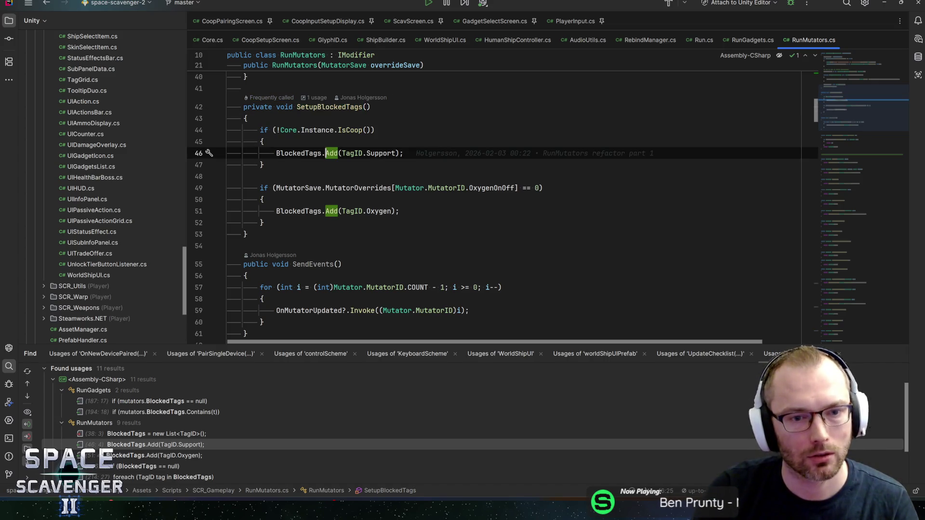
left_click(198, 153)
Step: Set a breakpoint on the co-op check at line 44 where SetupBlockedTags is called
key("ctrl+b")
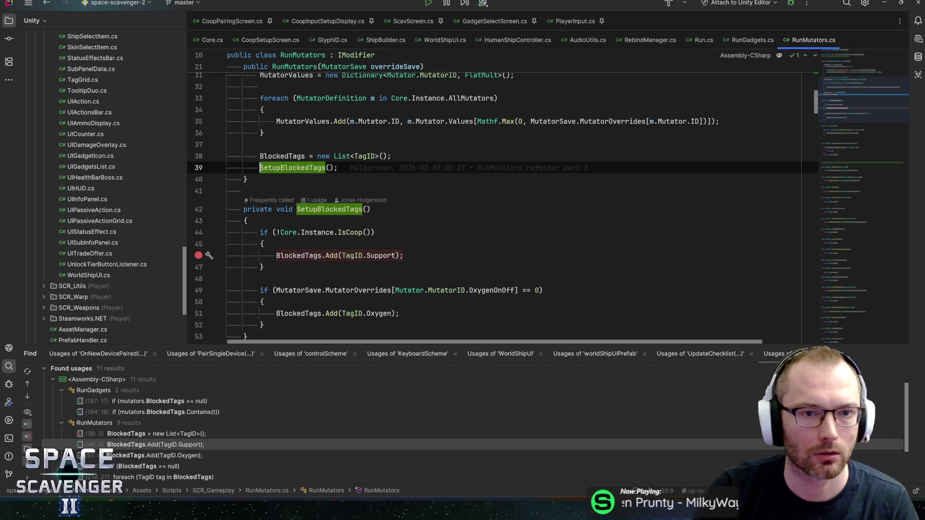
left_click(301, 233)
key("ctrl+F8")
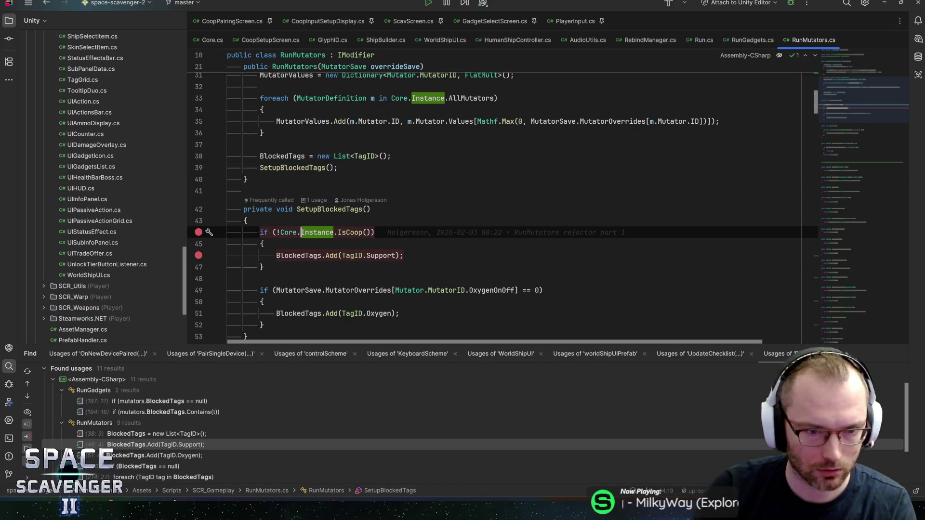
key("ctrl+alt+Left")
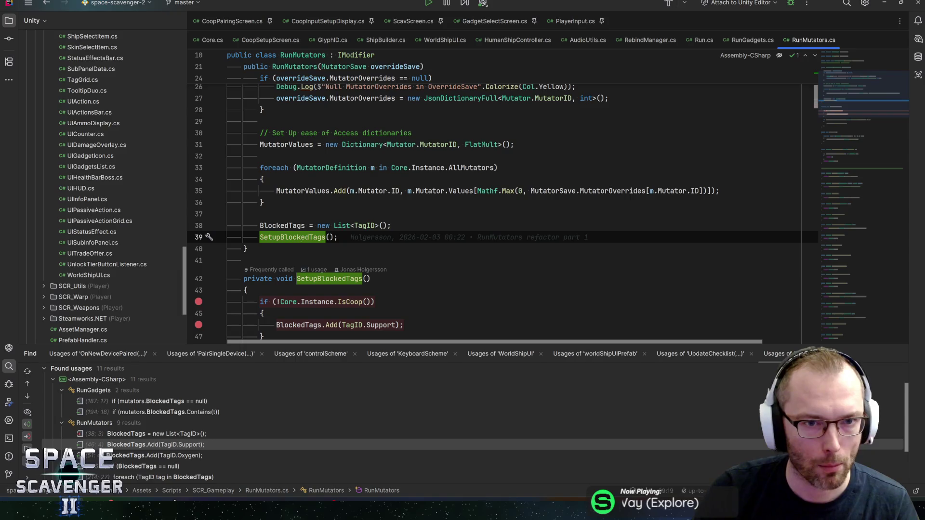
scroll(501, 193, "up", 3)
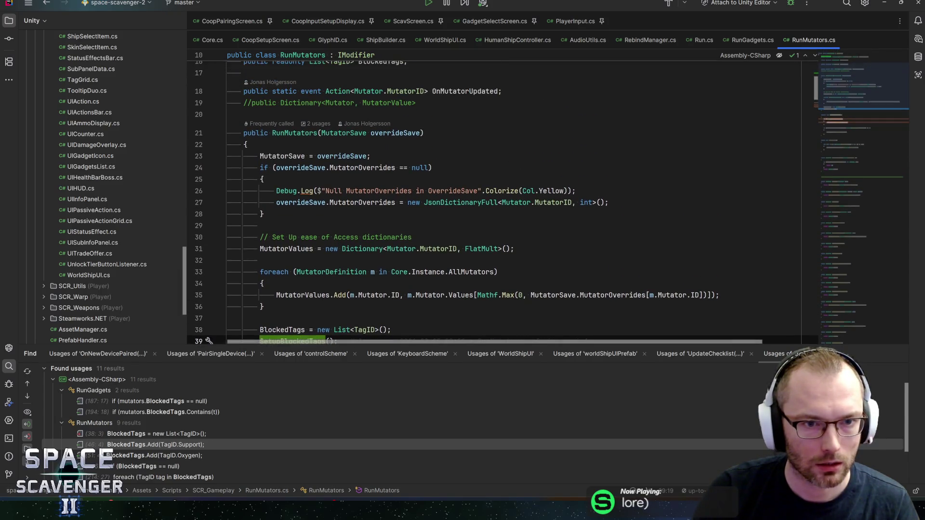
scroll(502, 193, "down", 1)
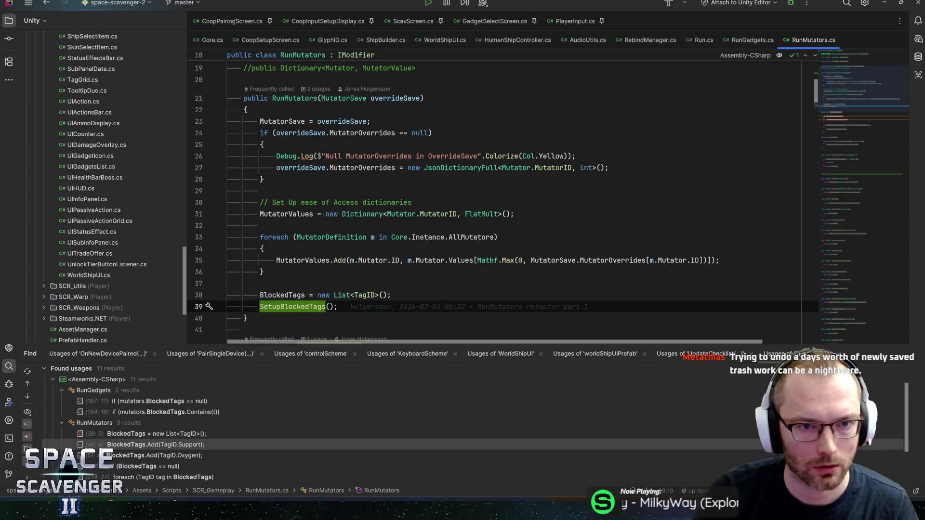
Step: Find usages of the RunMutators constructor and open its calls at Run.cs lines 80 and 580
key("alt+Up")
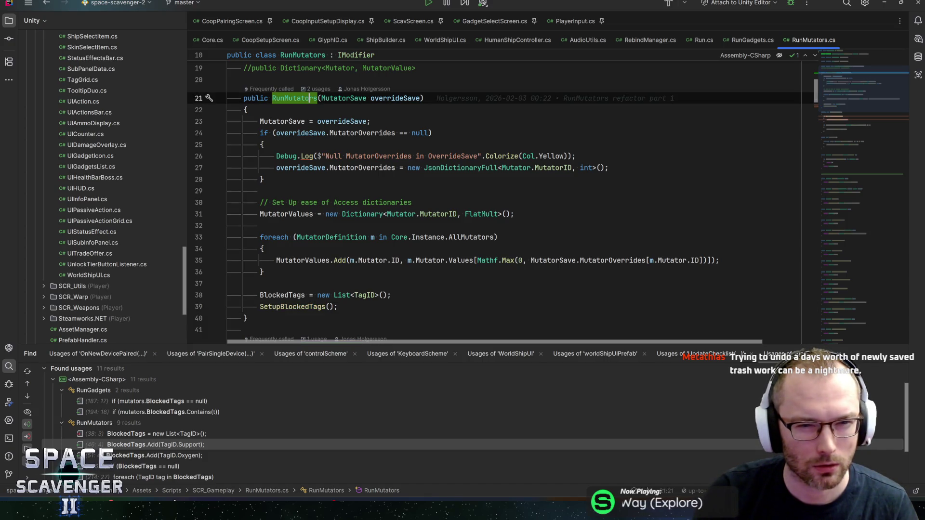
key("alt+F7")
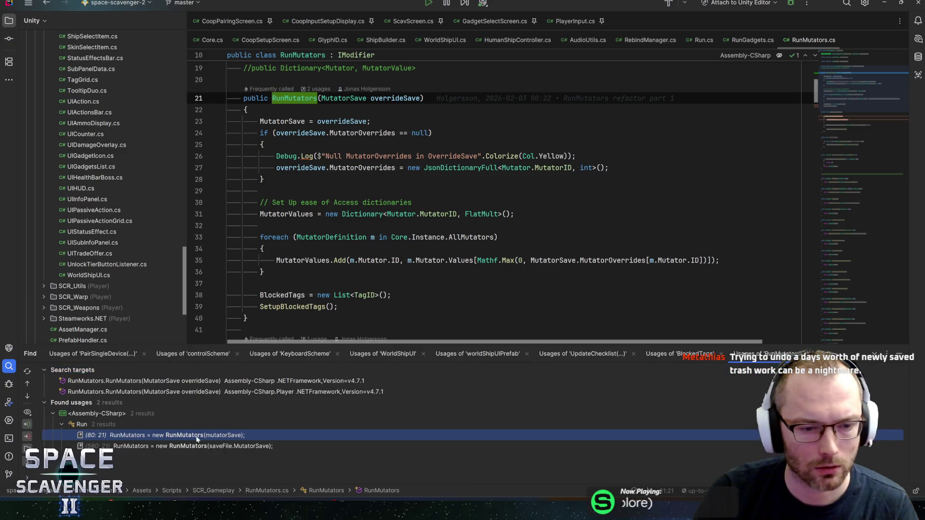
double_click(197, 436)
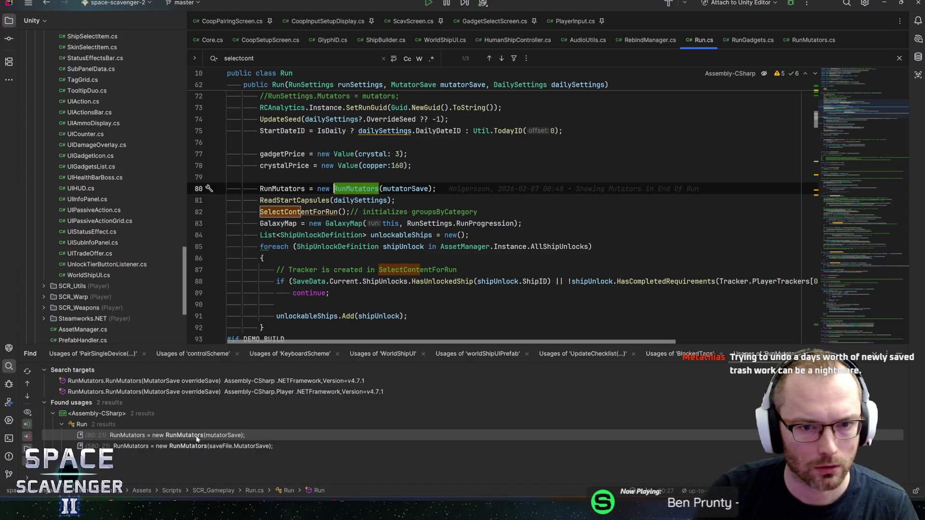
double_click(206, 447)
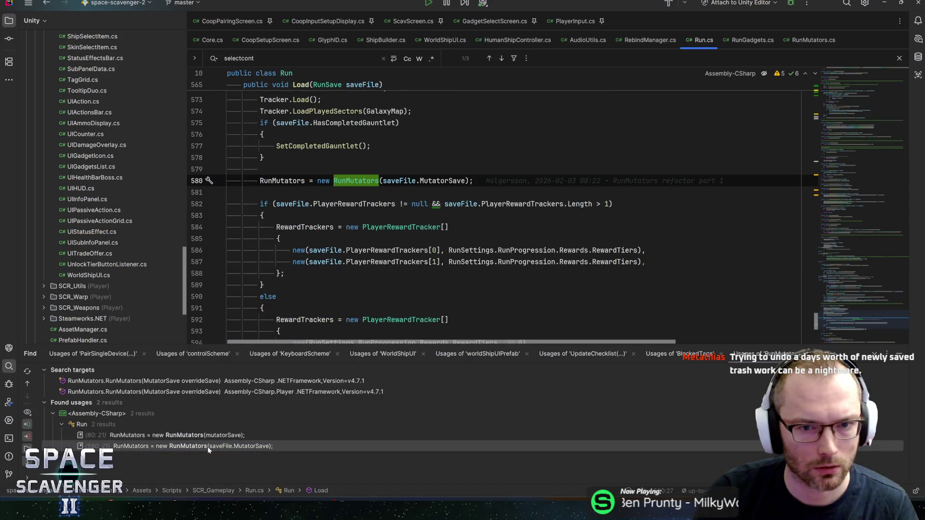
double_click(210, 435)
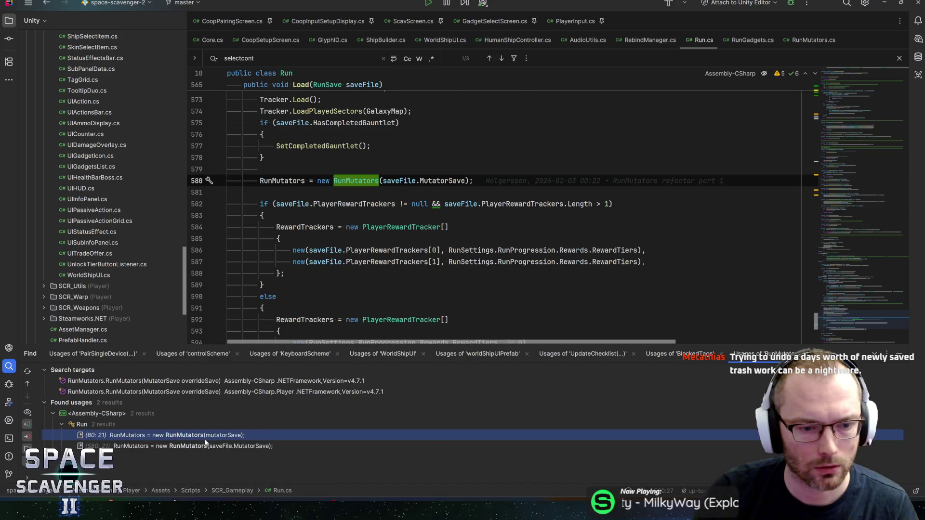
key("alt+Tab")
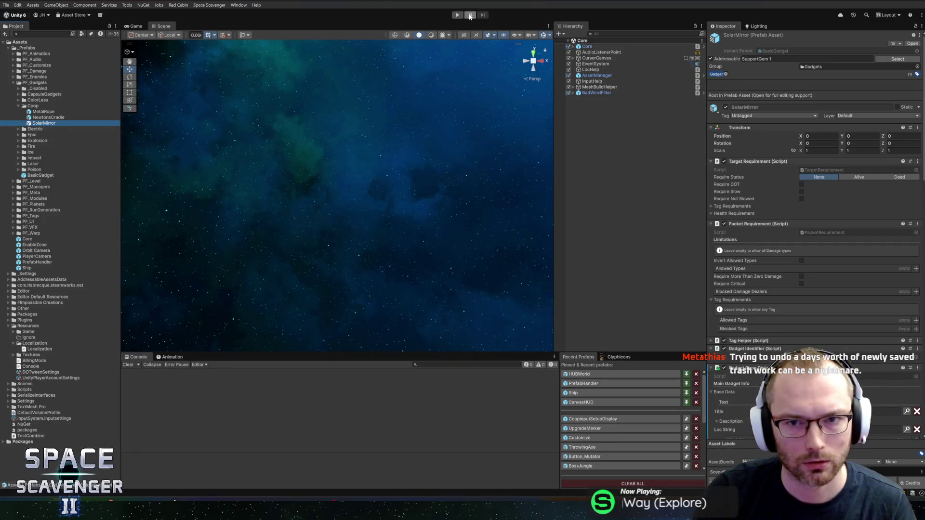
Step: Attach Rider to the Unity editor, delete the CoopInputSetupDisplay and PlayerInput breakpoints, and enter Play mode
key("alt+Tab")
left_click(789, 3)
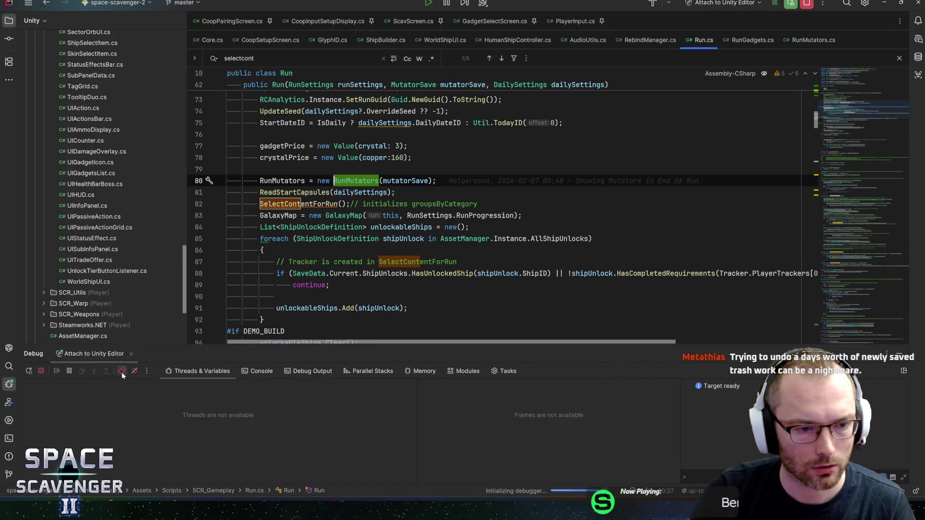
left_click(121, 371)
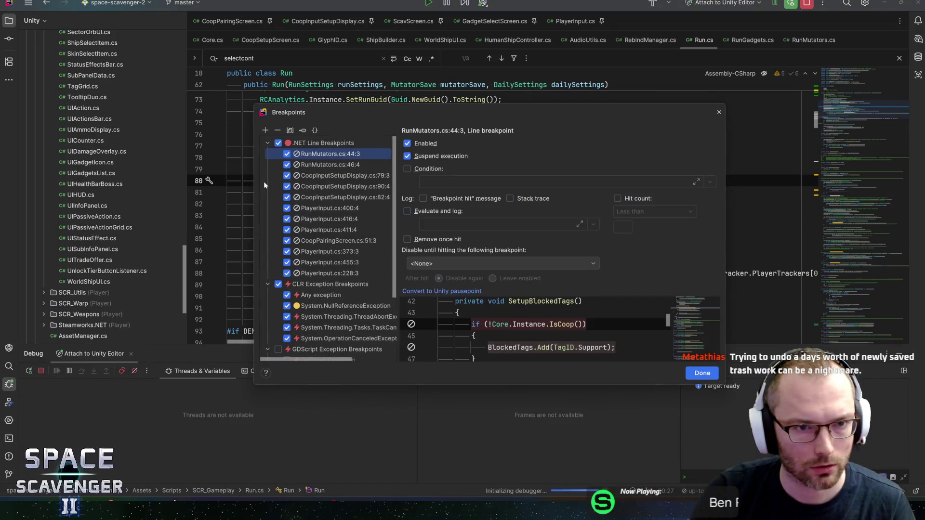
left_click(312, 176)
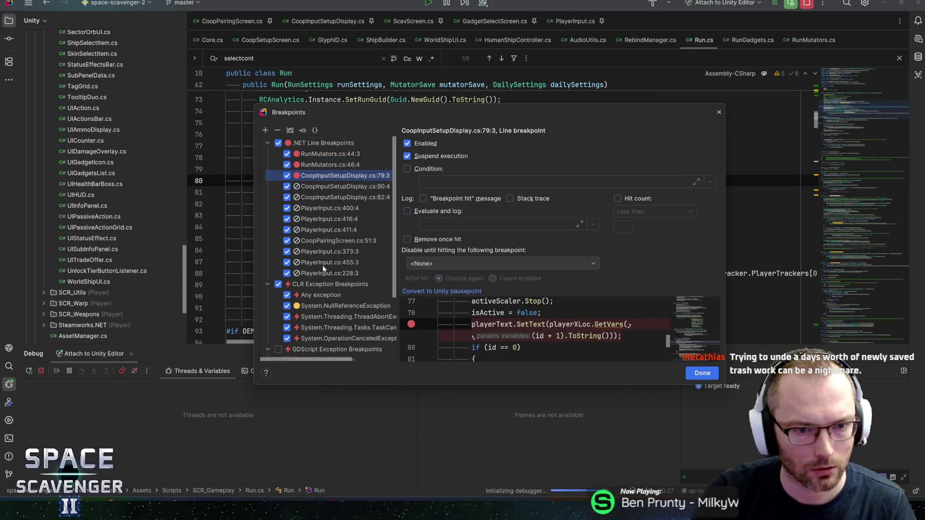
left_click(323, 271, "shift")
key("Delete")
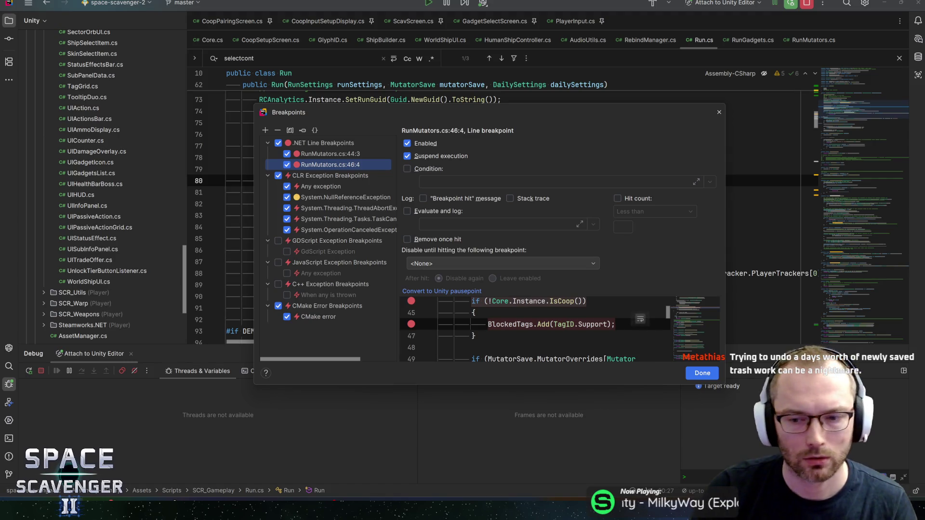
left_click(699, 373)
key("alt+Tab")
left_click(458, 15)
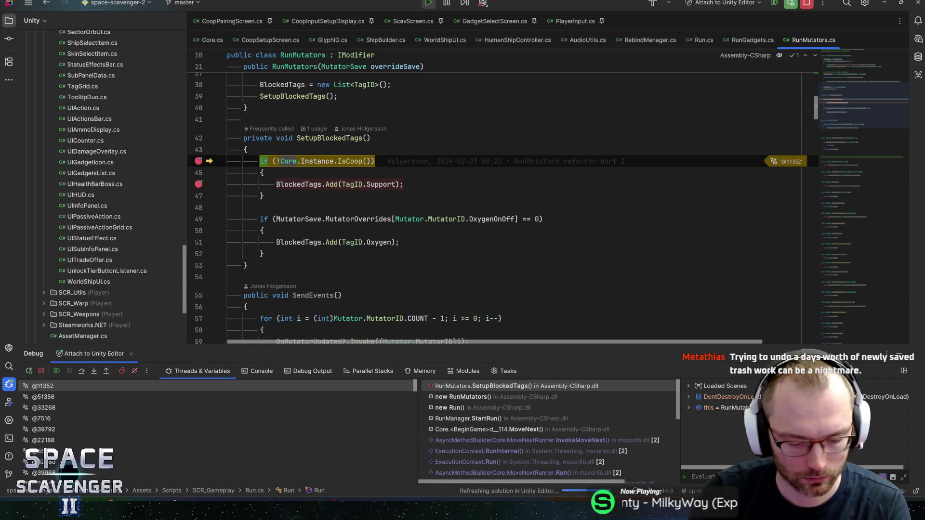
Step: Step past the co-op check in the debugger and let the game resume
key("F10")
key("F5")
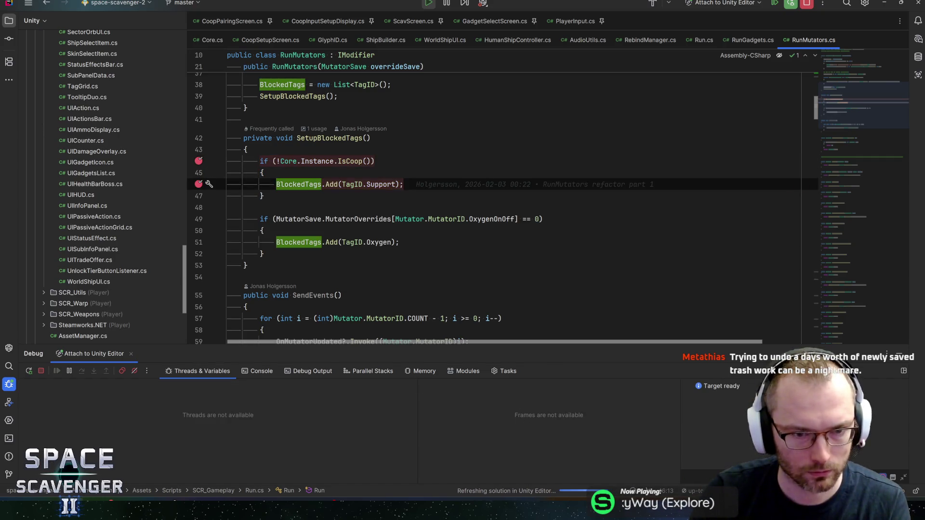
key("alt+Tab")
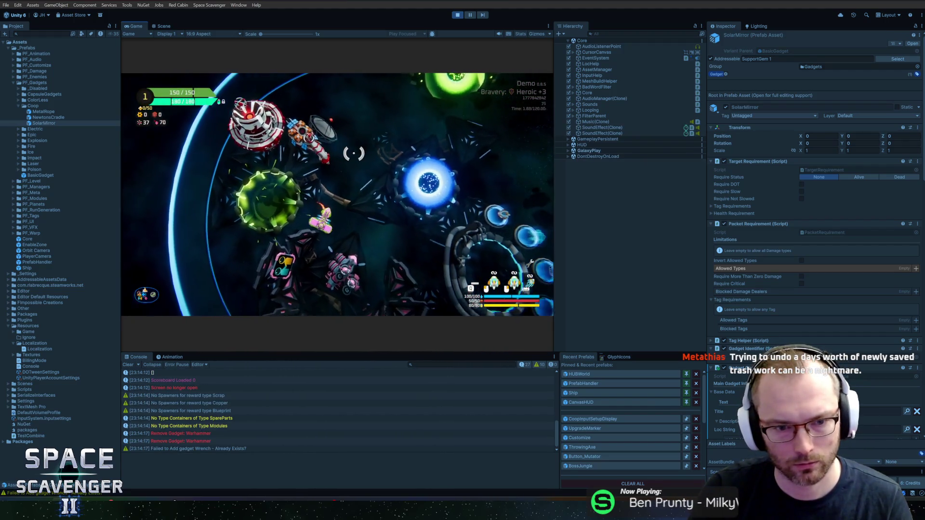
Step: Choose two-player Co-op in Co-op Setup, confirm, and start the run from Select Bravery
key("e")
left_click(338, 182)
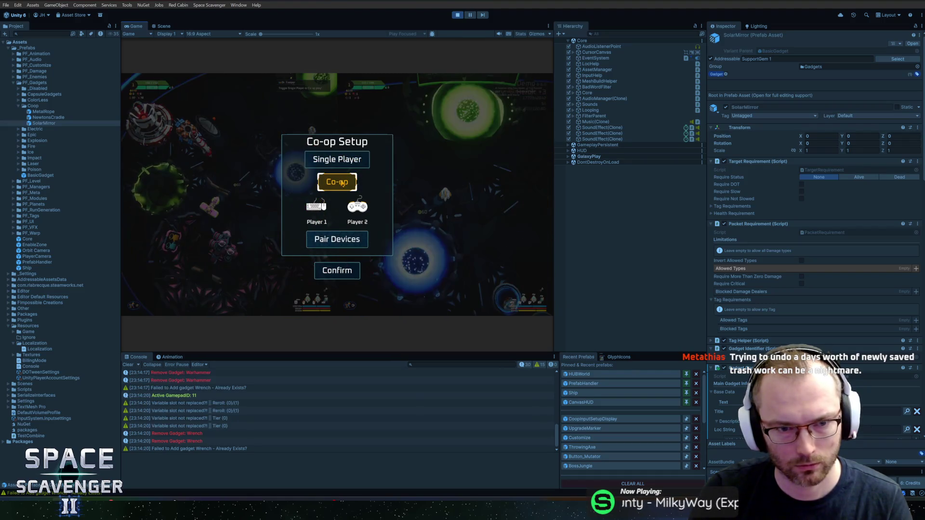
left_click(338, 270)
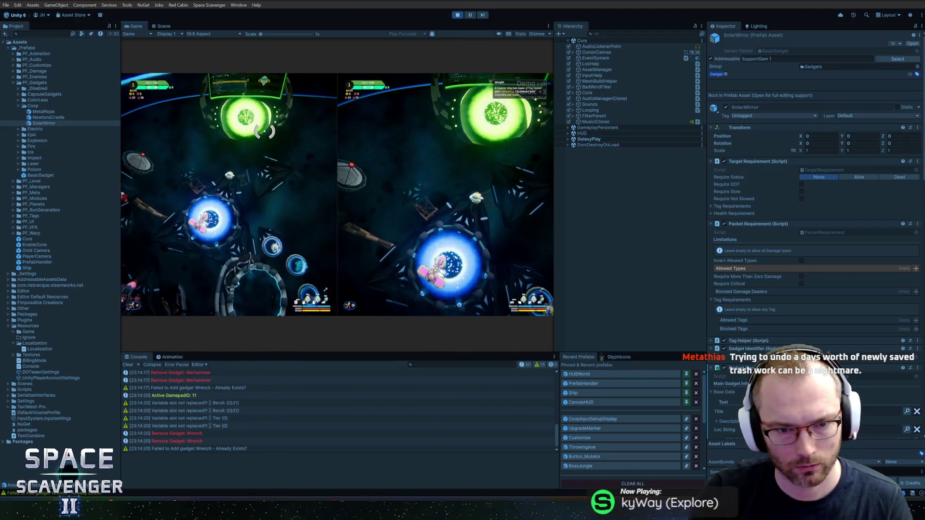
key("e")
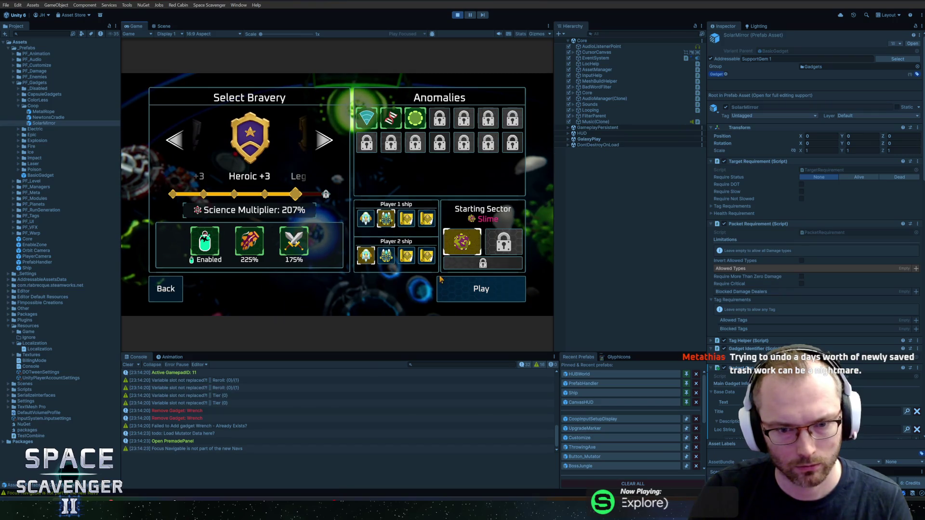
left_click(467, 289)
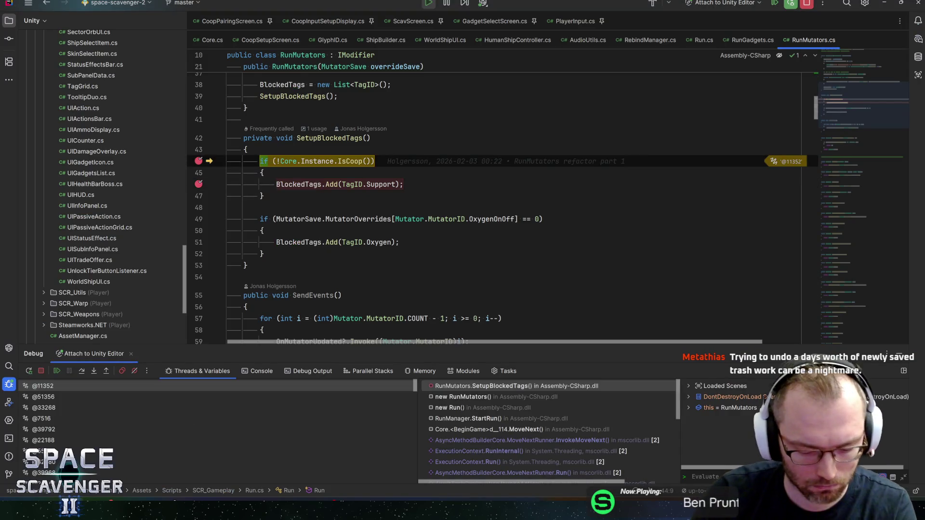
Step: Step over line 44 and inspect the Players check inside Core.cs IsCoop
key("F10")
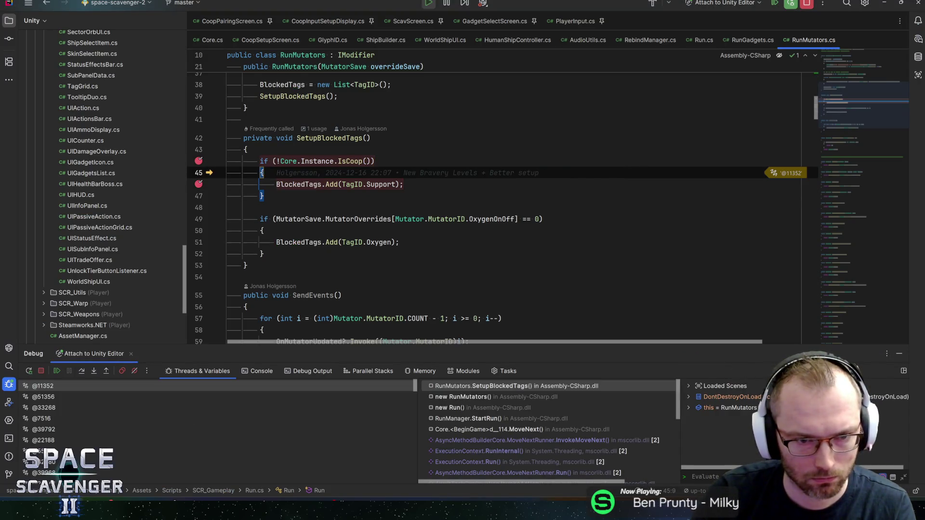
left_click(354, 161, "ctrl")
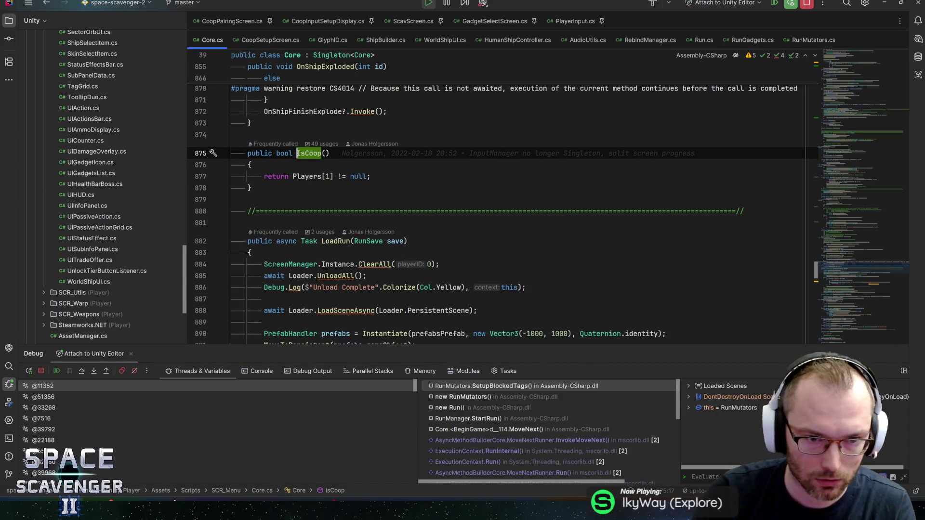
scroll(497, 197, "up", 4)
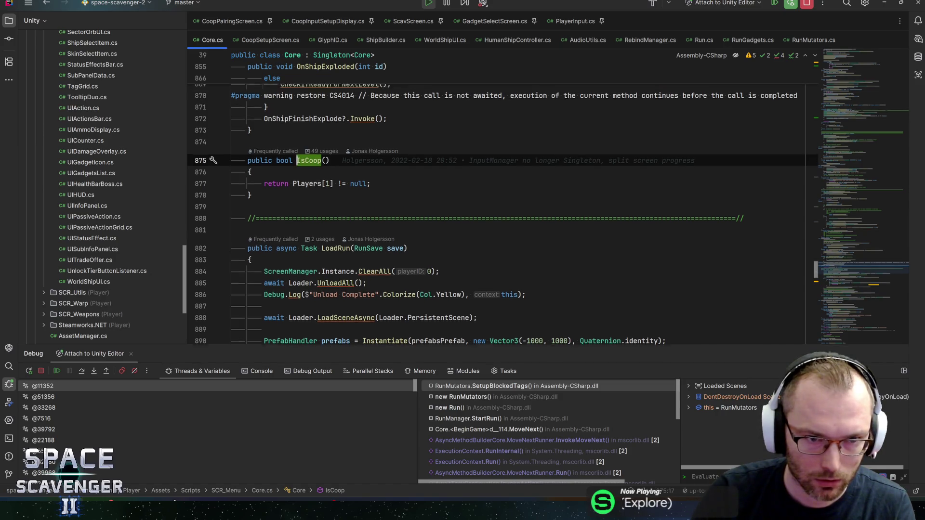
scroll(496, 197, "down", 3)
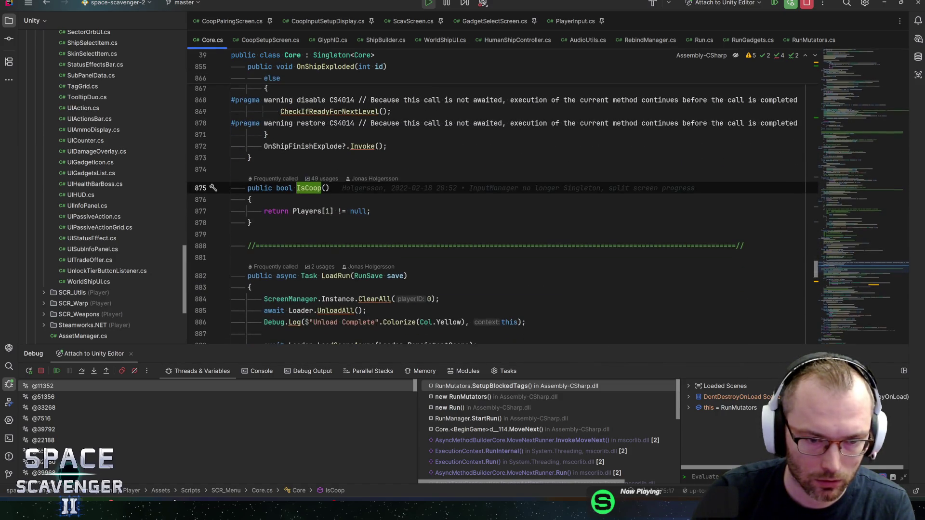
scroll(497, 197, "down", 3)
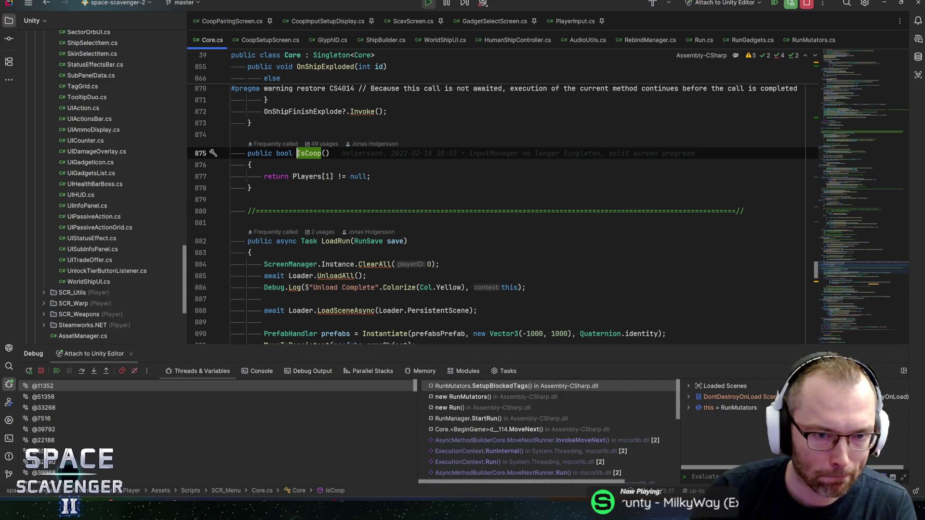
left_click(307, 176)
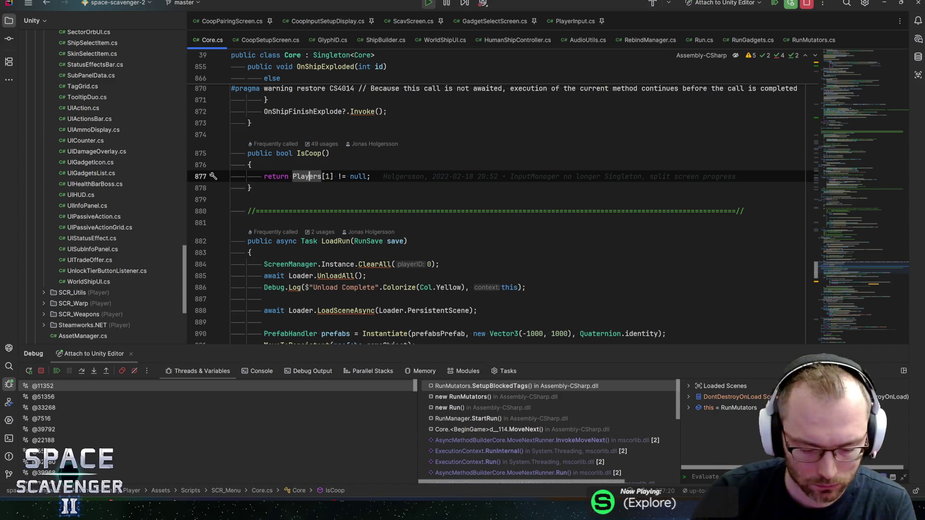
Step: Resume past the Support-blocking breakpoint, stop Play mode in Unity, and return to IsCoop
key("F9")
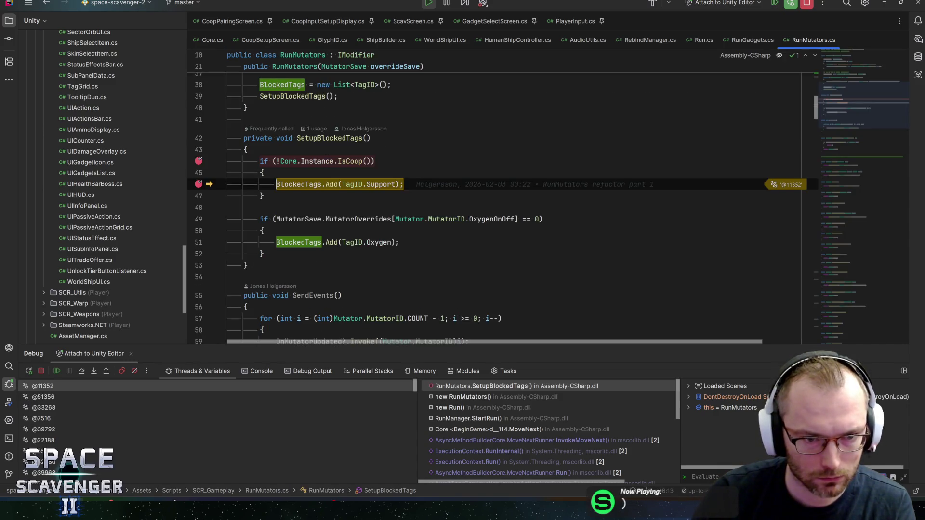
key("F9")
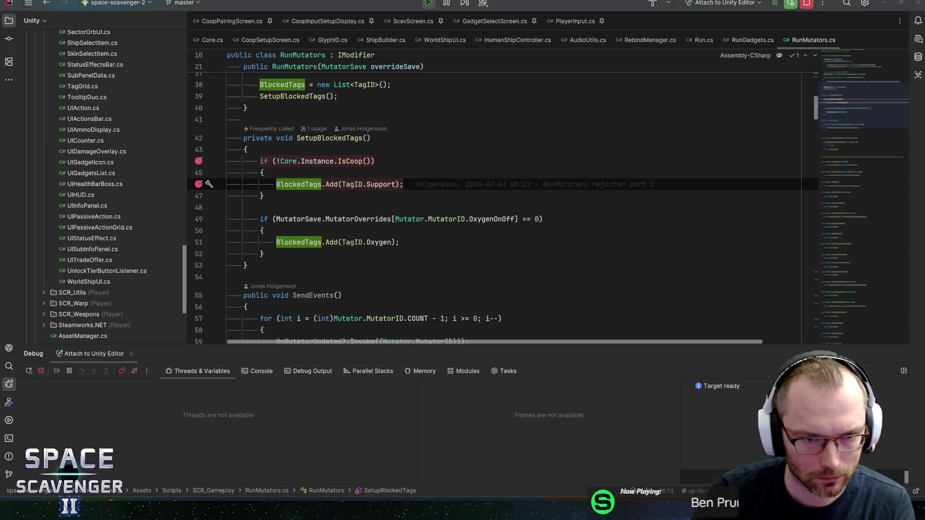
key("alt+Tab")
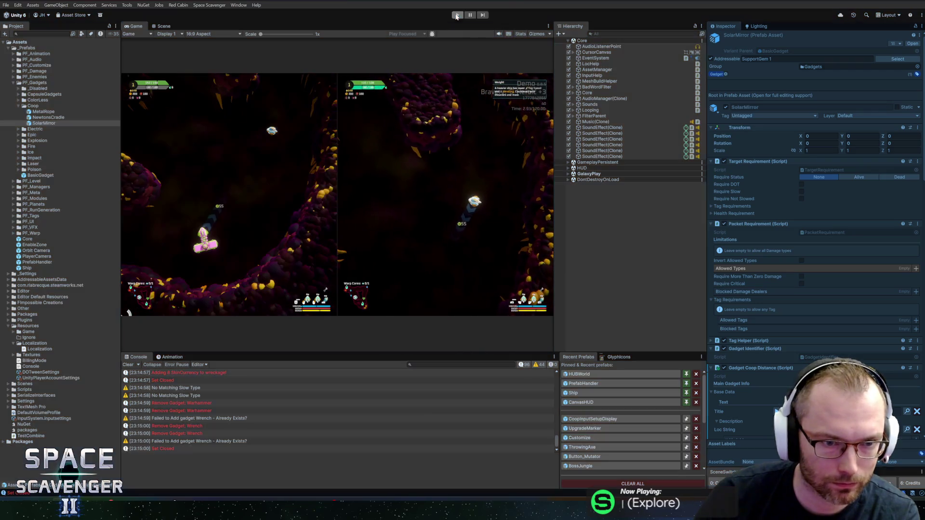
left_click(457, 15)
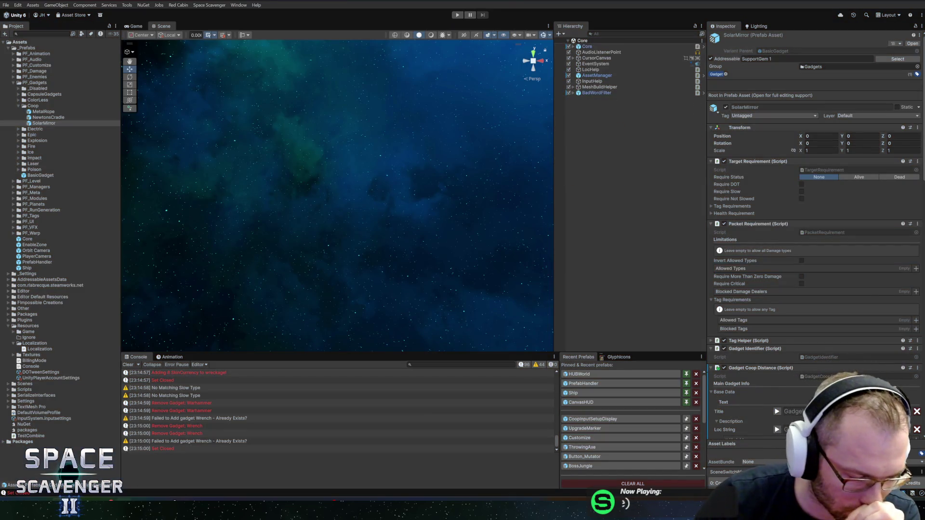
key("alt+Tab")
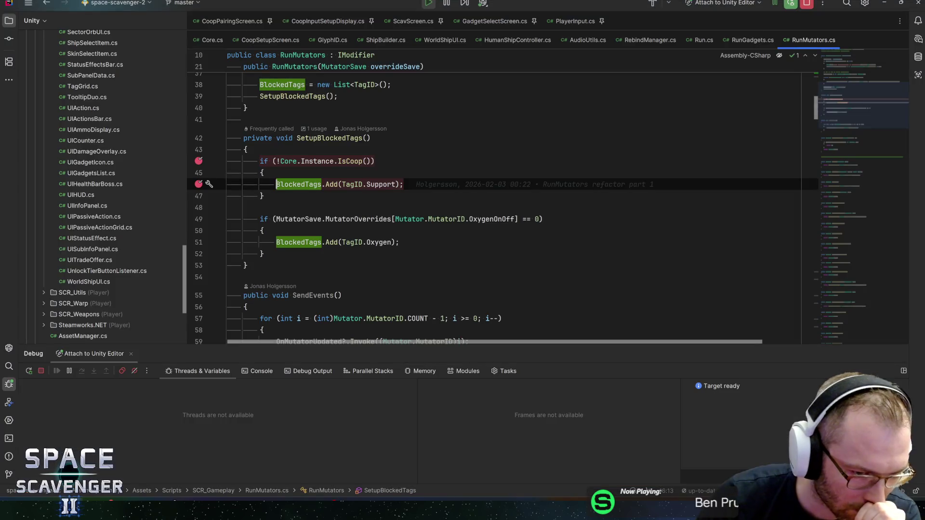
key("ctrl+alt+Left")
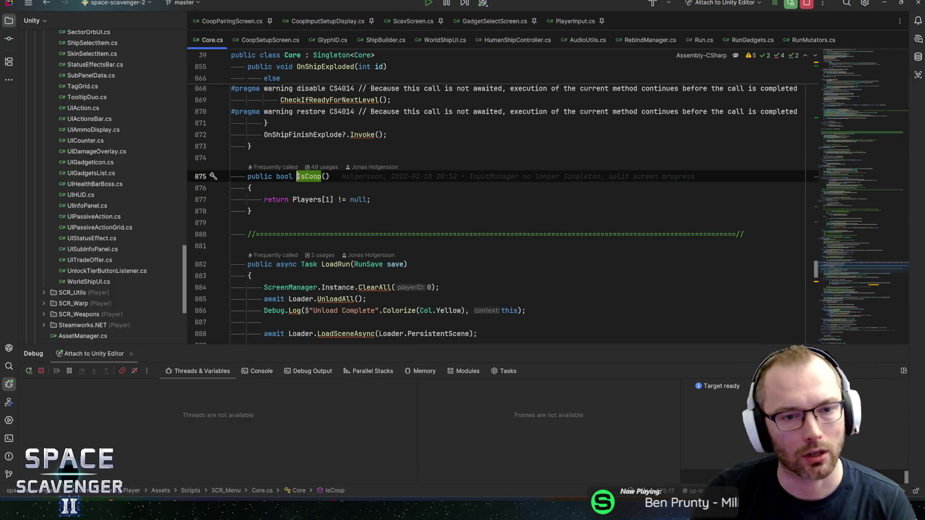
Step: Search Core.cs for 'startingships' and jump to the StartingShips declaration in RunManager.cs
left_click(300, 200)
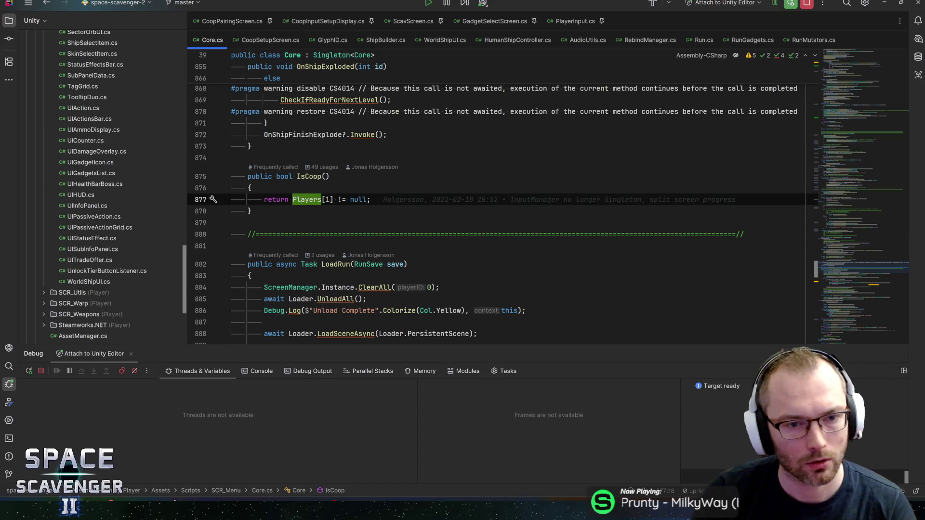
left_click(251, 146)
key("ctrl+f")
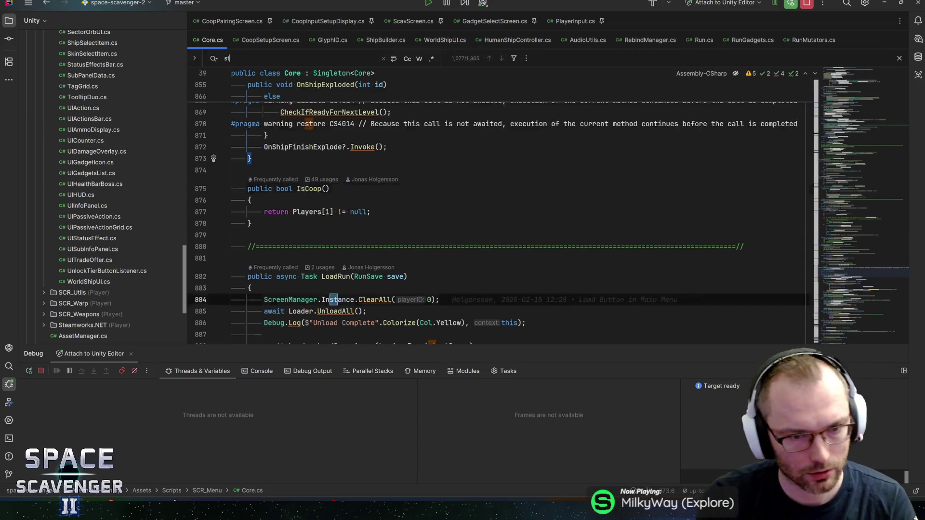
type("startingship")
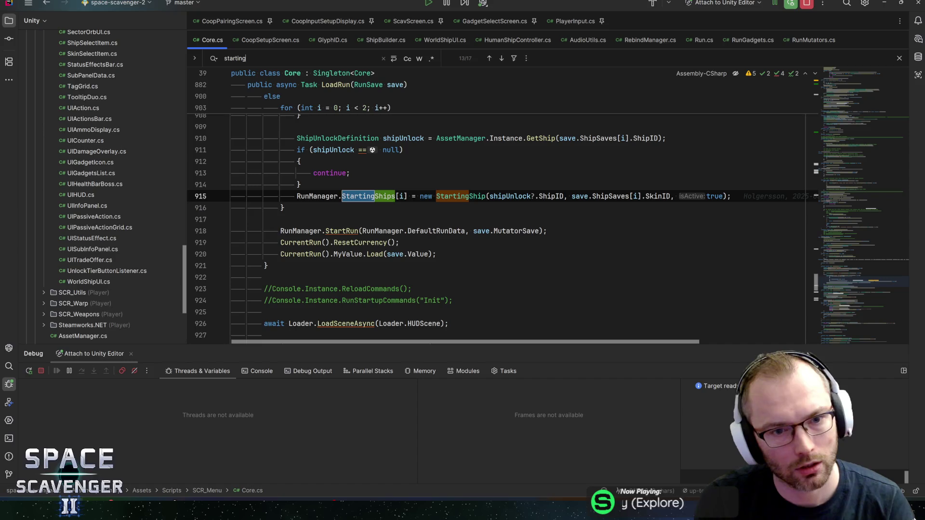
type("s")
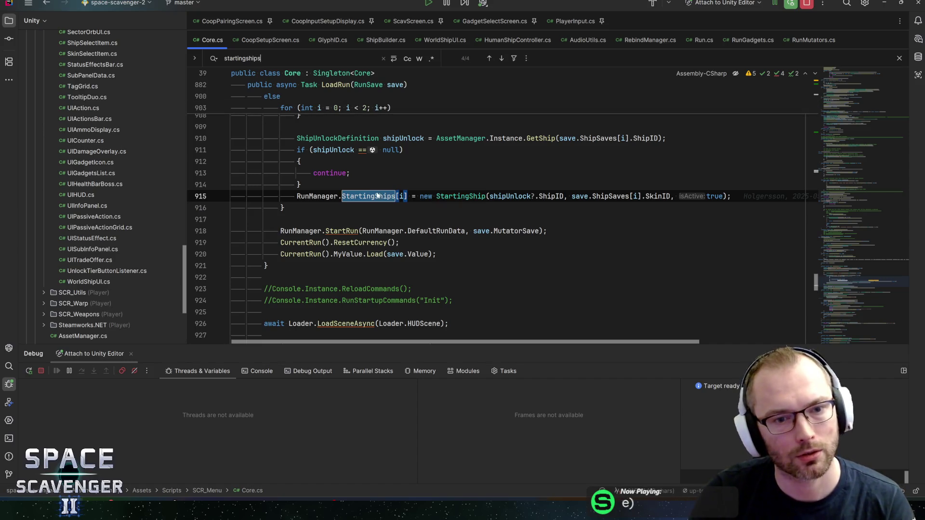
left_click(377, 195, "ctrl")
Step: Read the HasPlayer method in RunManager.cs
scroll(497, 203, "down", 5)
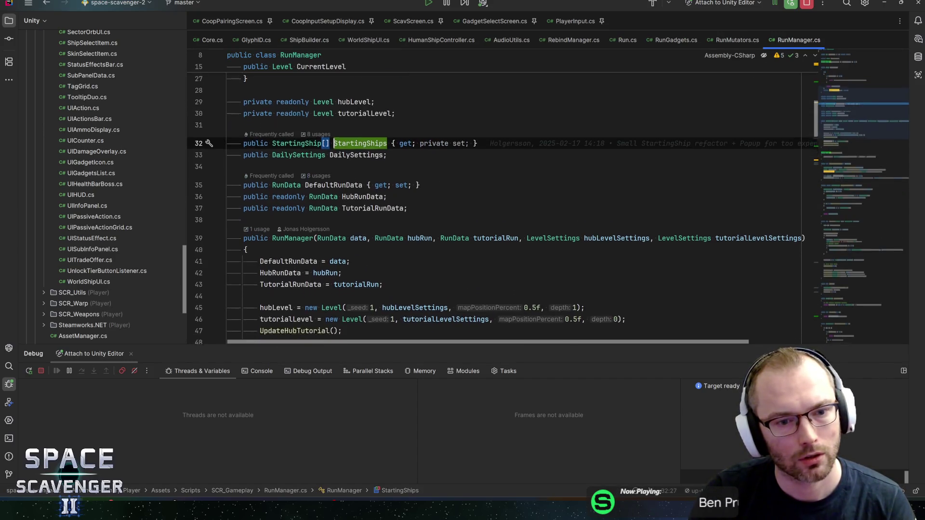
scroll(506, 207, "down", 14)
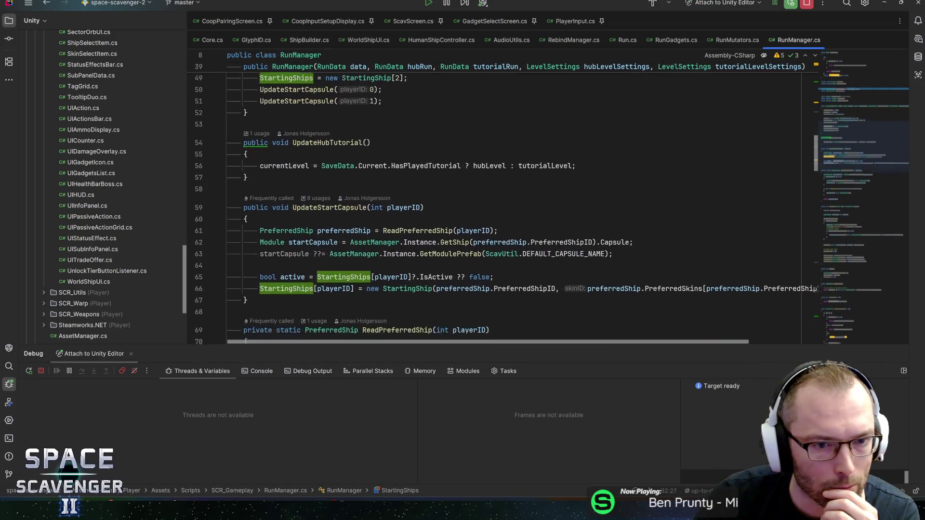
scroll(506, 208, "down", 10)
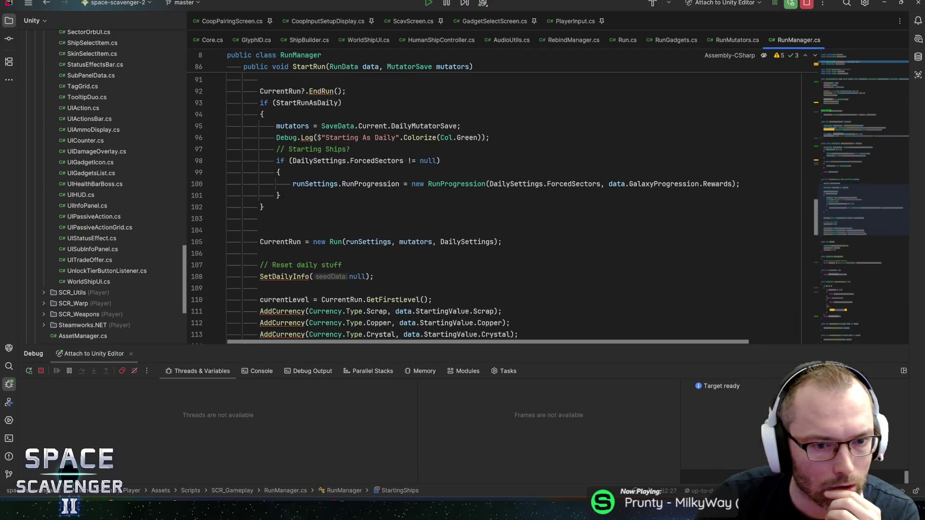
scroll(506, 207, "down", 4)
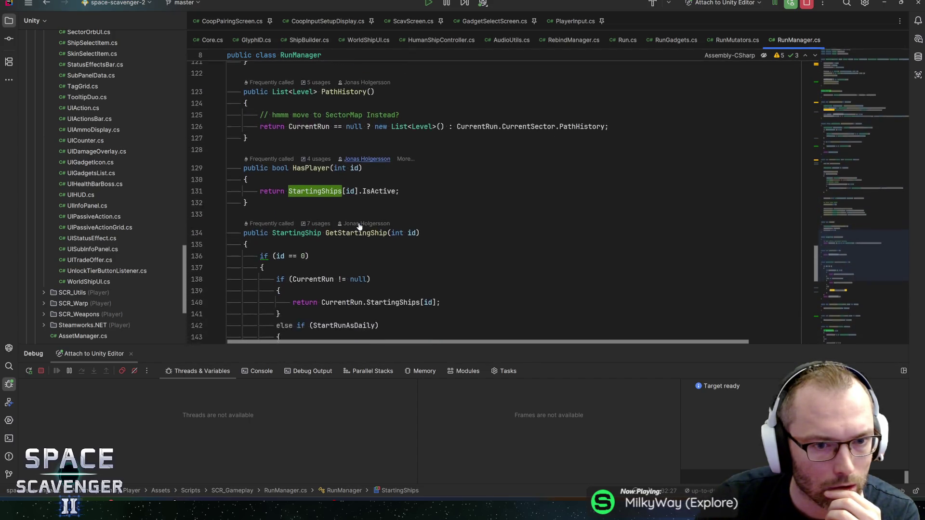
left_click(309, 122)
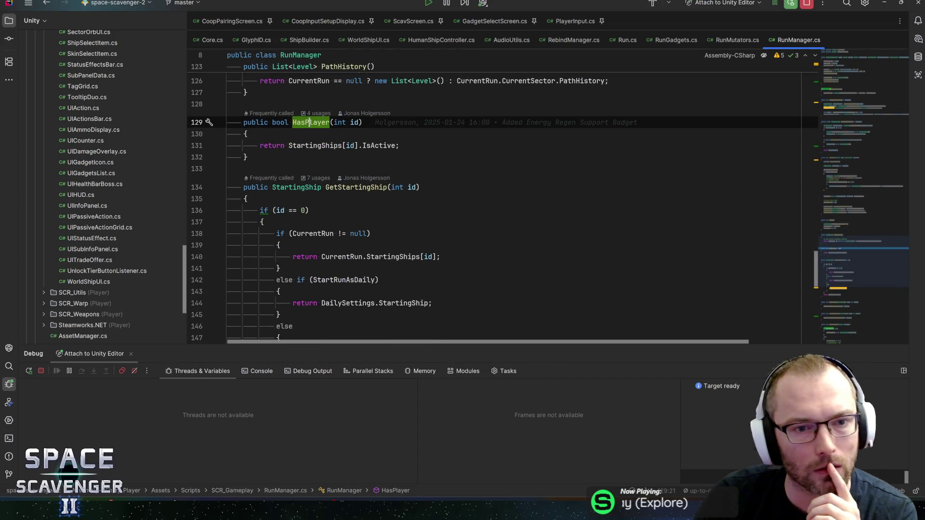
scroll(506, 208, "down", 9)
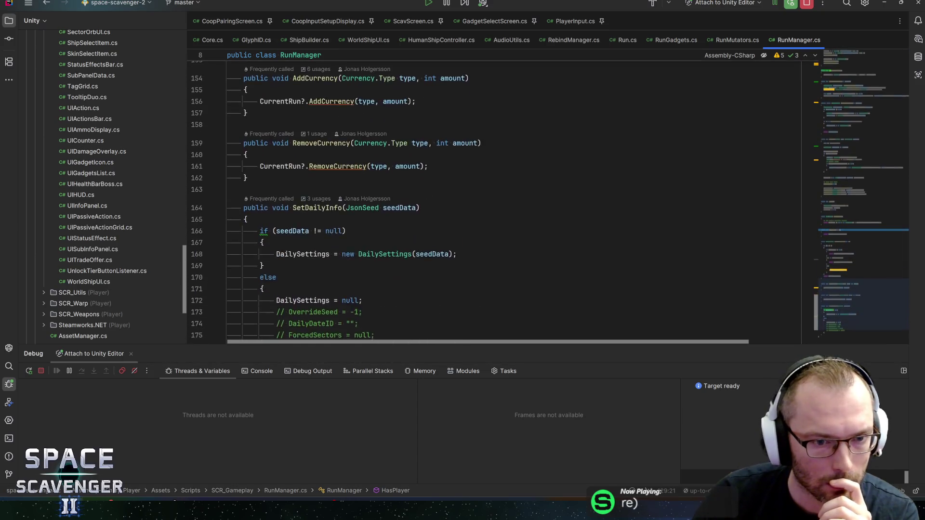
scroll(506, 207, "up", 15)
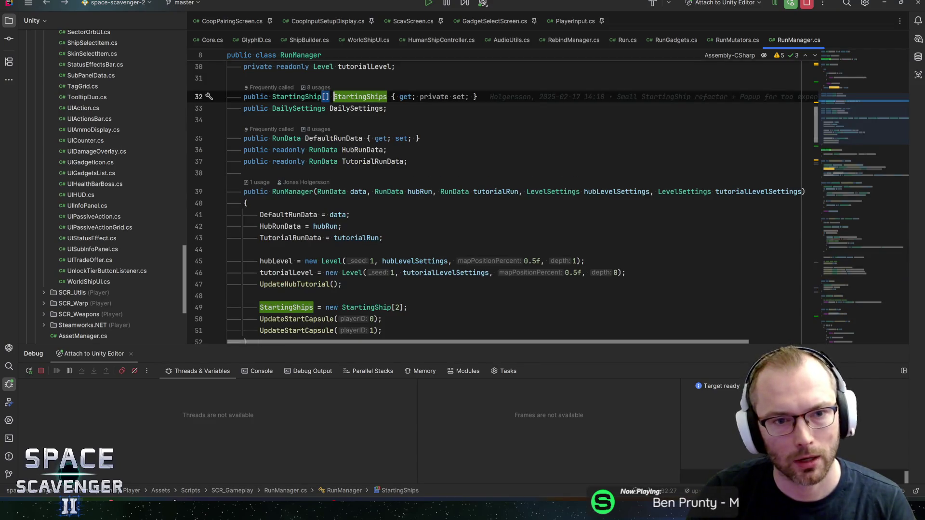
key("ctrl+alt+Left")
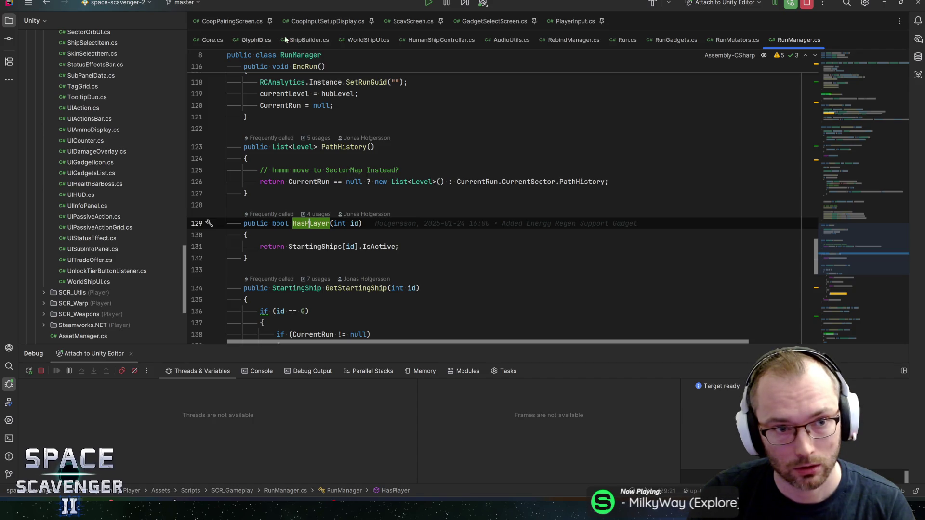
Step: Browse Run.cs for SelectContentForRun, then bring up RunGadgets.cs at InitGadgets
key("ctrl+alt+Left")
key("ctrl+f")
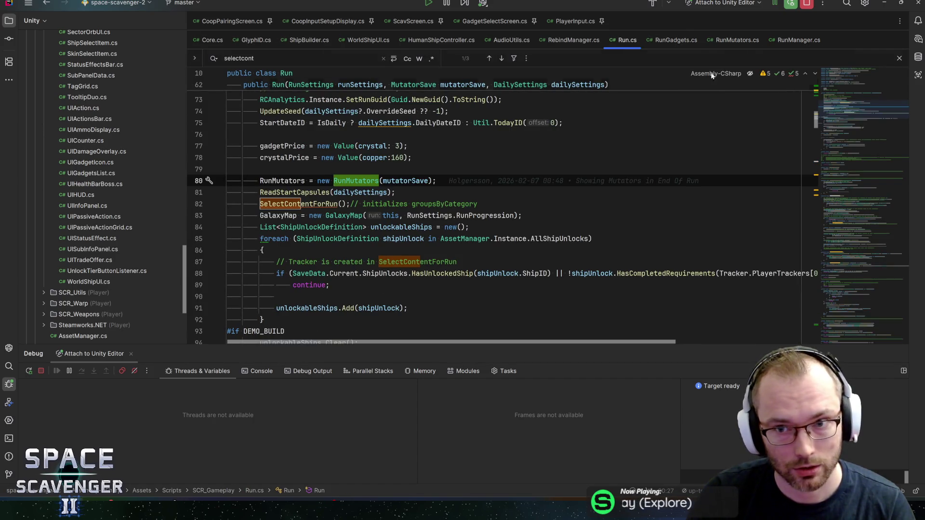
scroll(501, 207, "up", 5)
scroll(501, 207, "down", 2)
scroll(501, 207, "down", 4)
scroll(502, 207, "down", 4)
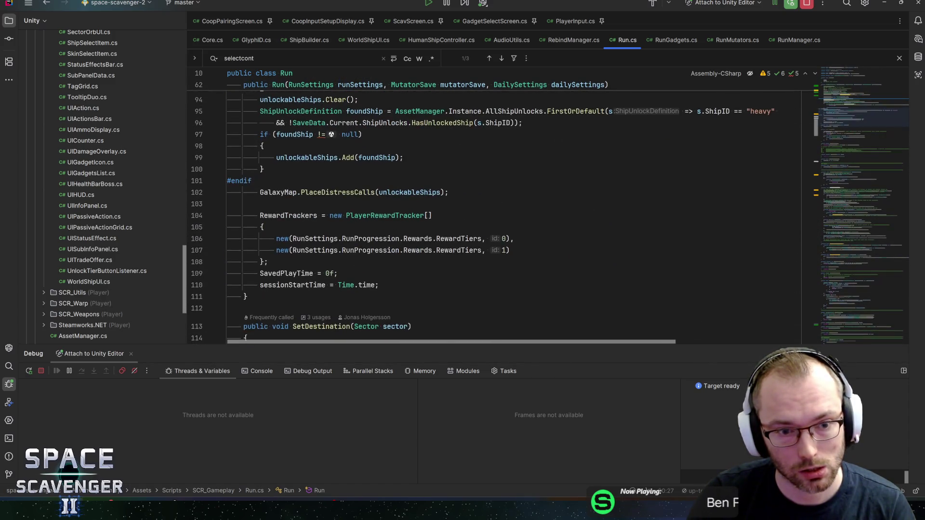
left_click(664, 47)
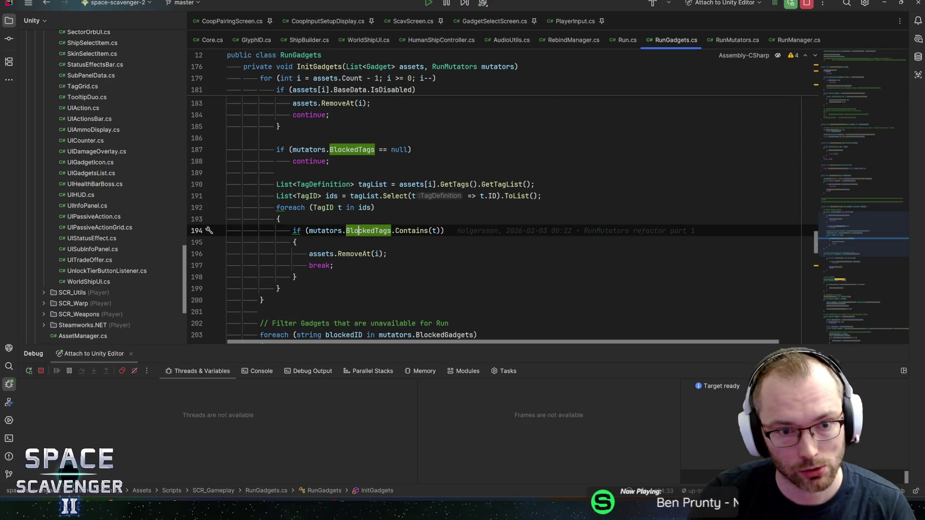
Step: Find usages of BlockedTags and open the BlockedTags.Add(TagID.Support) line
key("alt+F7")
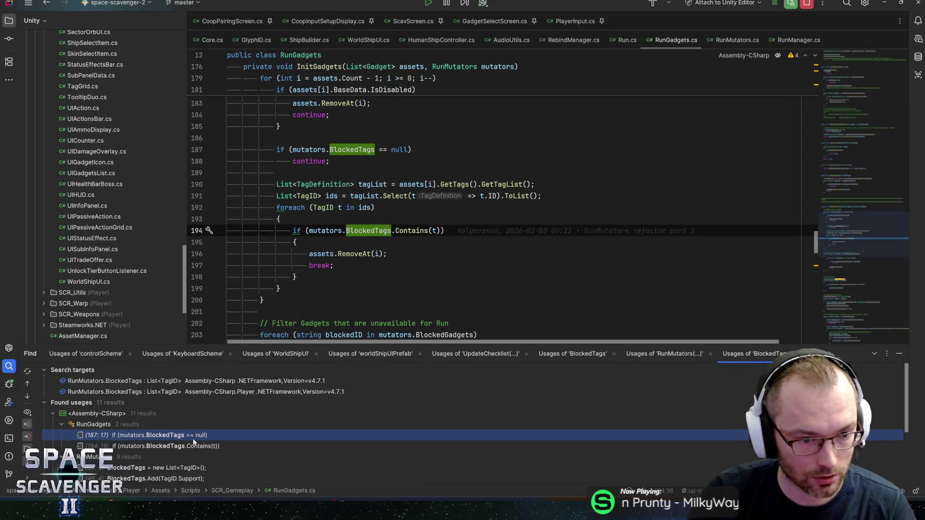
double_click(190, 479)
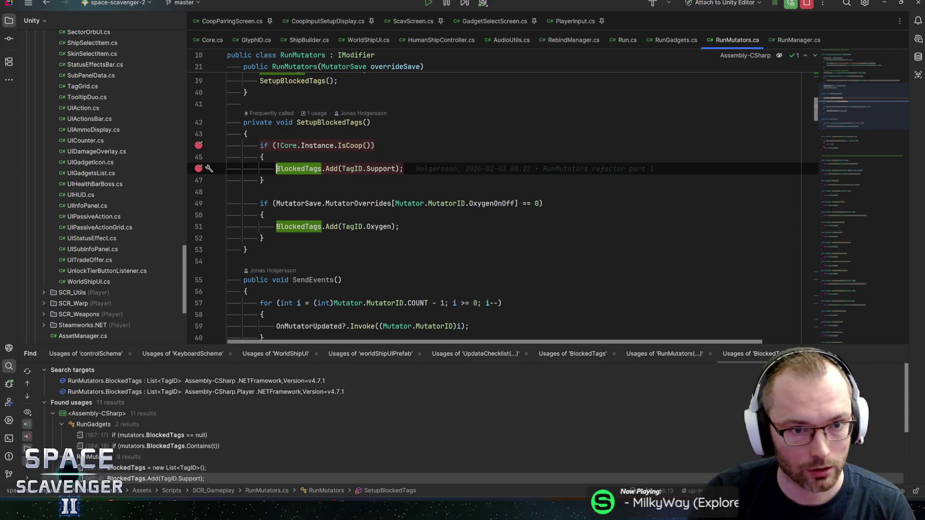
left_click(314, 146)
left_click(288, 146)
Step: Review the RunMutators constructor and place the cursor in the line 44 co-op condition
scroll(482, 193, "up", 1)
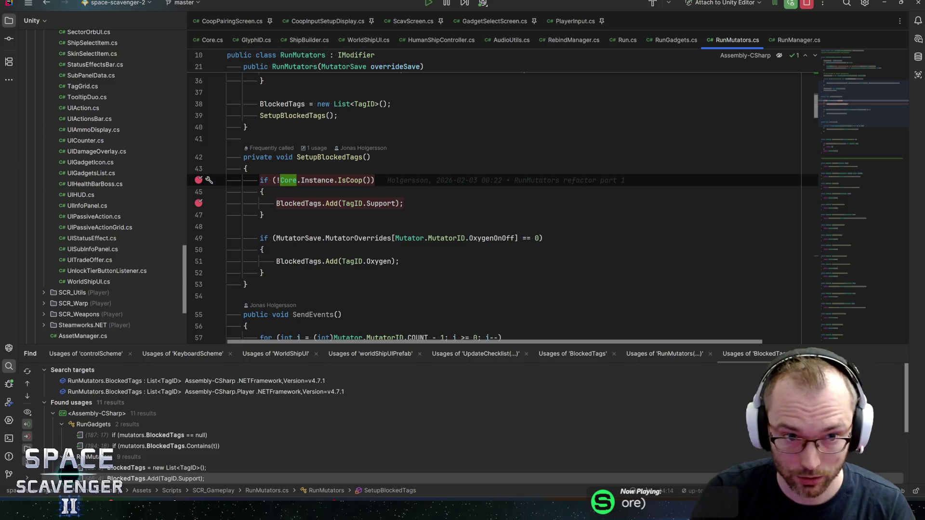
scroll(482, 193, "up", 10)
scroll(482, 193, "down", 4)
scroll(482, 193, "down", 1)
scroll(482, 192, "down", 3)
scroll(482, 192, "up", 2)
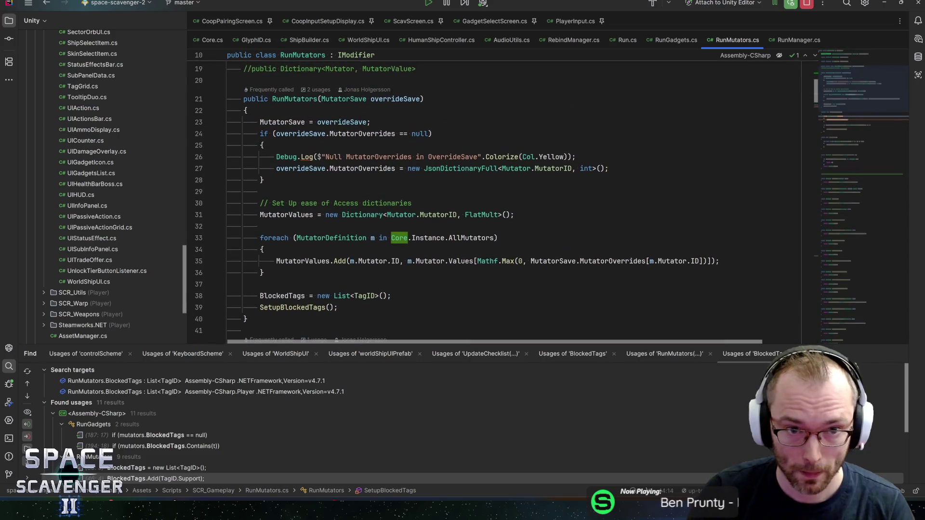
scroll(482, 193, "up", 1)
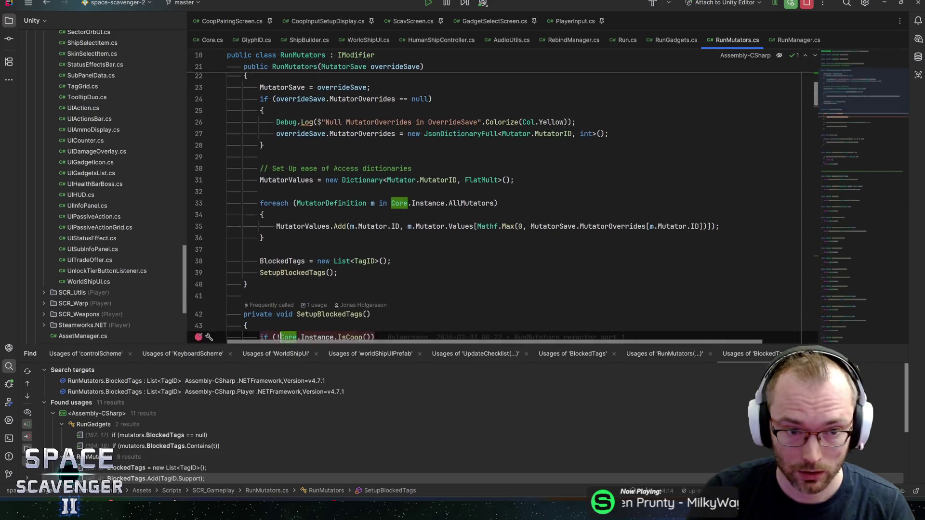
left_click(289, 134)
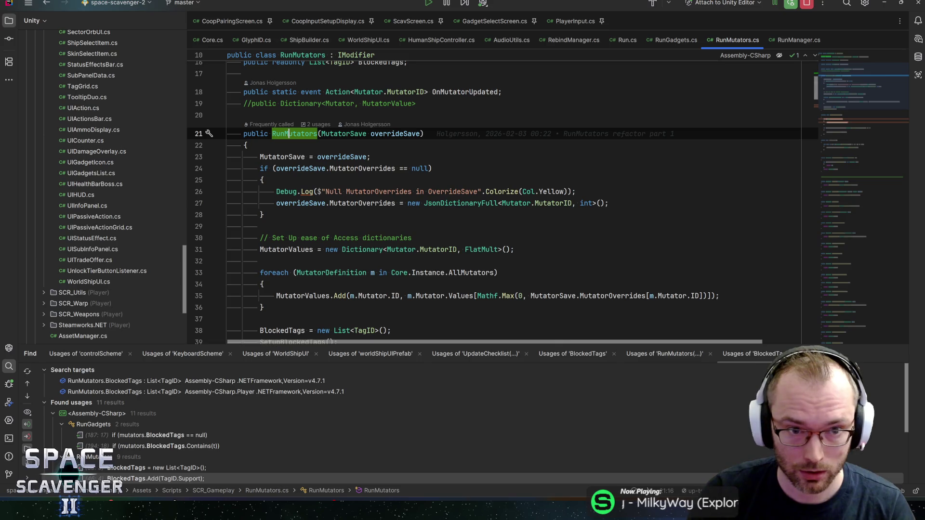
scroll(482, 192, "down", 5)
left_click(276, 233)
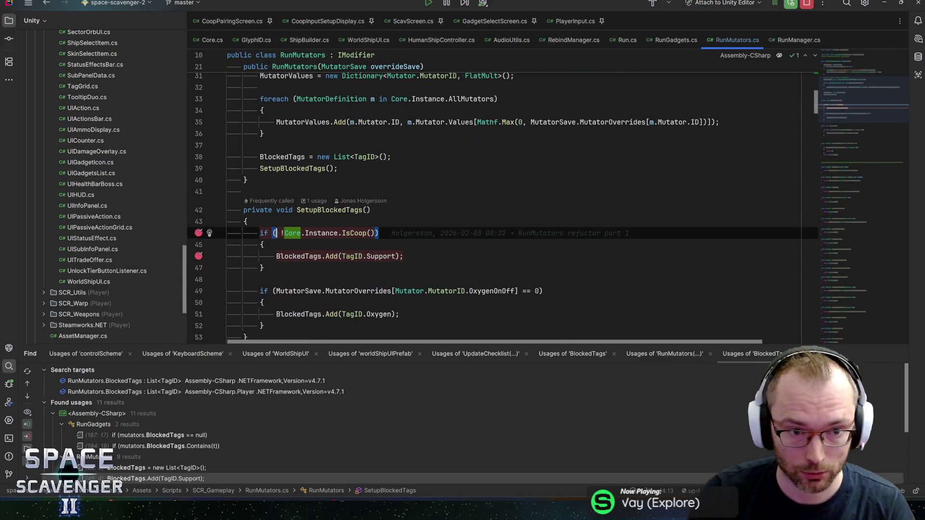
Step: Rewrite line 44's condition from !Core.Instance.IsCoop() to !Core.Instance.RunManager.HasPlayer(1)
type("Core.Instance.Runm")
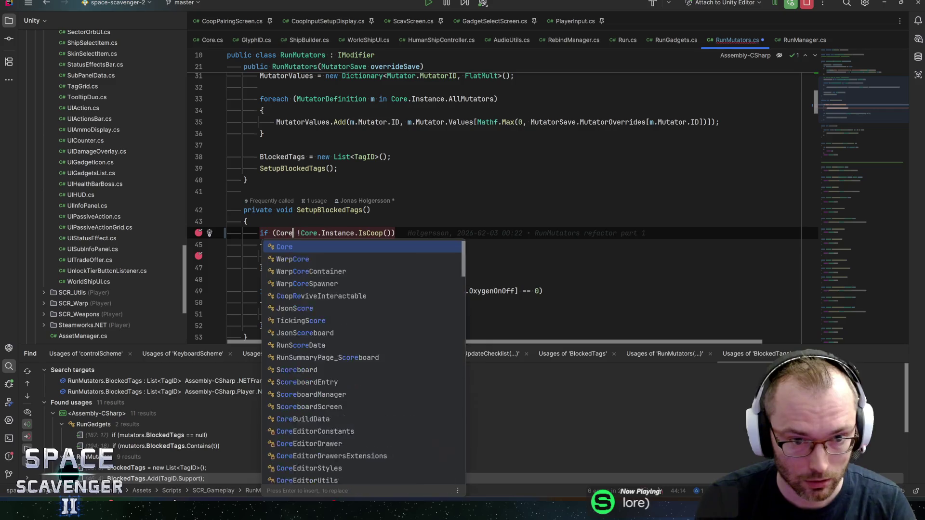
type(".HasP")
key("Return")
type("1)")
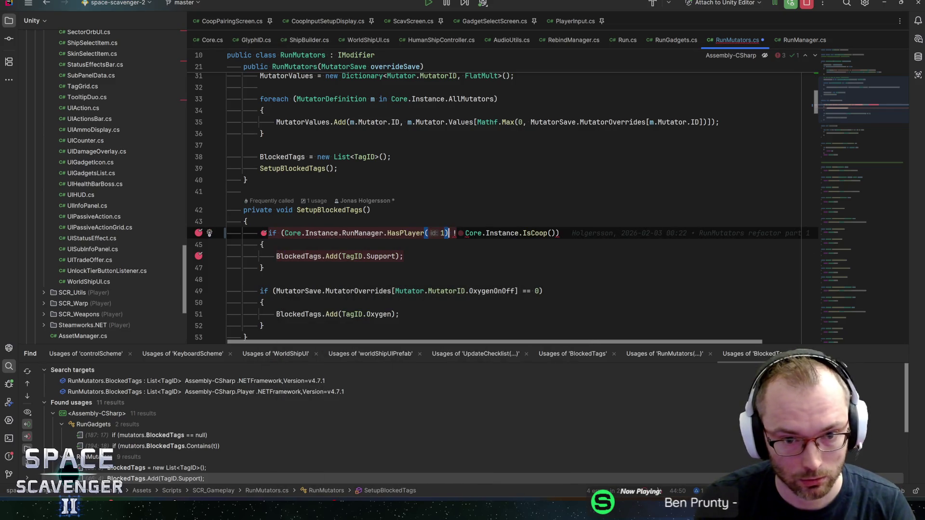
key("shift+End")
key("BackSpace")
type(")")
key("Right")
key("Right")
key("Right")
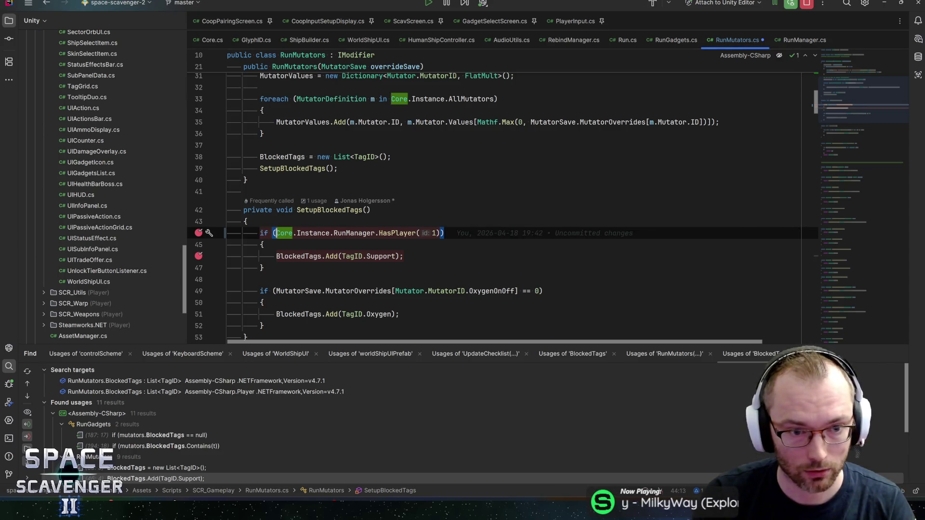
type("!")
key("End")
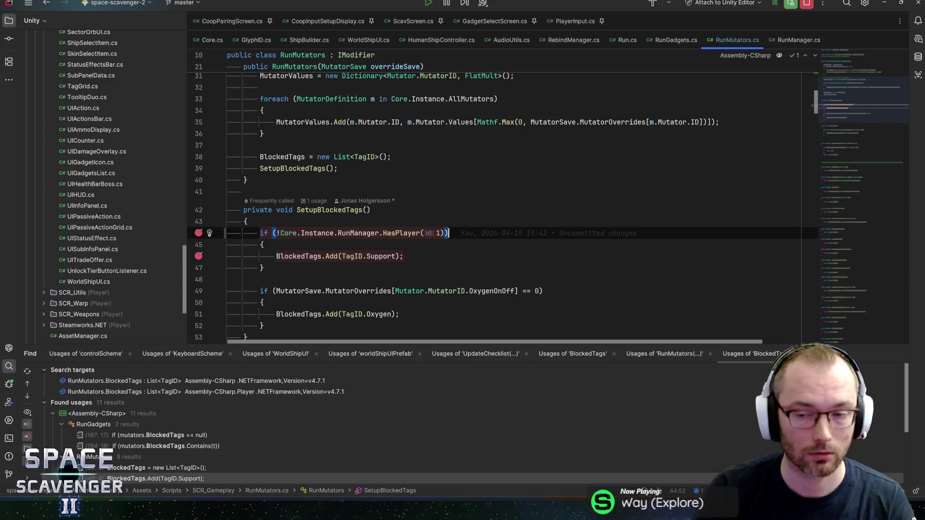
key("alt+Tab")
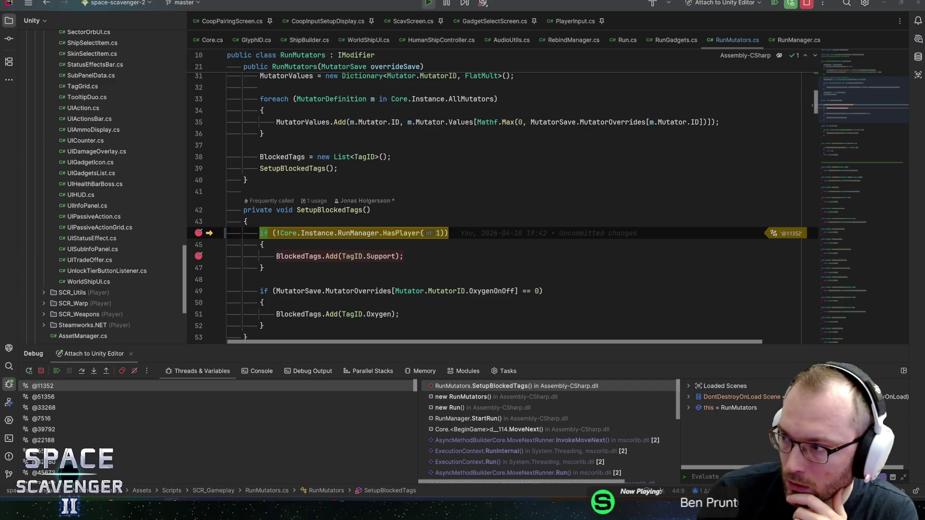
Step: At the line 44 breakpoint, step over the HasPlayer(1) check and resume the game
left_click(449, 233)
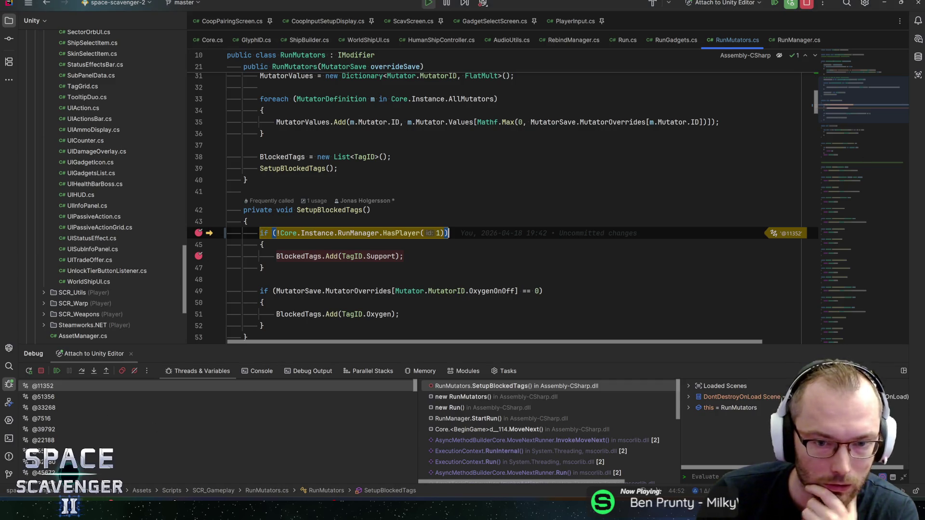
key("F10")
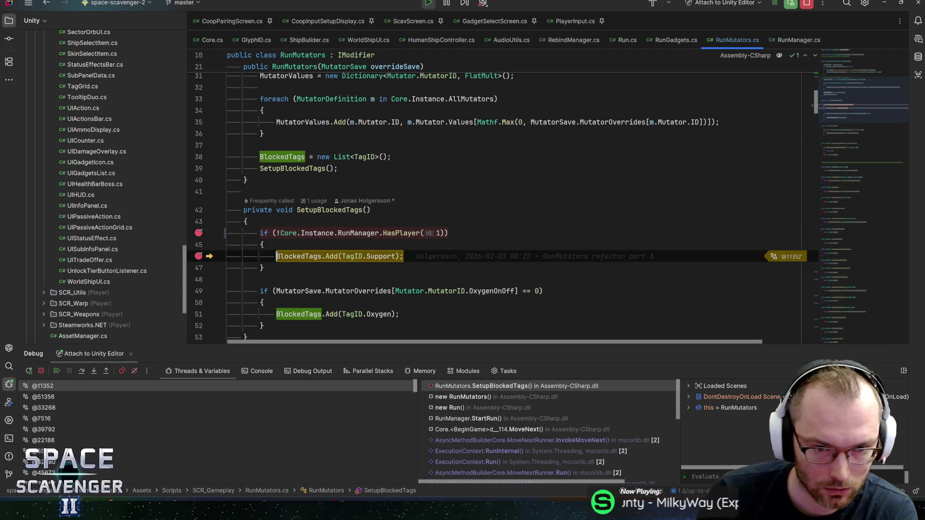
key("F5")
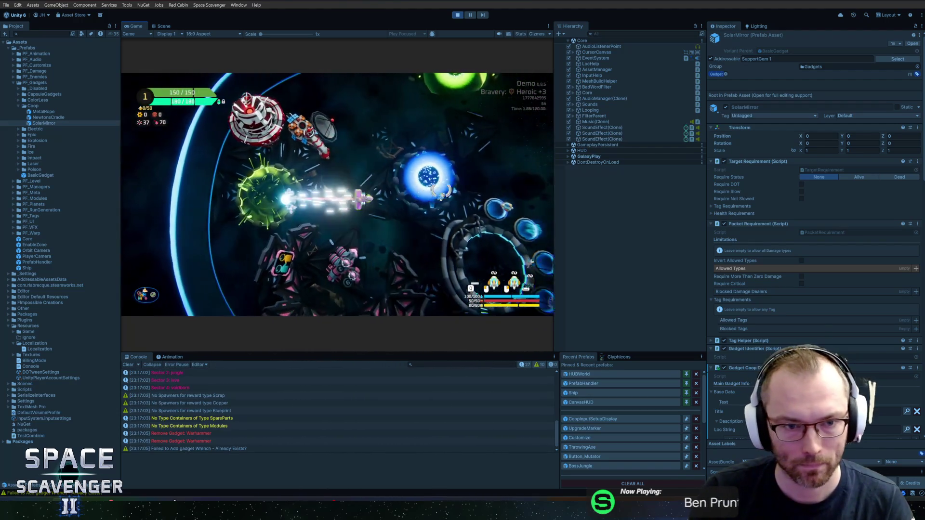
Step: From the run setup panel, pick two-player Co-op in Co-op Setup and launch the run
key("e")
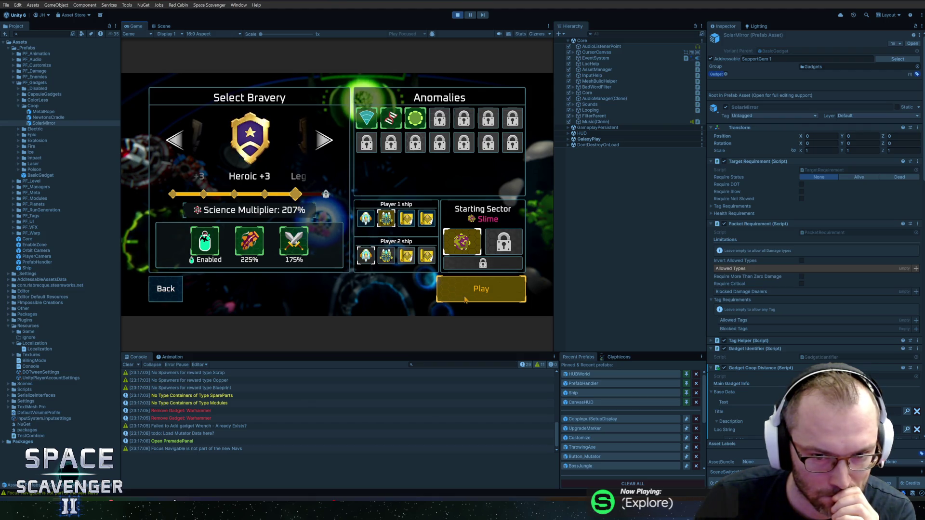
left_click(466, 299)
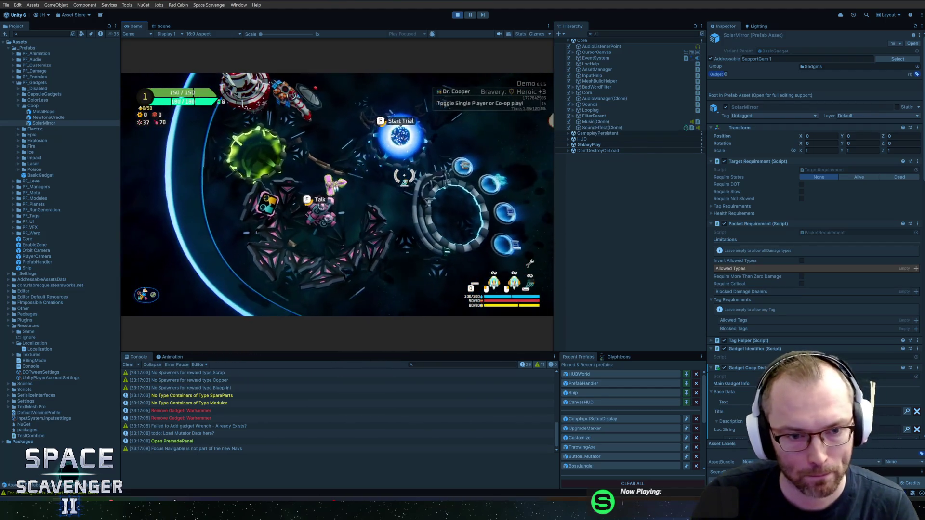
left_click(146, 295)
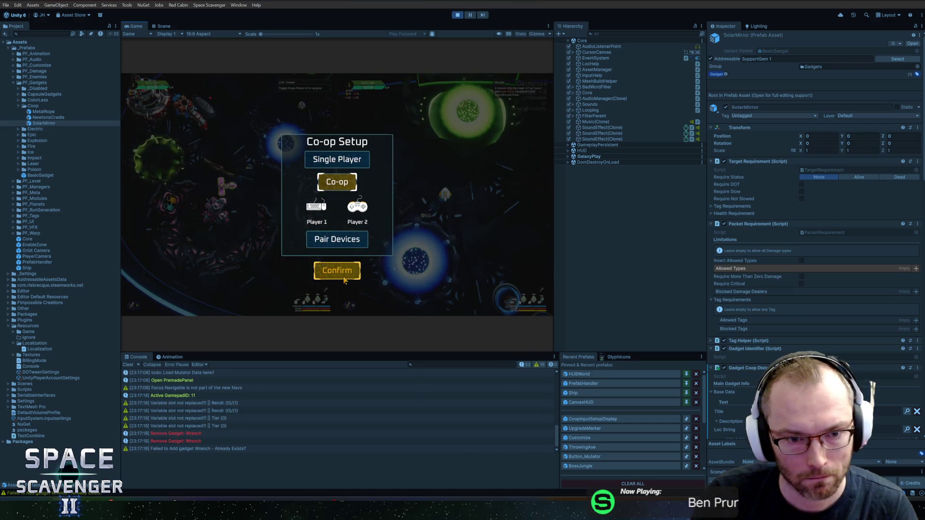
left_click(340, 183)
key("Return")
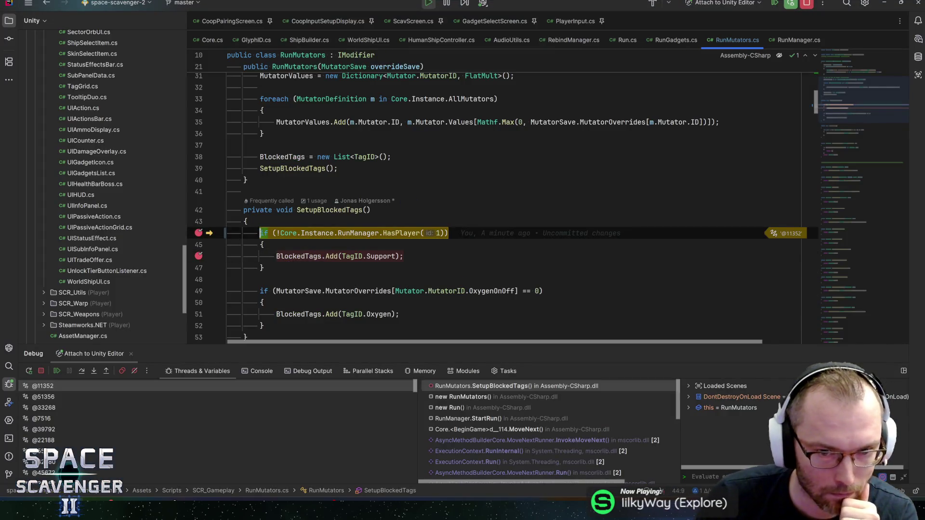
Step: Step past the Support-tag check in Rider, resume the debugger and return to the running game
key("F8")
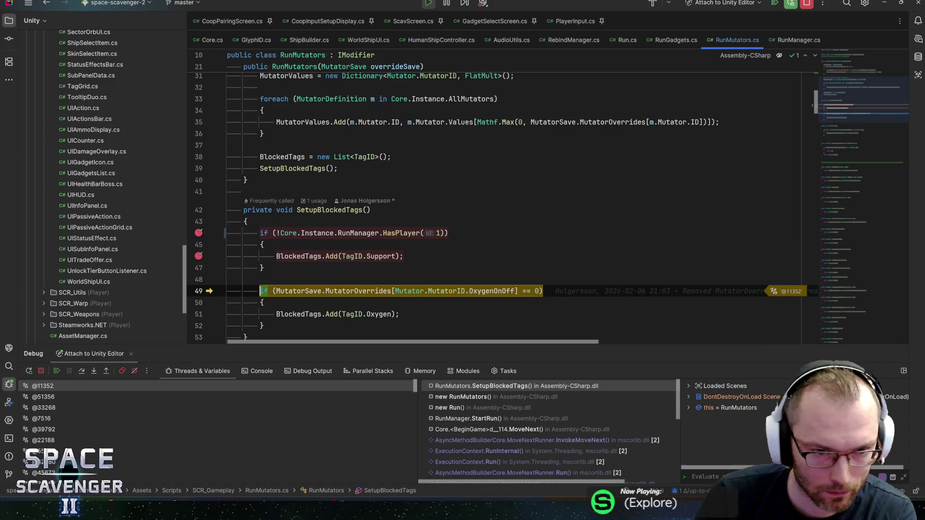
key("F9")
key("alt+Tab")
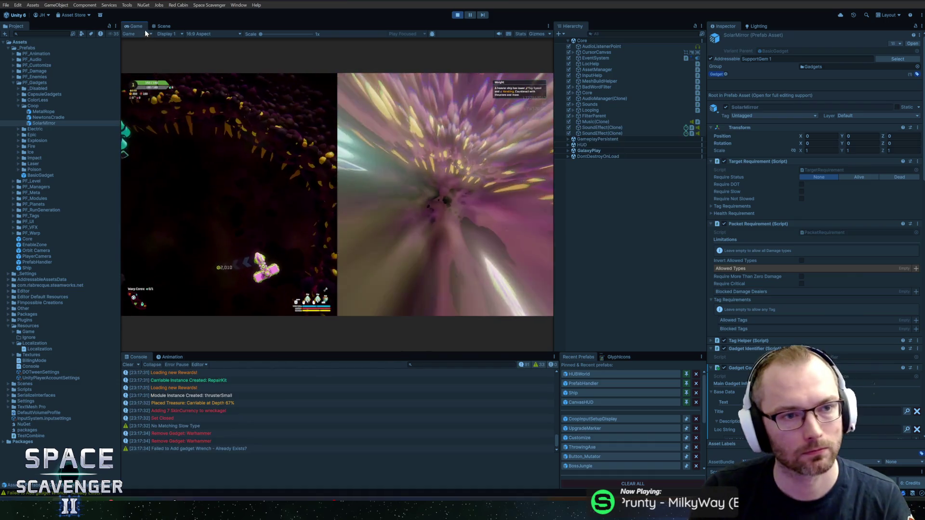
Step: Enlarge the game view and claim the middle reward at the Oxygen Station
double_click(146, 30)
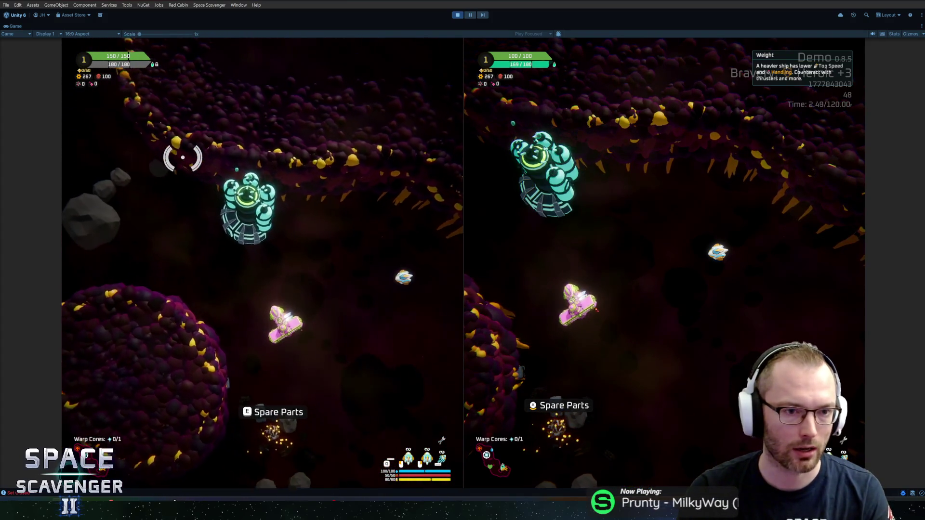
key("e")
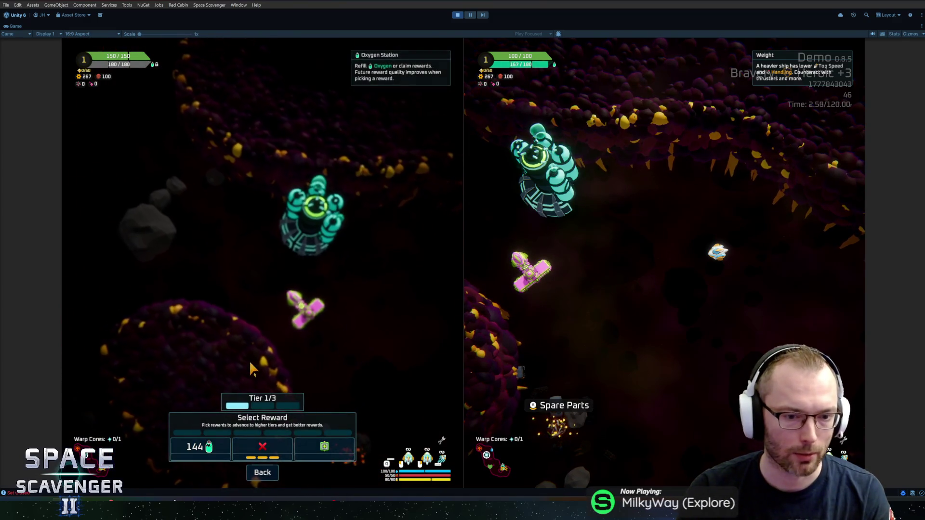
left_click(260, 442)
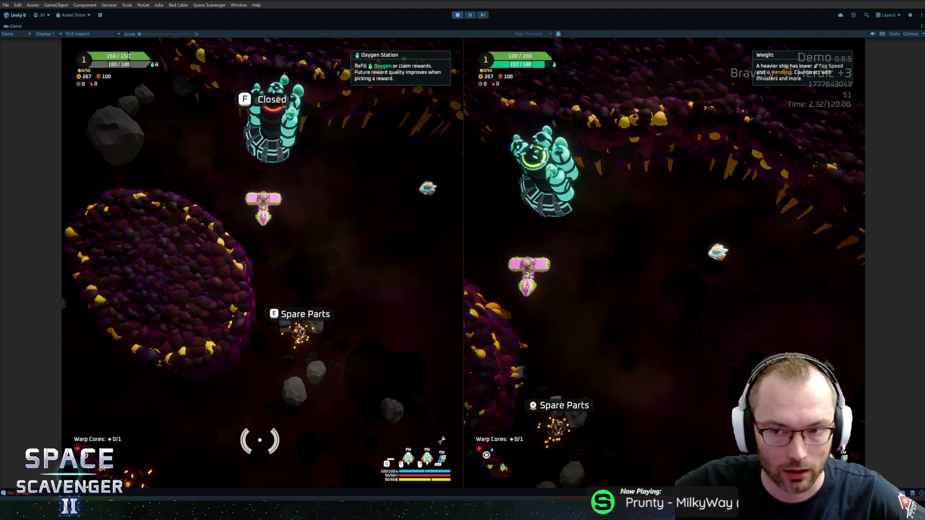
Step: Fly the left ship to the Spare Parts and attach the middle part option
key("d")
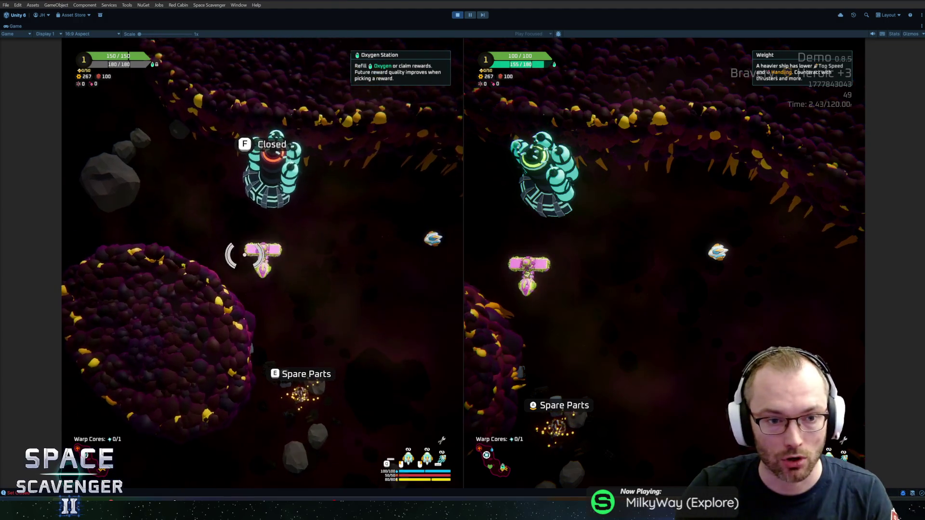
key("s")
key("e")
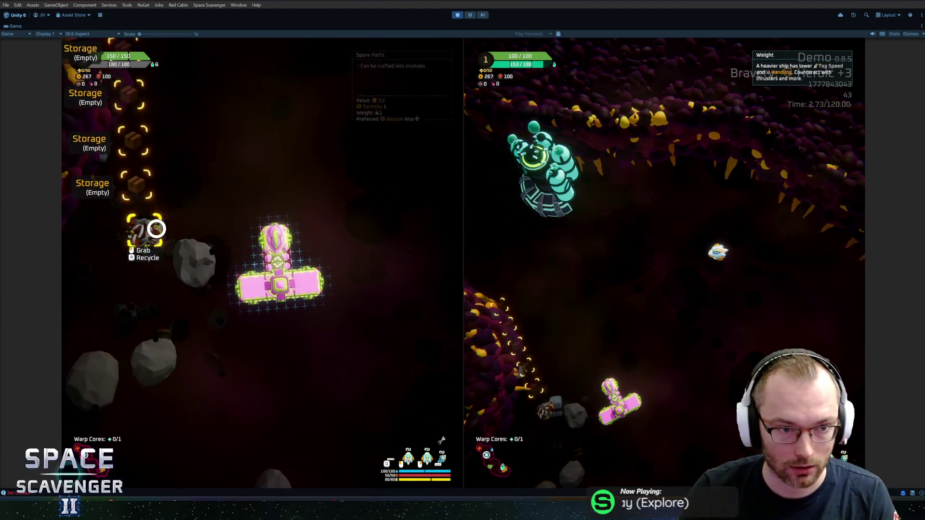
left_click(206, 240)
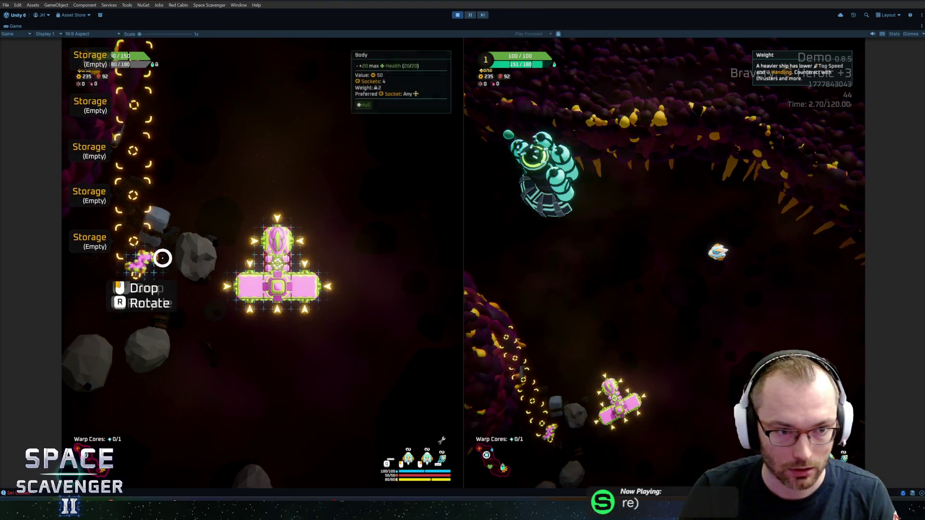
Step: Destroy the nearby enemy and fly the left ship through the asteroid field past the tentacled creature
key("a")
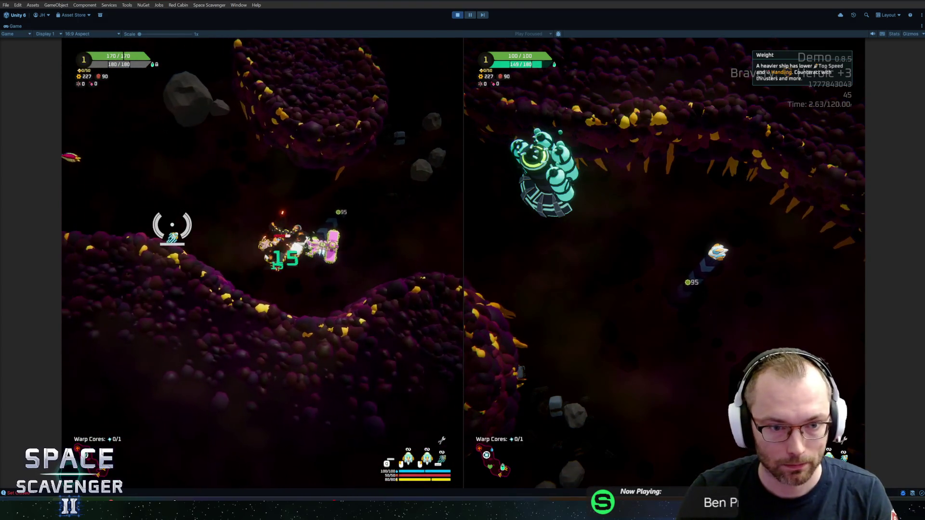
key("a")
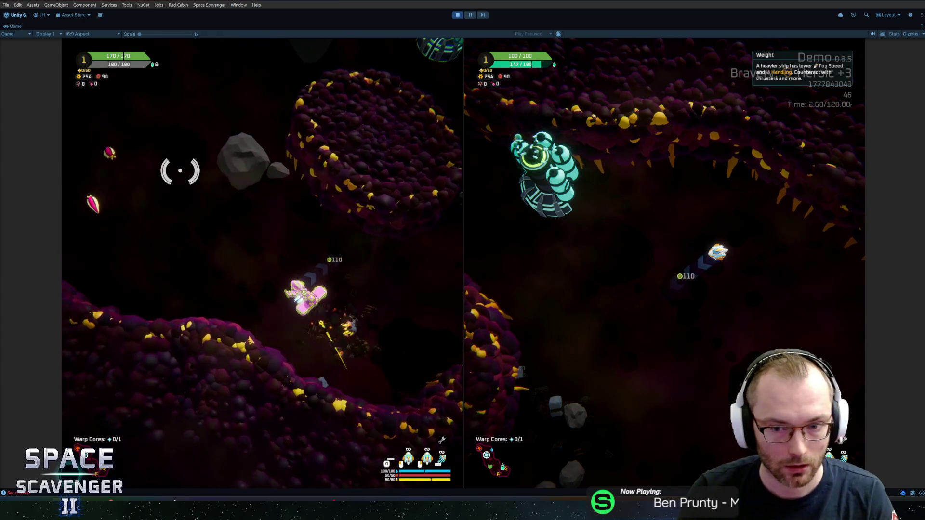
key("w")
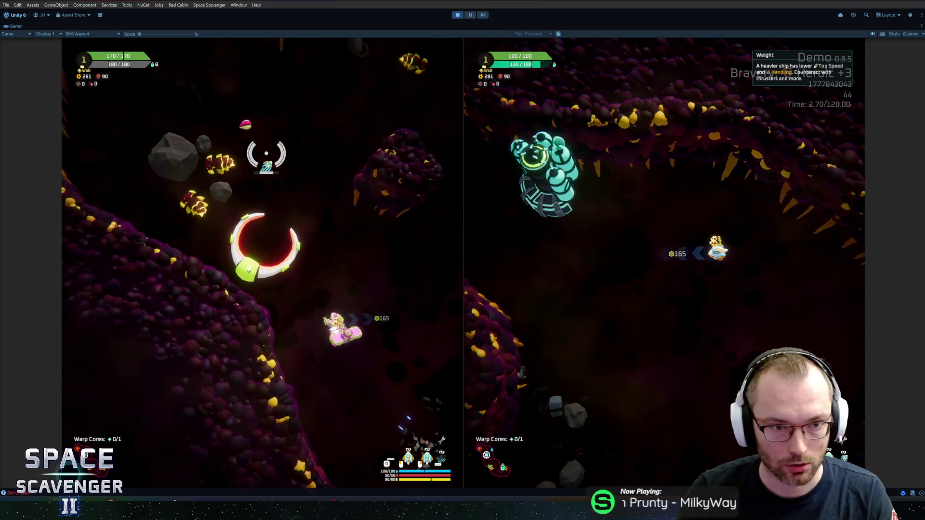
key("w")
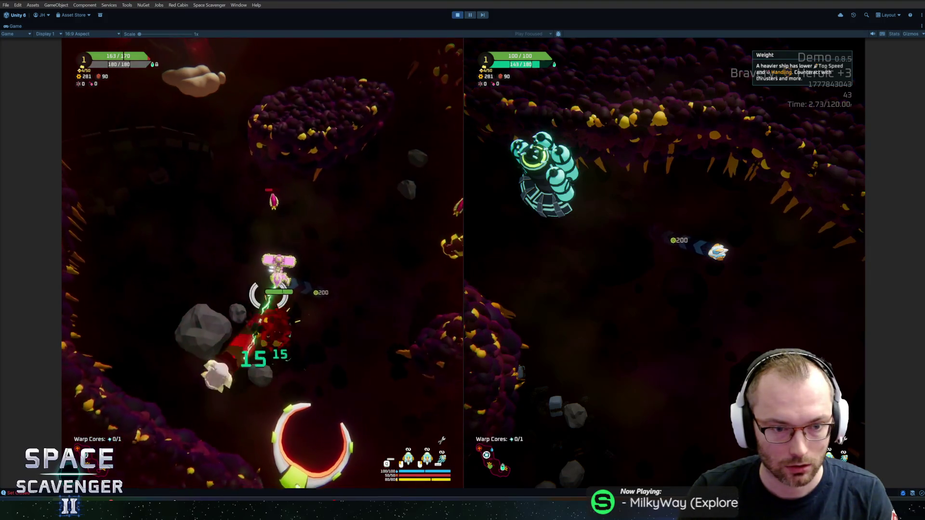
key("w")
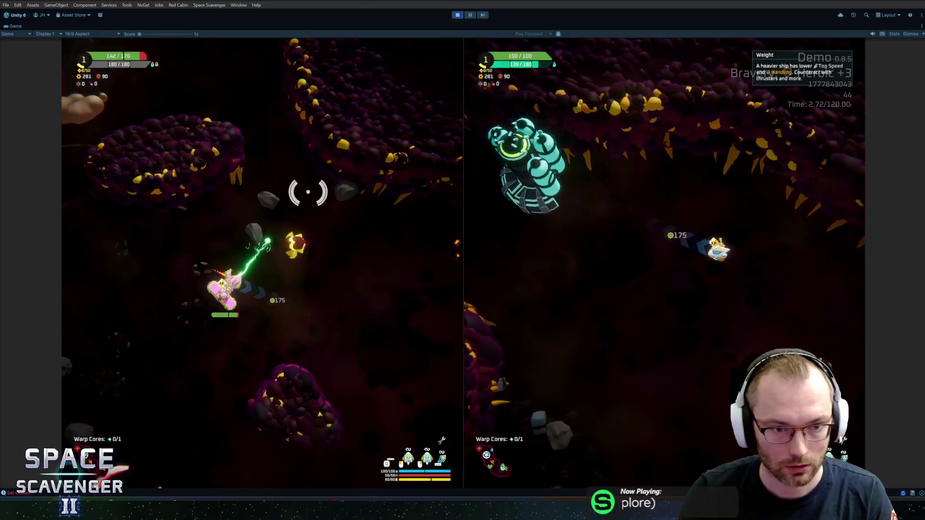
key("w")
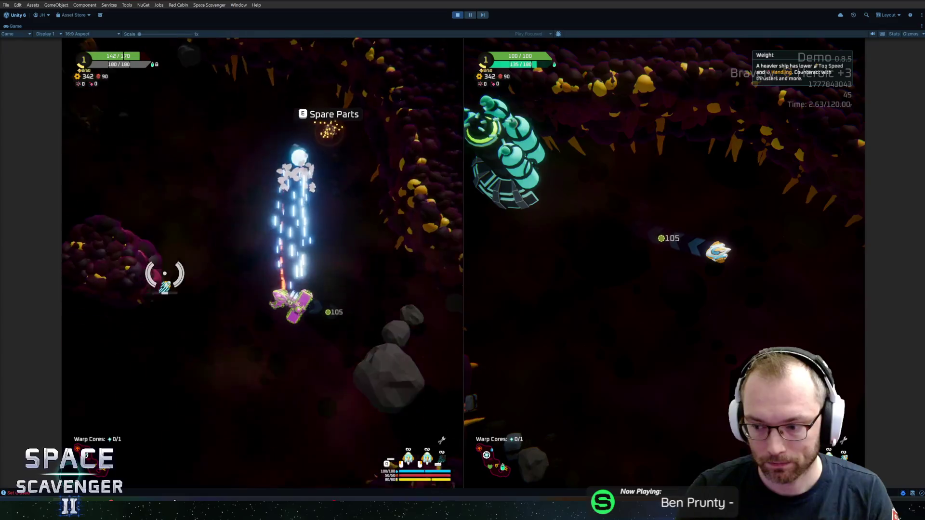
key("w")
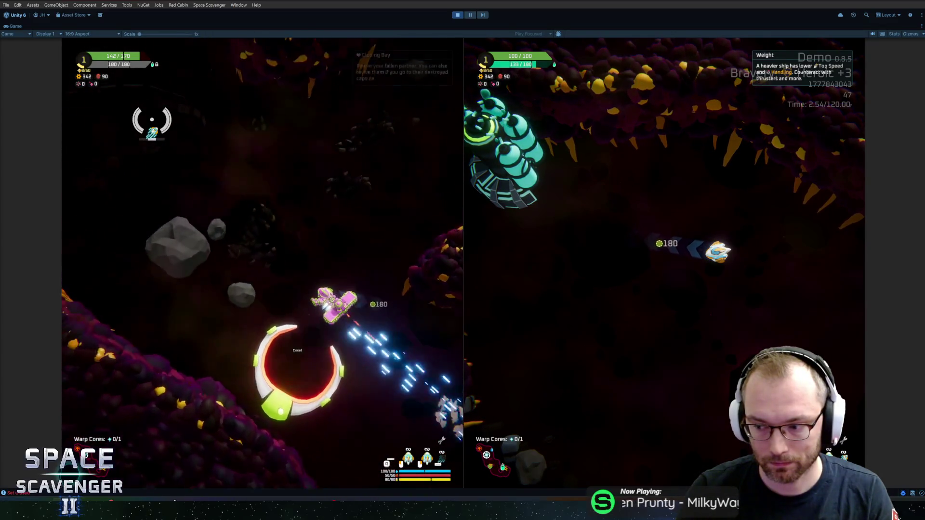
key("w")
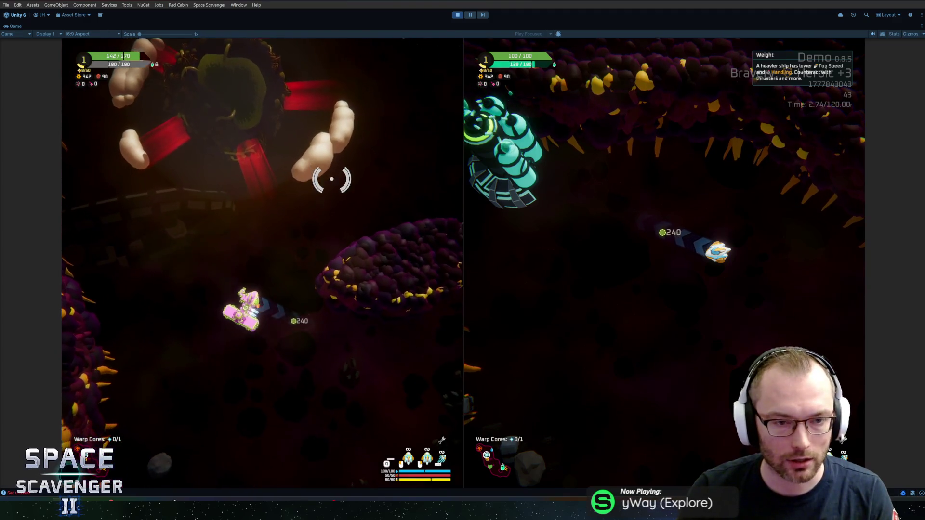
key("w")
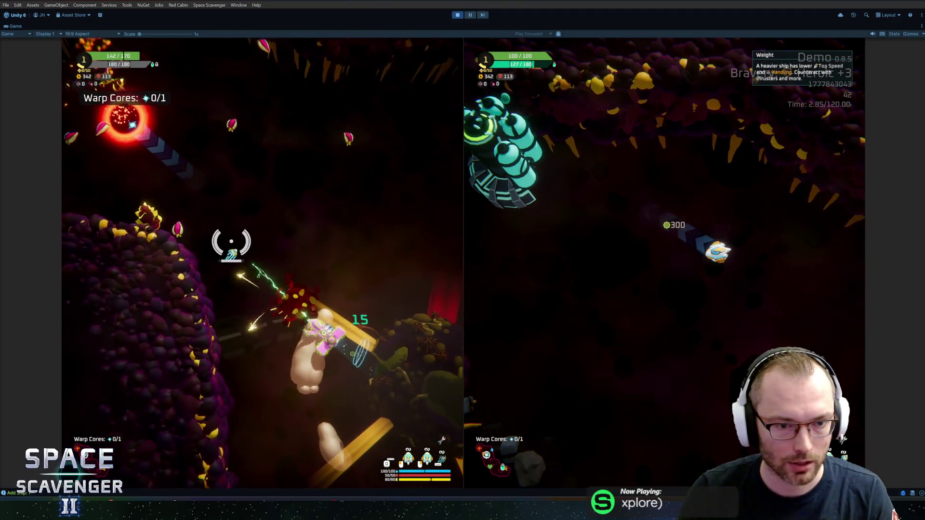
key("w")
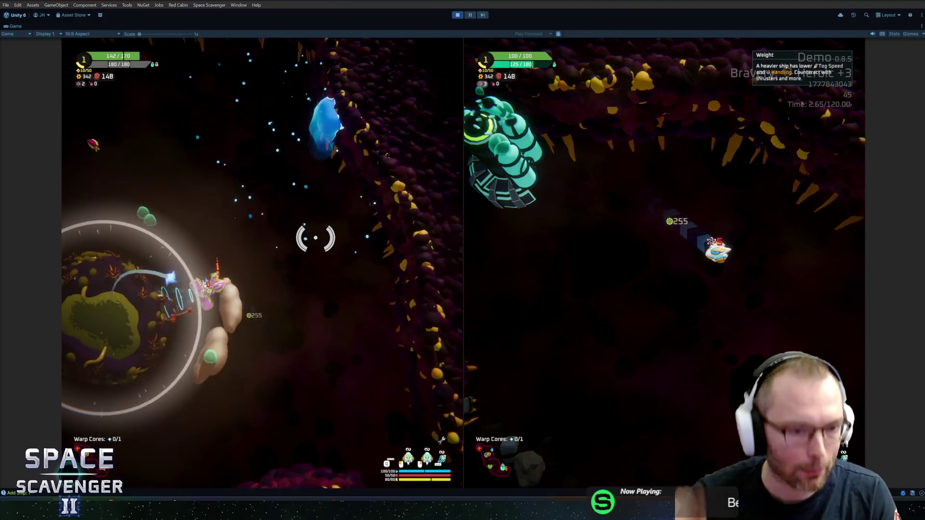
Step: Collect the warp core at the planet and send the left ship through the blue warp portal
key("w")
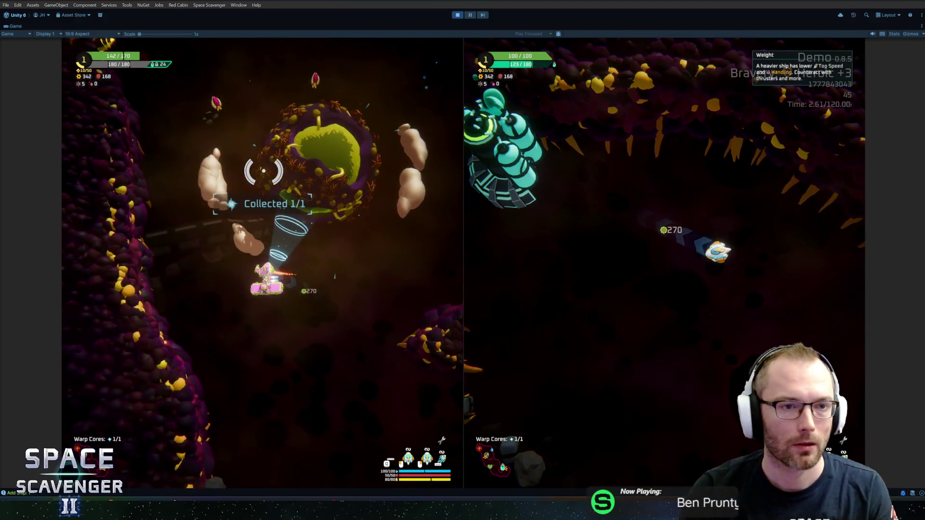
key("w")
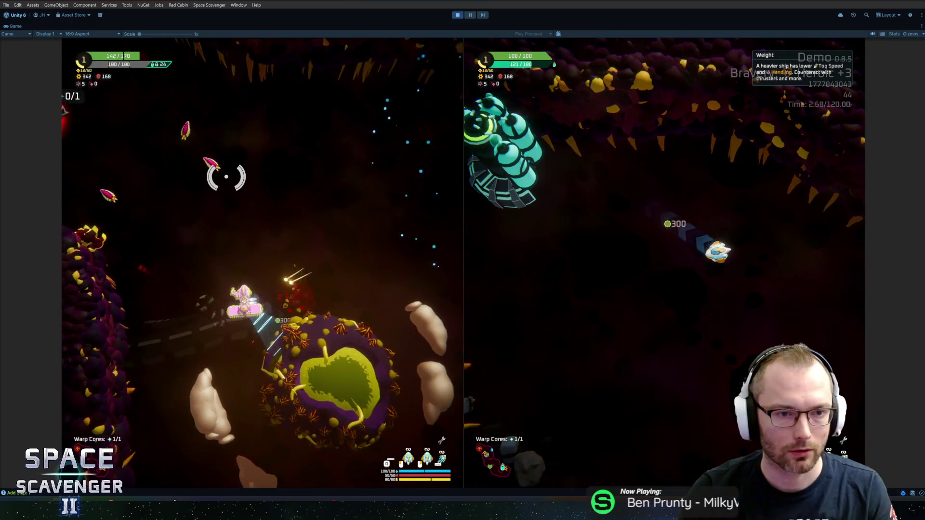
key("w")
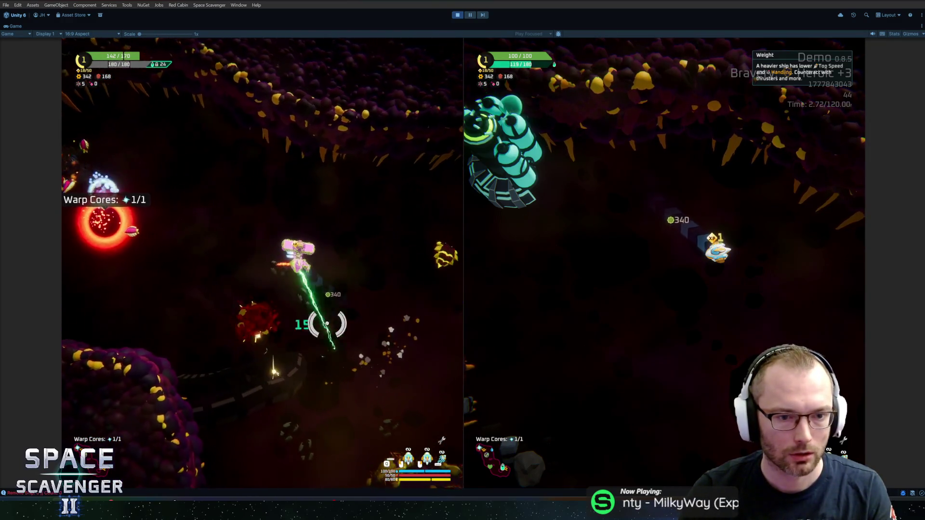
key("w")
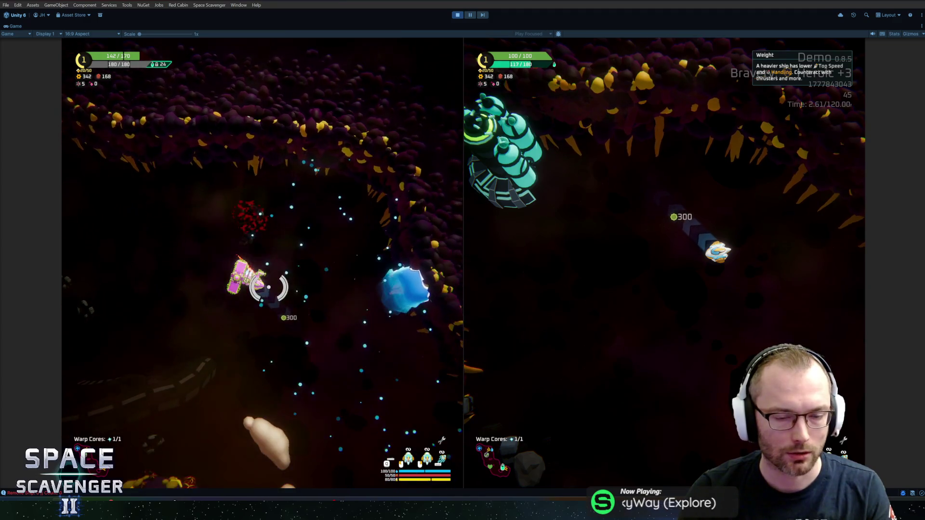
key("w")
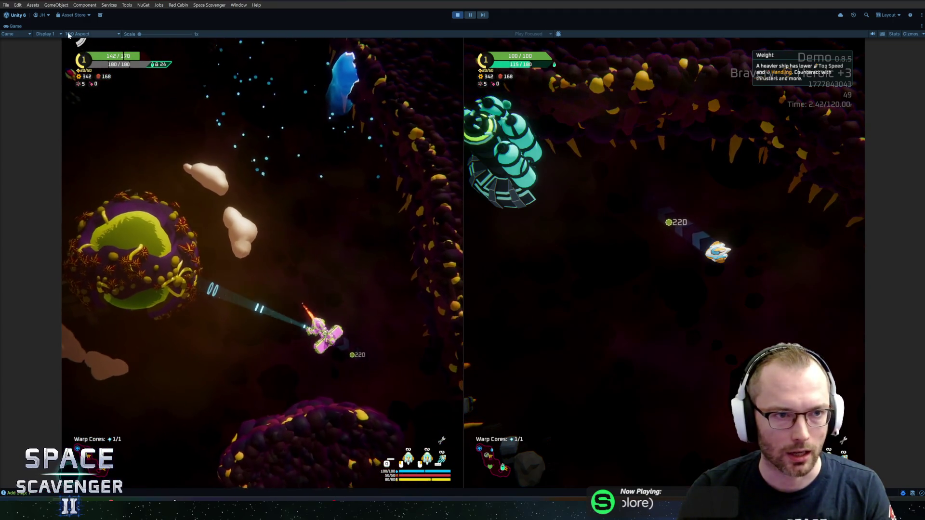
key("w")
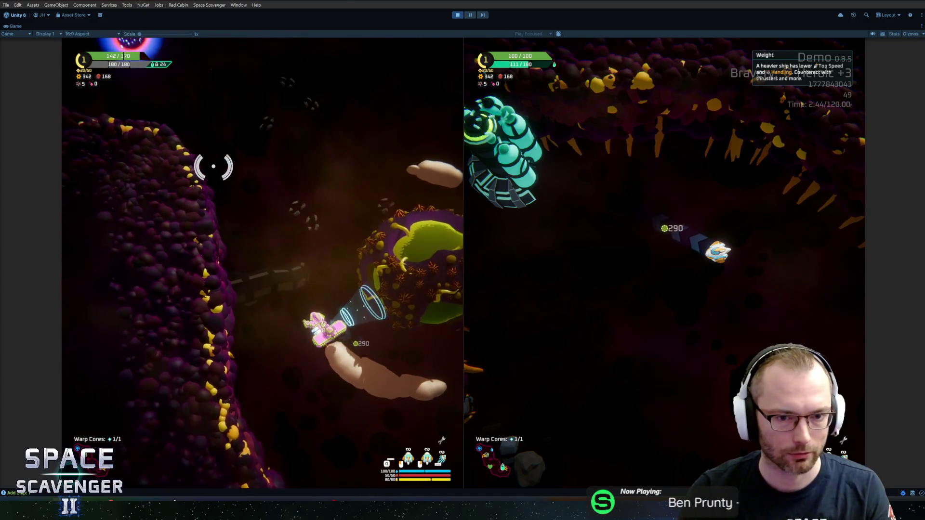
key("w")
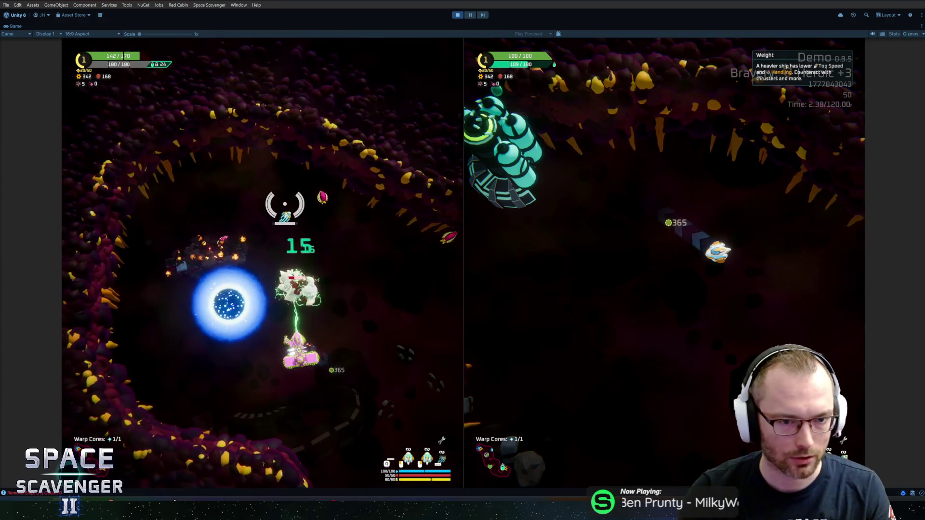
key("w")
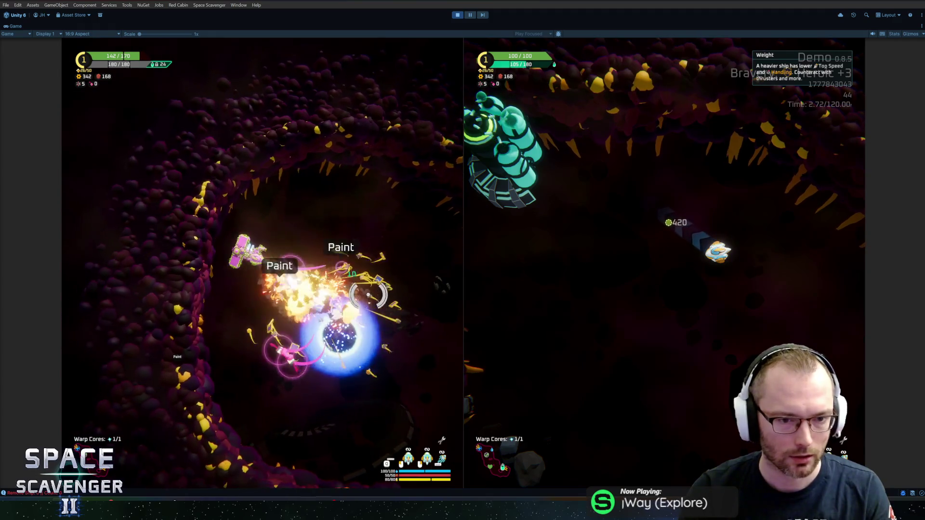
key("s")
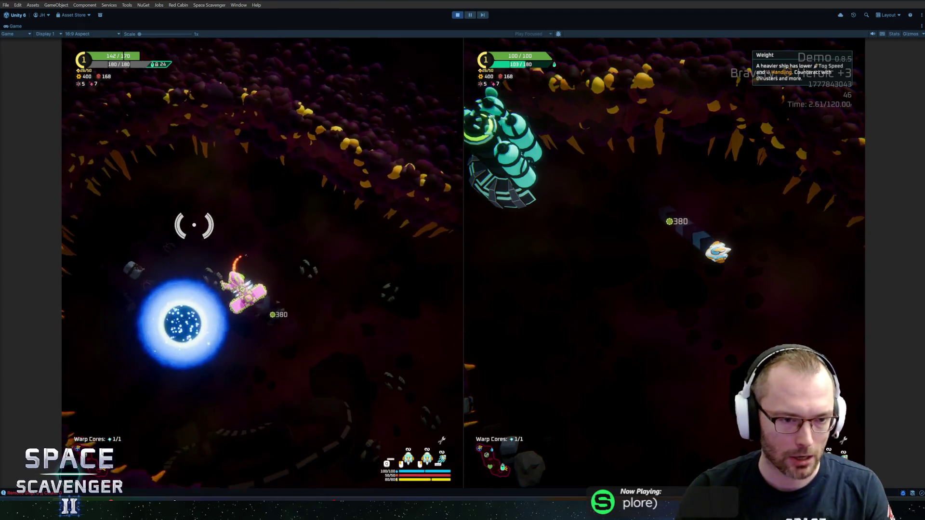
key("a")
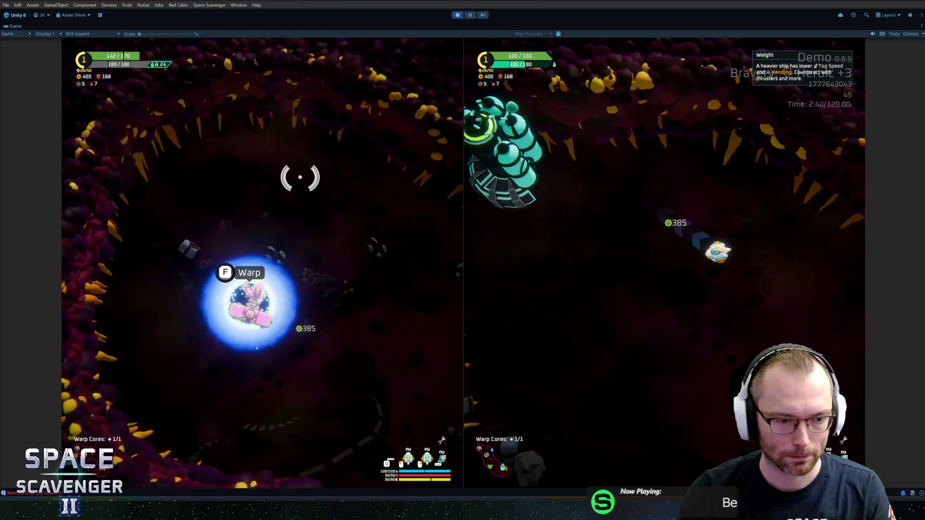
key("f")
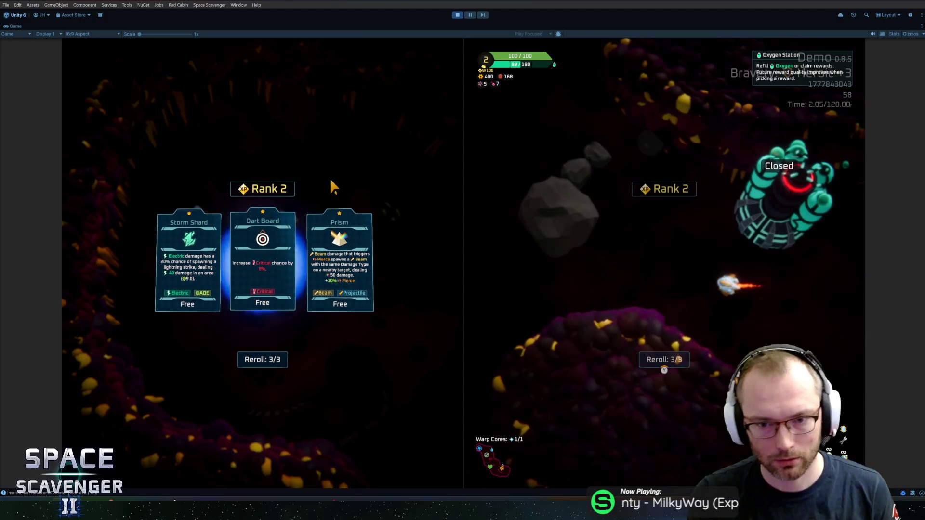
Step: Reroll the left player's Rank 2 upgrade cards once and pick one of the new cards
left_click(246, 367)
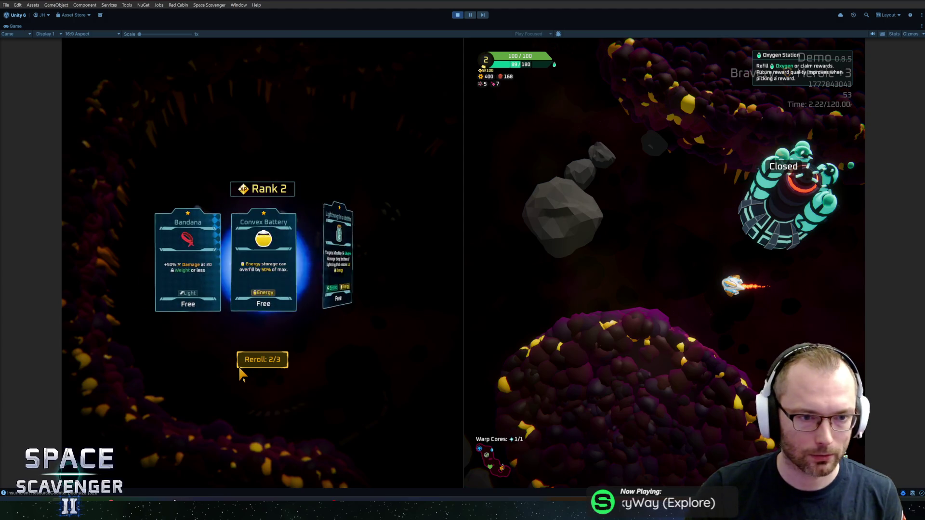
left_click(375, 230)
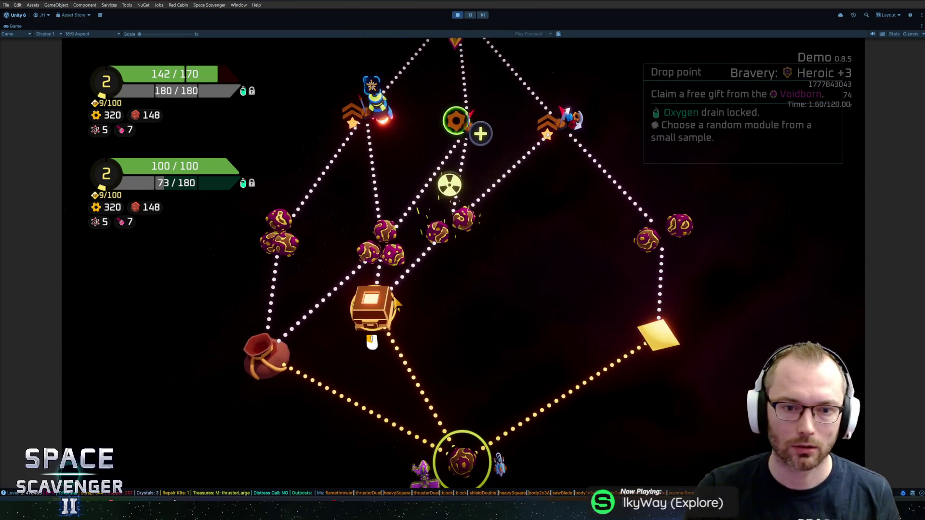
Step: Travel to the drop point and claim the Large Thruster for the right player
left_click(384, 318)
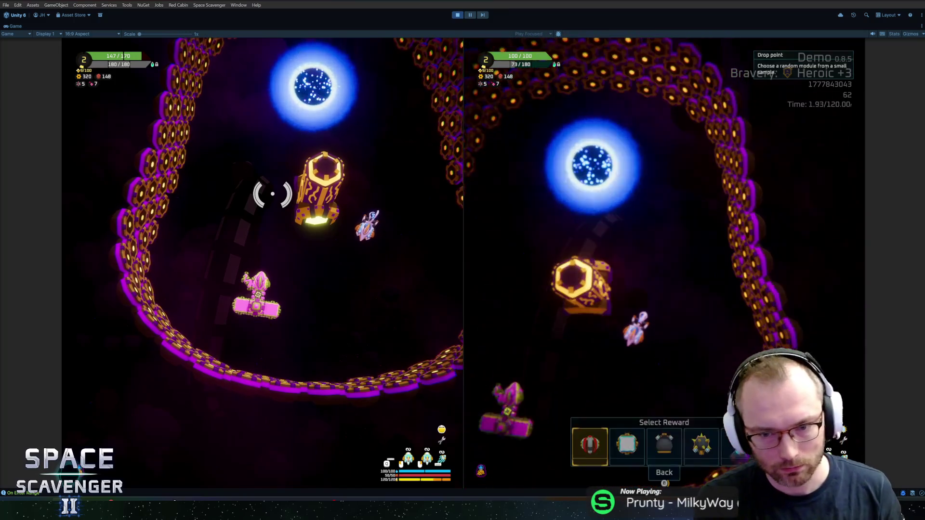
key("Right")
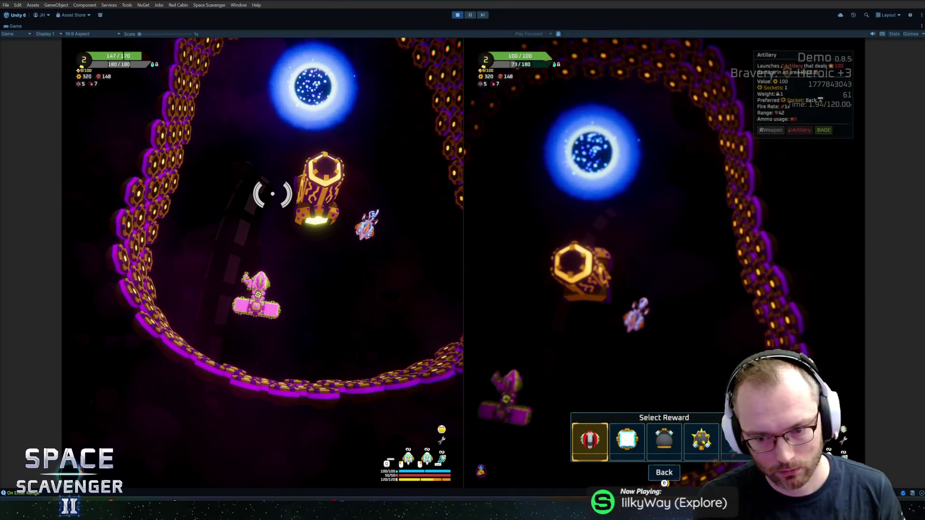
key("Return")
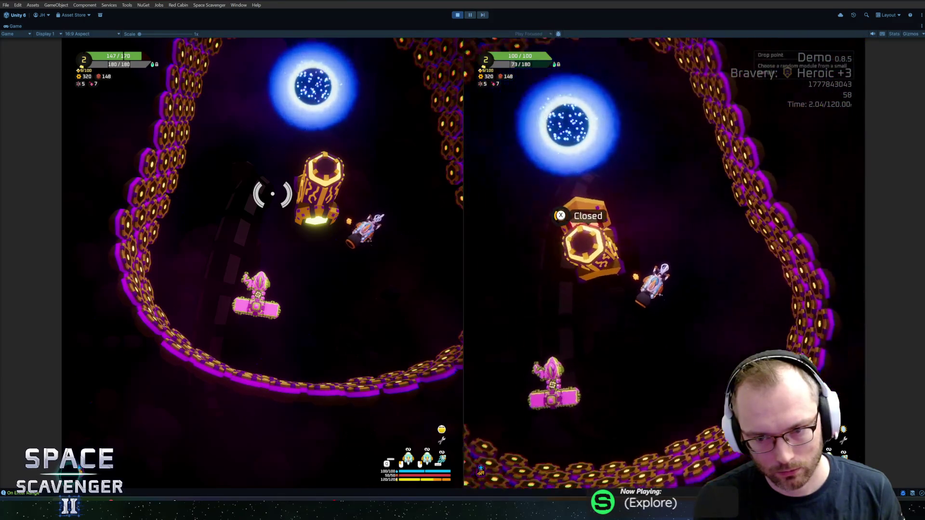
Step: Have the left player claim and attach the Fireballs module, then stop Play mode
key("w")
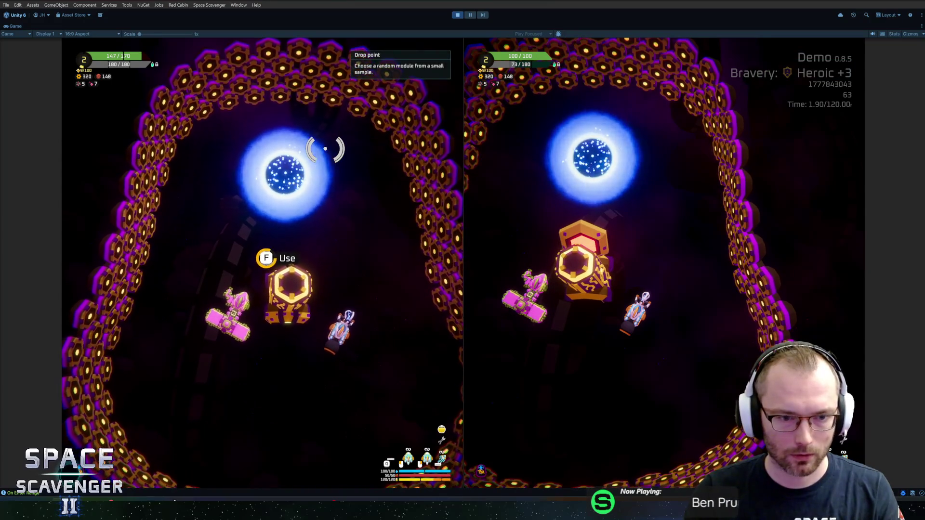
key("f")
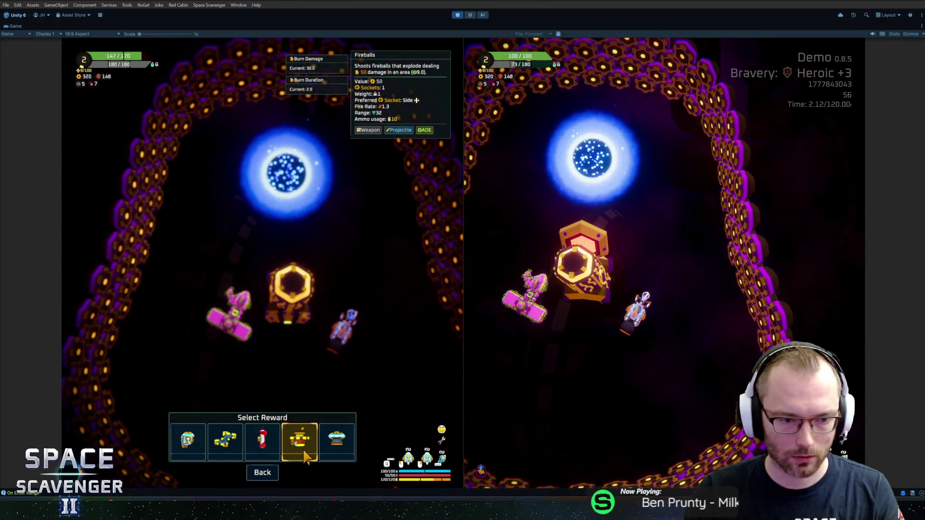
left_click(305, 457)
left_click(151, 243)
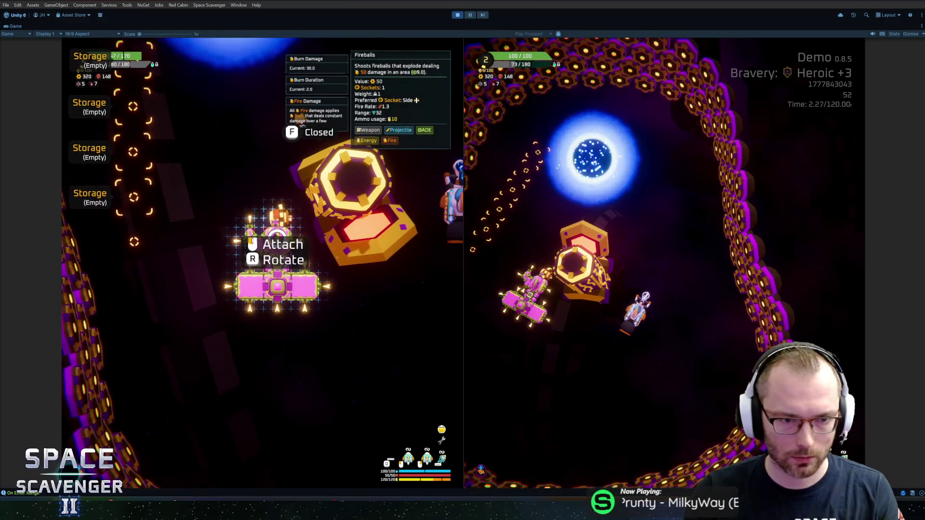
left_click(265, 253)
key("Escape")
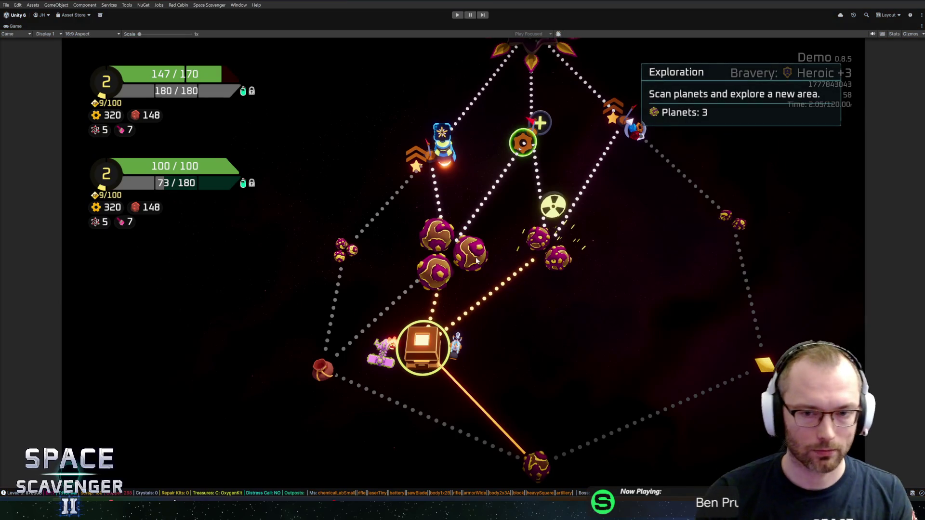
key("ctrl+p")
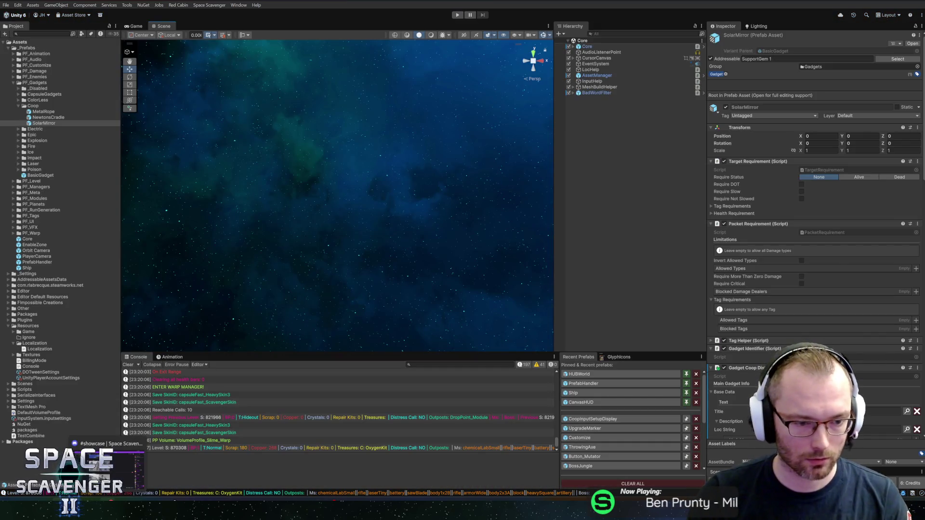
Step: Move HacknPlan tasks #2024 and #2031 to Completed
key("alt+Tab")
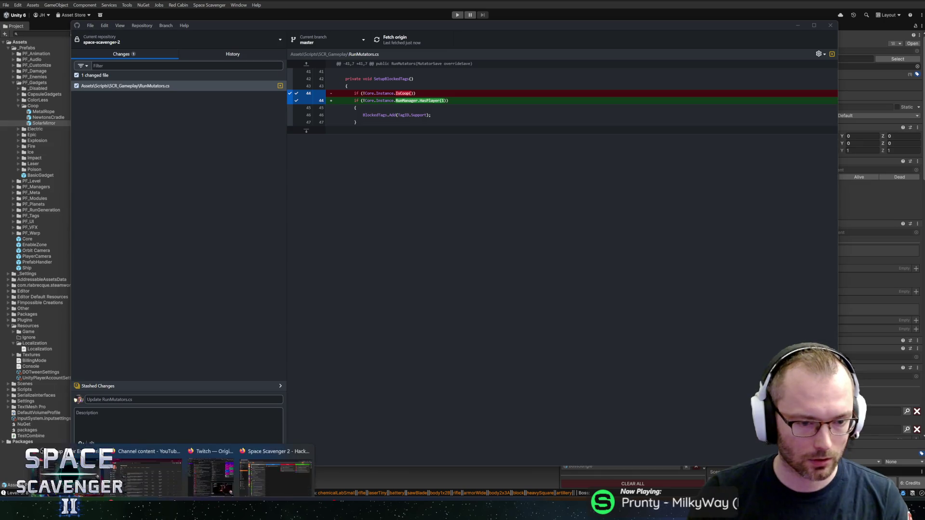
left_click(275, 463)
left_click_drag(414, 99, 752, 101)
mouse_move(247, 437)
left_mouse_down()
mouse_move(307, 402)
mouse_move(420, 99)
mouse_move(730, 99)
left_mouse_up()
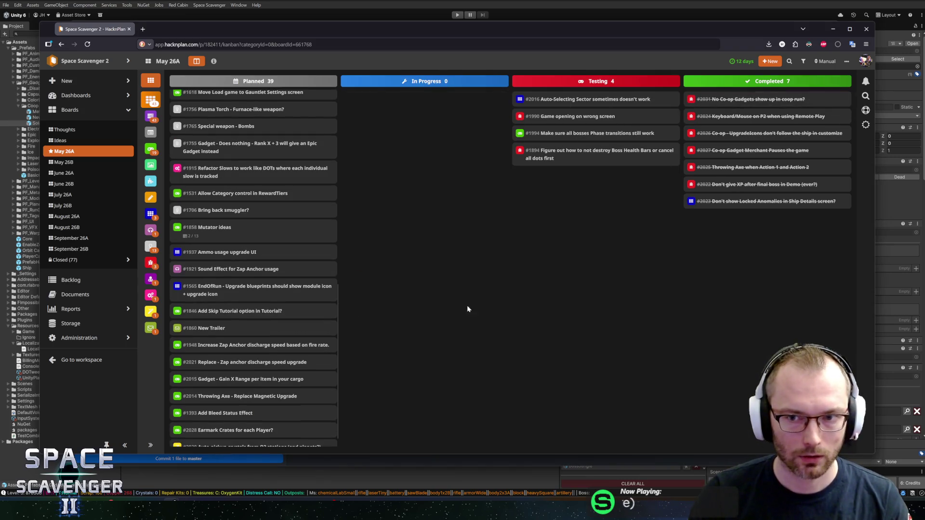
key("alt+Tab")
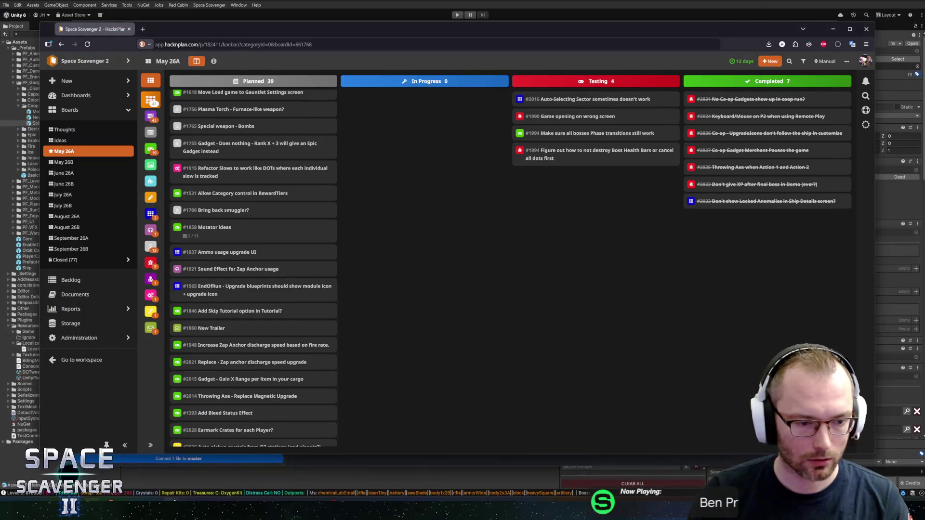
Step: Commit the fix to master as 'Fixed Coop gadgets still being blocked in coop' and push to origin
type("Fixed Cop")
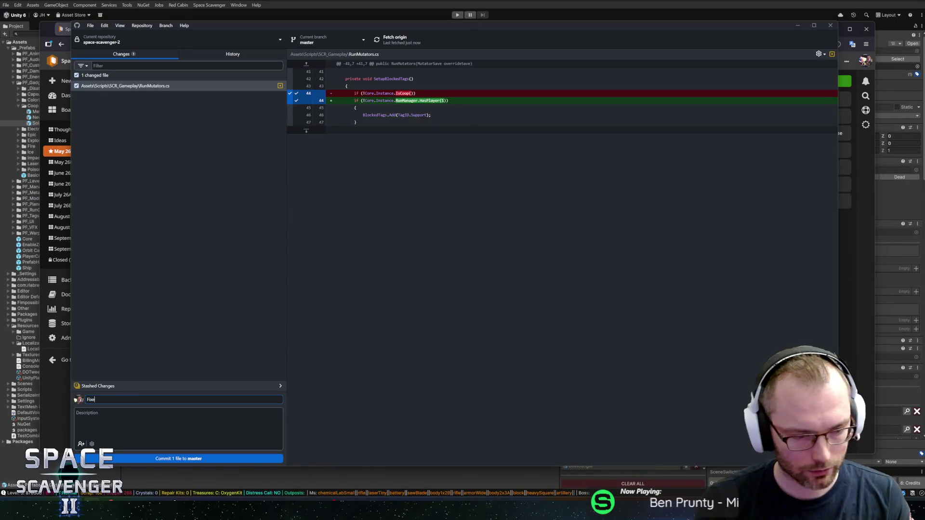
key("BackSpace")
type("op gadgets n")
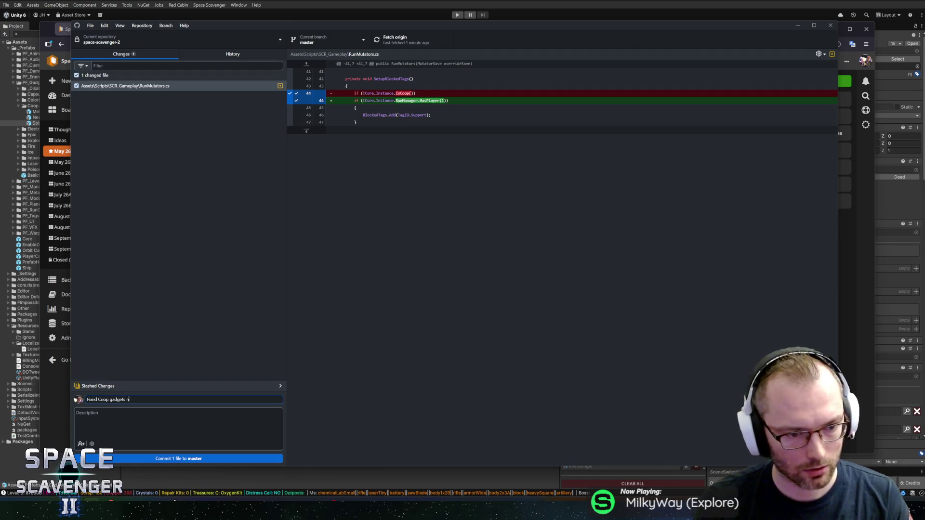
key("BackSpace")
type("still being vlo")
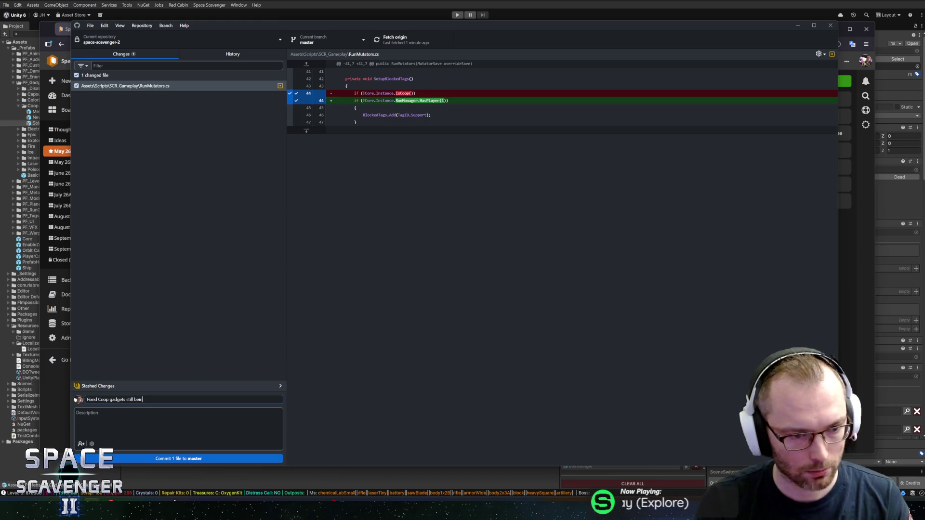
key("BackSpace")
key("BackSpace")
key("BackSpace")
type("b")
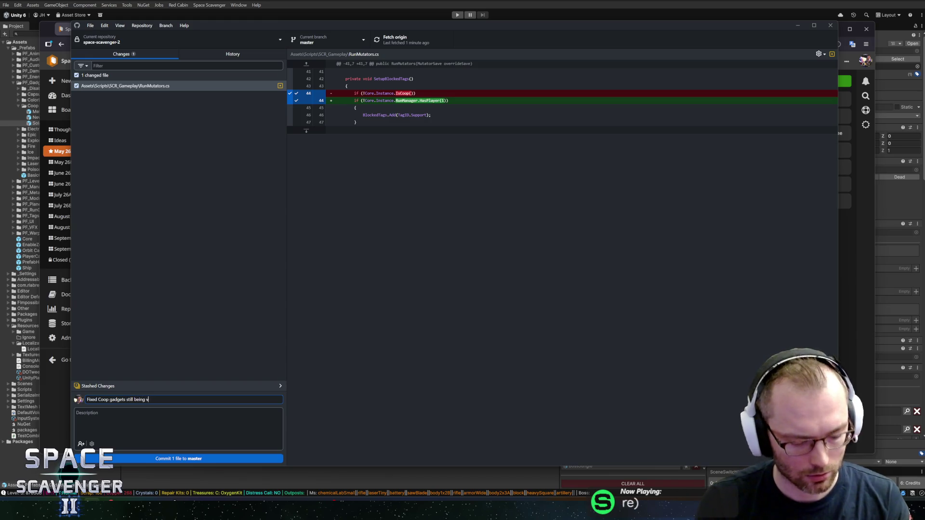
type("locked in")
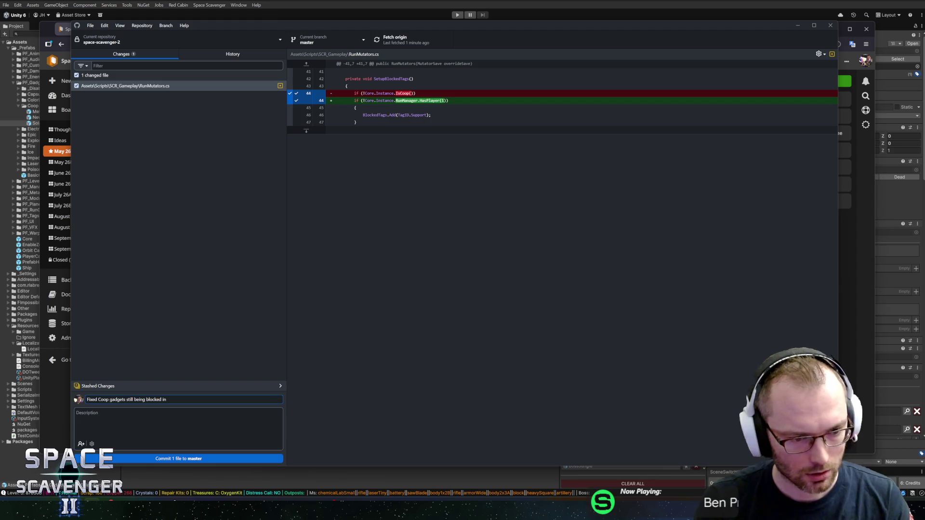
type(" coop")
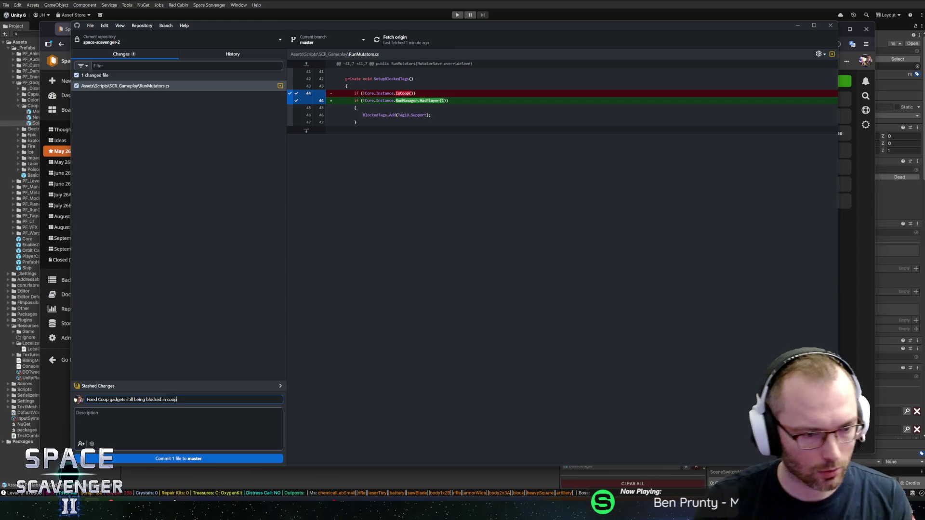
left_click(153, 459)
left_click(395, 39)
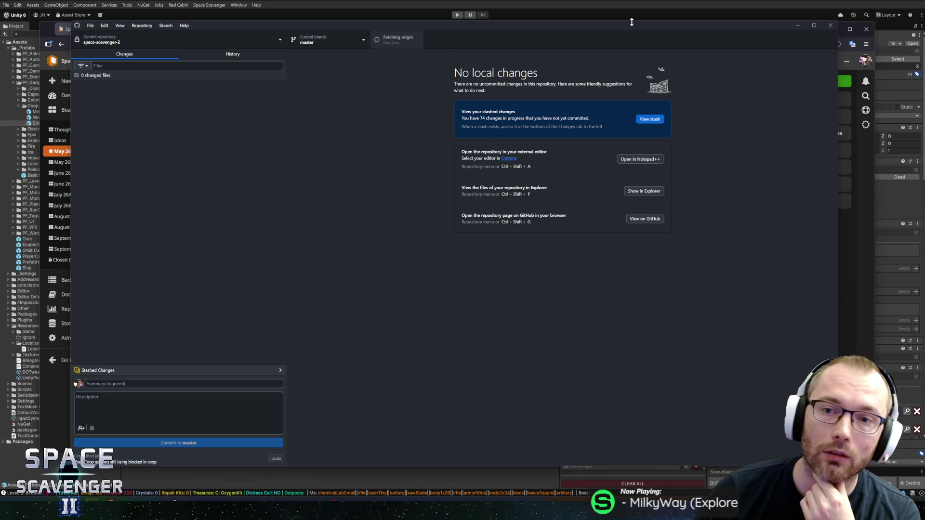
key("alt+Tab")
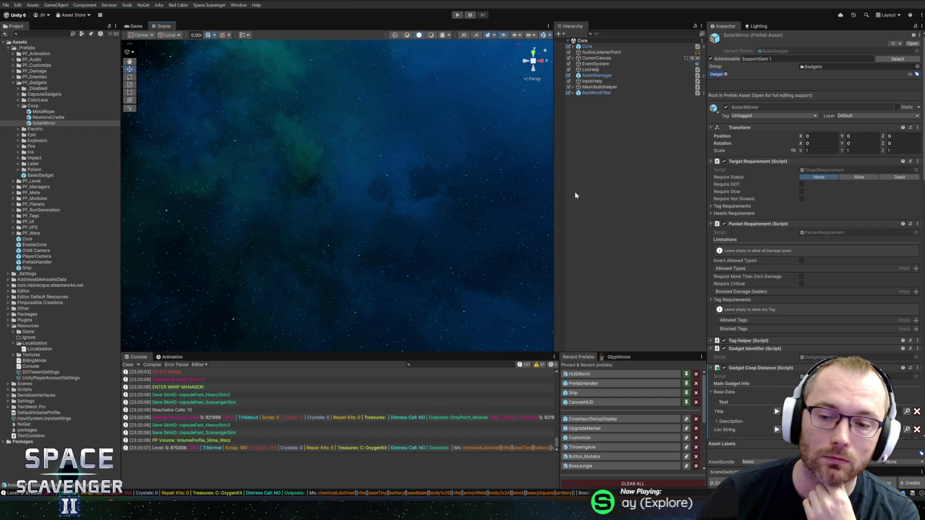
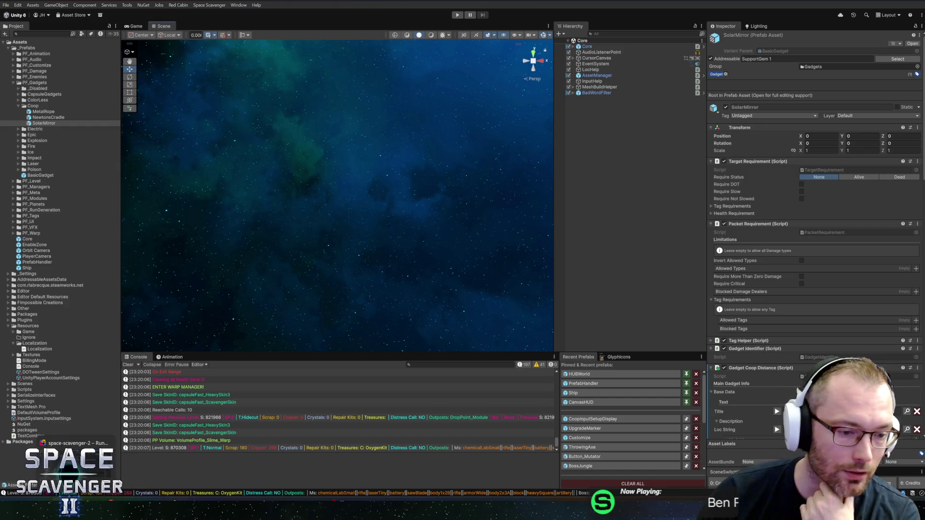
Step: Back in Rider, review the RunMutators HasPlayer check and the breakpoints list
key("alt+Tab")
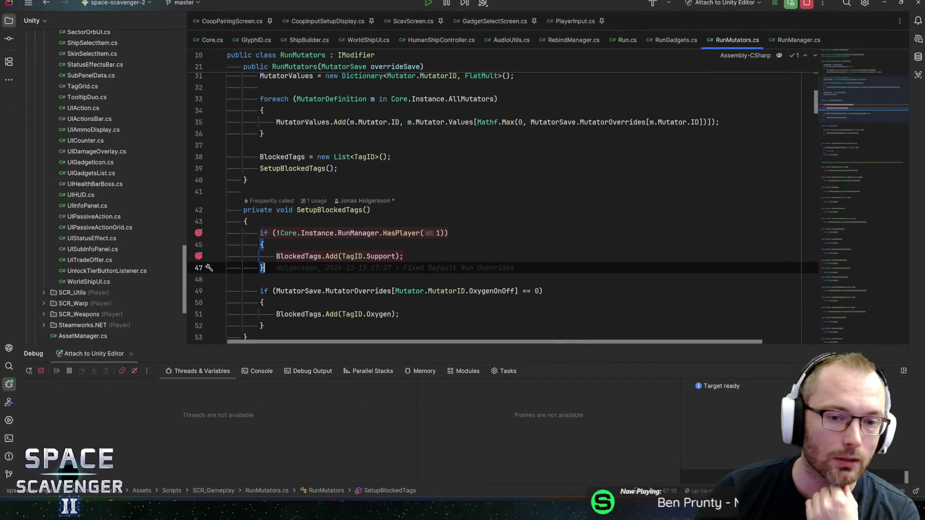
left_click(359, 233)
left_click(361, 256)
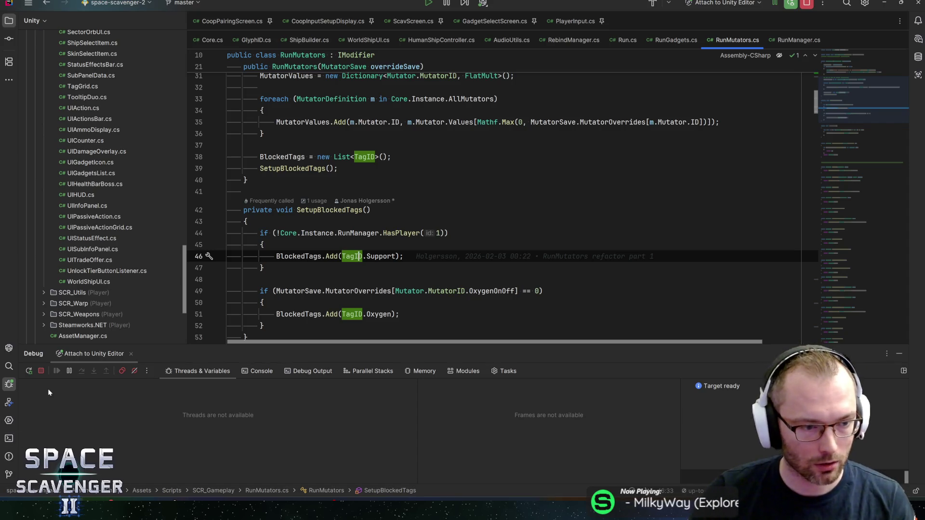
left_click(122, 371)
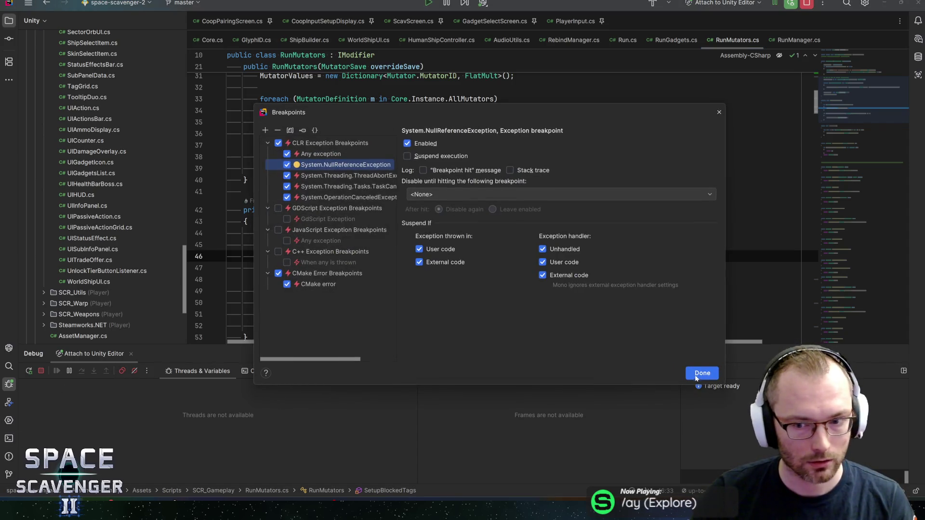
left_click(702, 374)
left_click(509, 268)
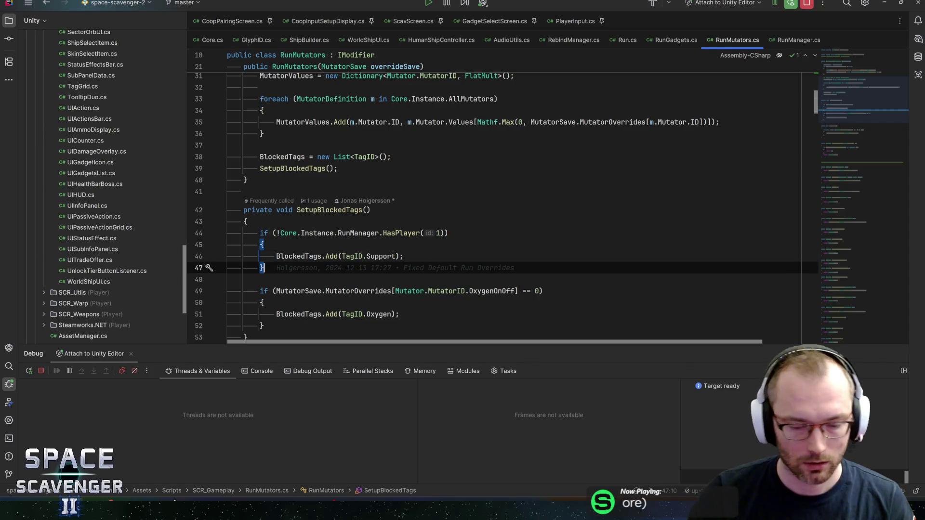
Step: Start a Go to Class search, clearing the old 'run' query
key("ctrl+n")
type("run")
key("BackSpace")
key("BackSpace")
key("BackSpace")
Step: Open the Customize class and stop the running debug session
type("customize")
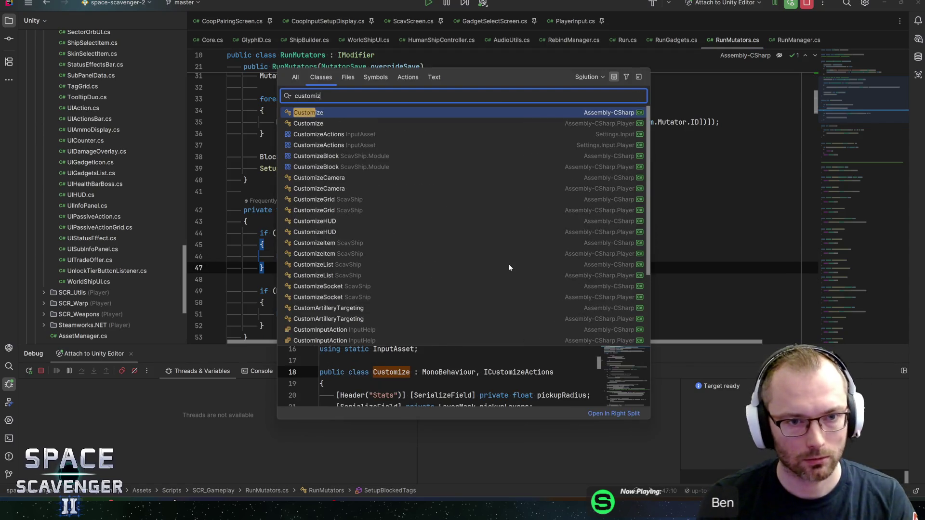
key("Return")
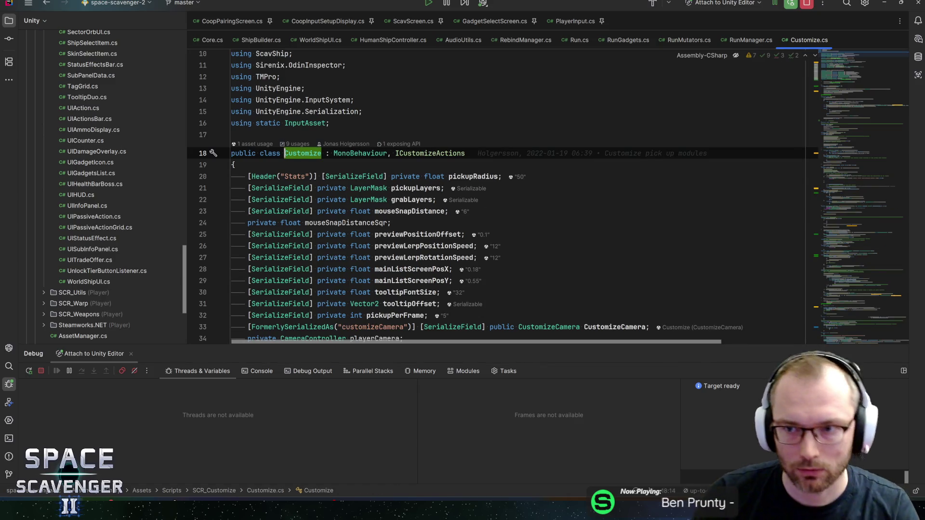
left_click(806, 3)
left_click(416, 188)
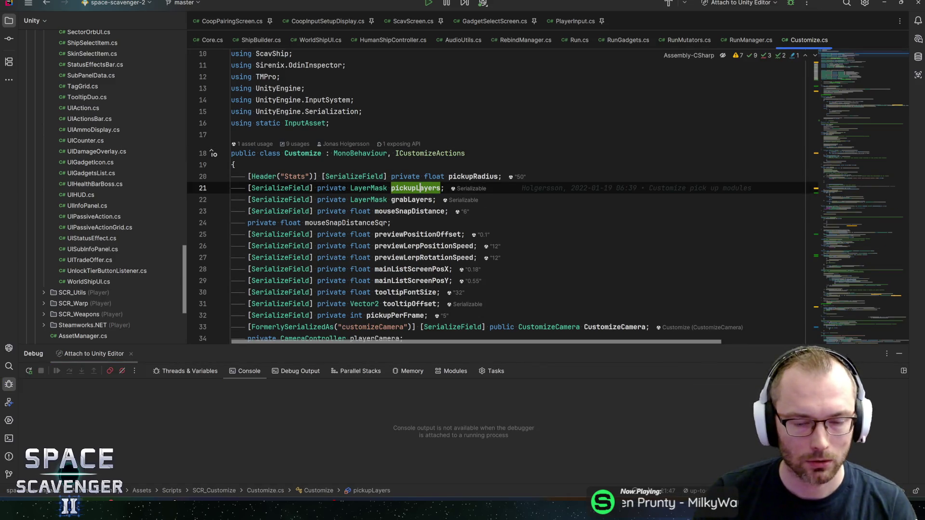
scroll(454, 206, "down", 3)
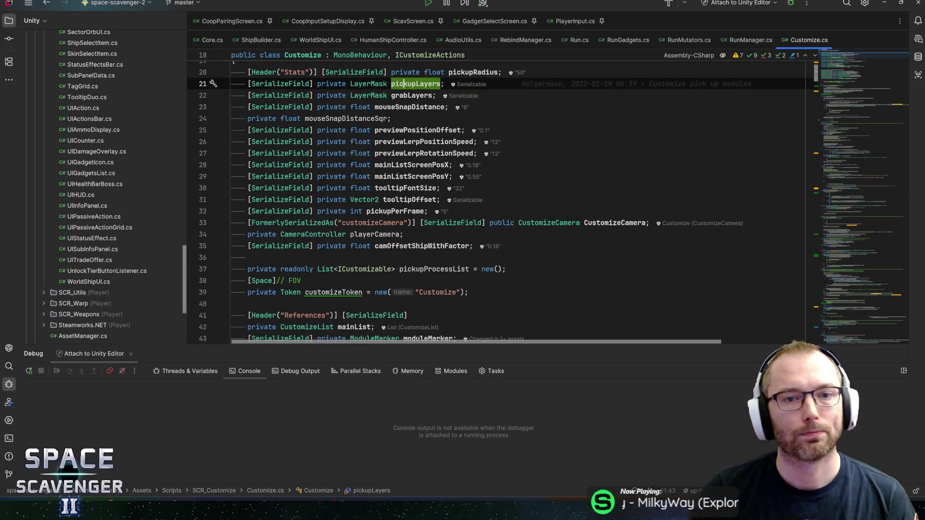
Step: Search Customize.cs for 'pickupitem' and jump to the PickUpItems method definition
key("ctrl+f")
type("\\")
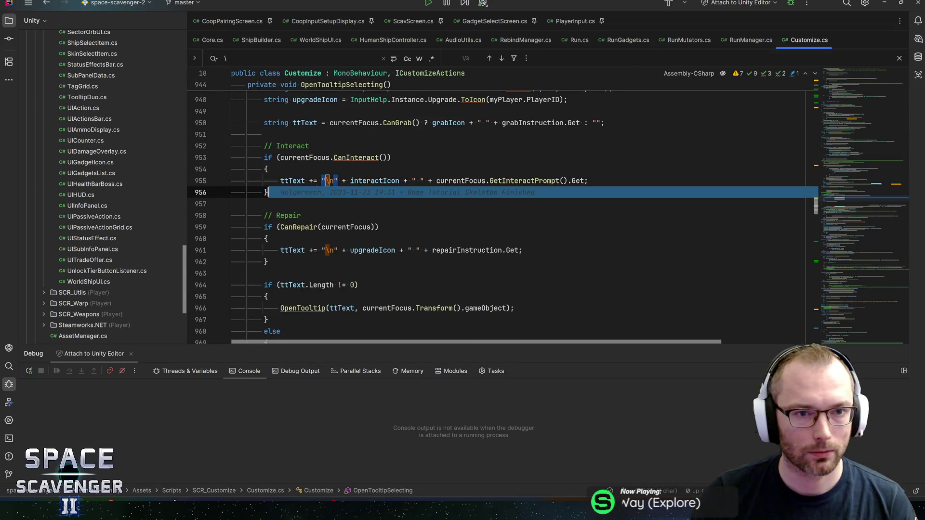
key("Escape")
key("Down")
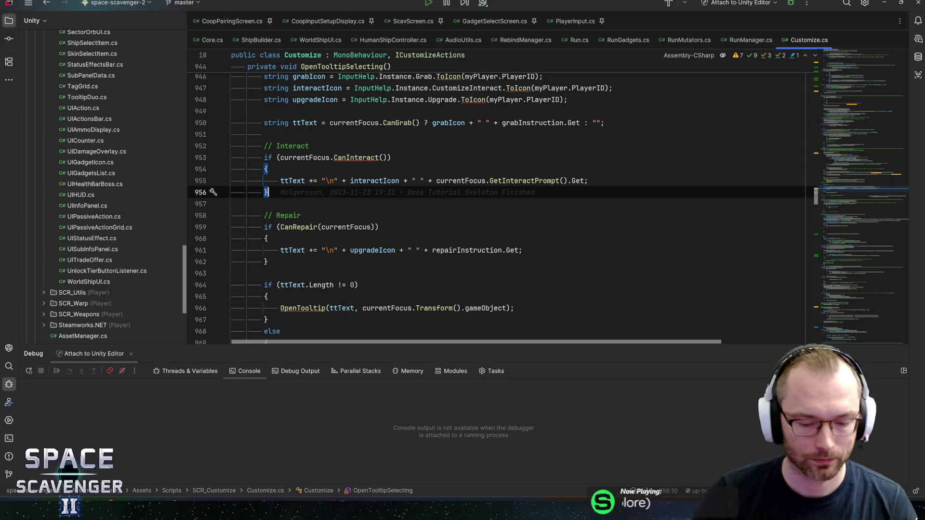
key("ctrl+f")
type("pickup")
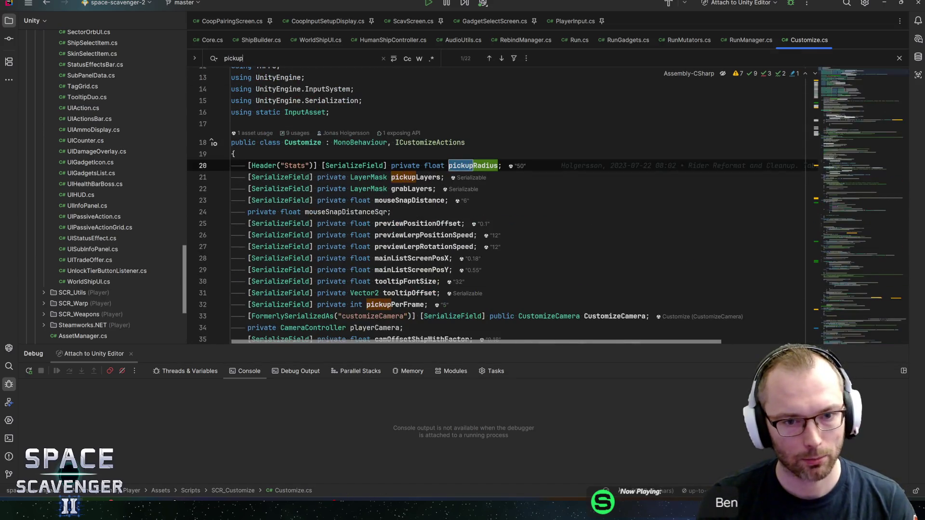
type("items(")
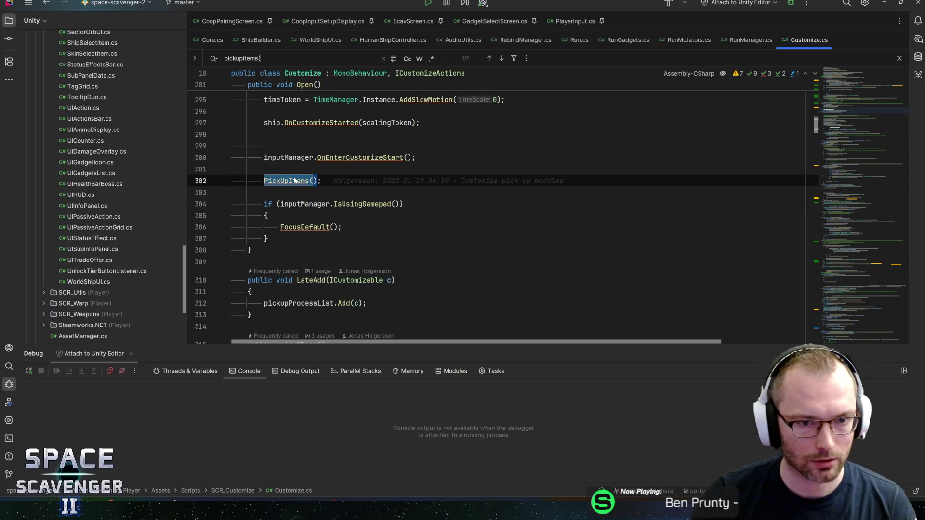
left_click(295, 181, "ctrl")
Step: Scroll through PickUpItems to the OverlapCircle pickup loop and highlight pickupArray usages
left_click(317, 204)
scroll(318, 203, "down", 1)
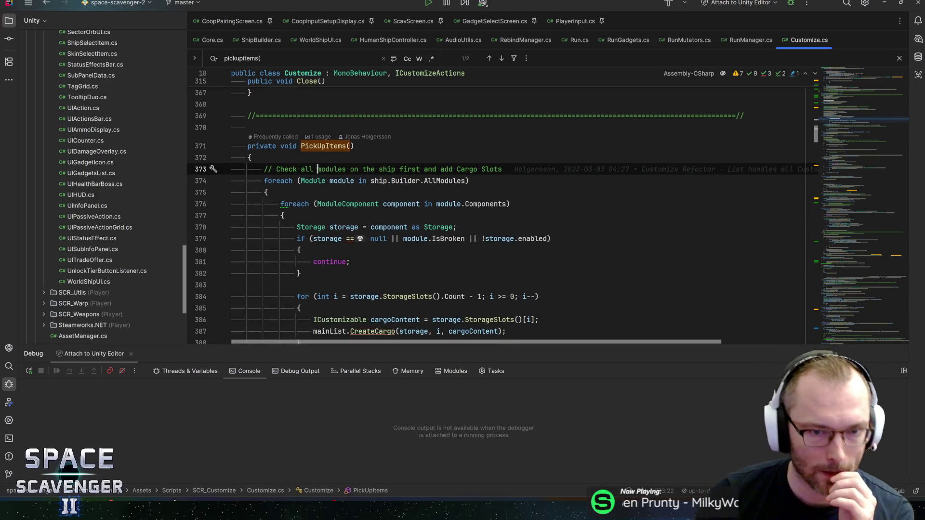
left_click(268, 192)
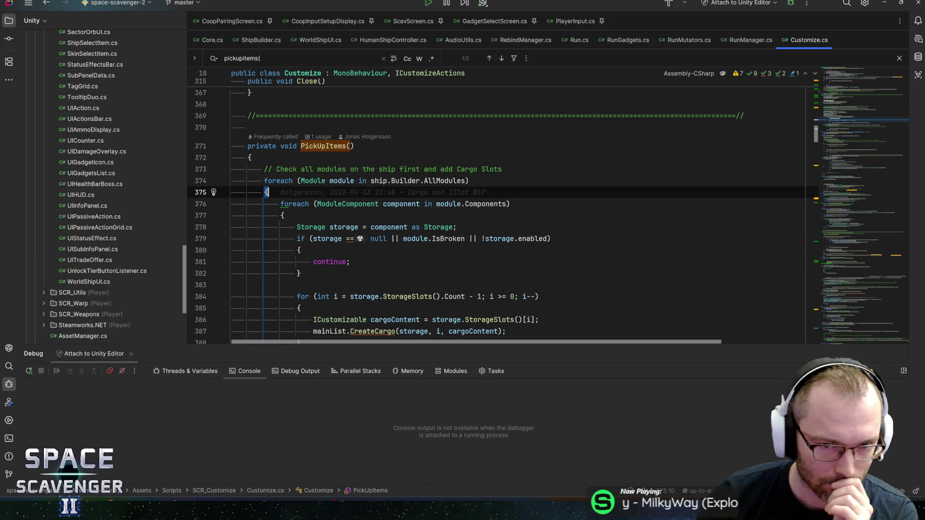
scroll(496, 207, "down", 4)
scroll(496, 231, "down", 2)
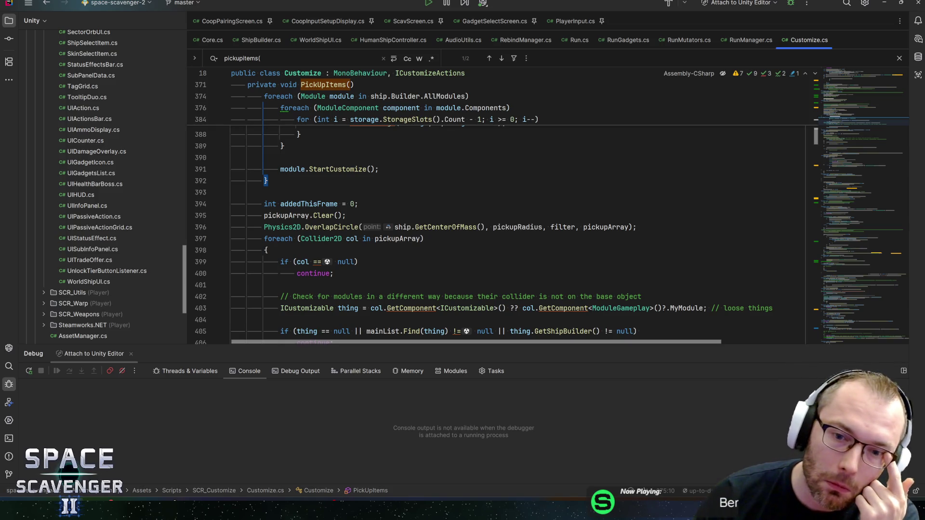
left_click(606, 227)
scroll(606, 227, "down", 3)
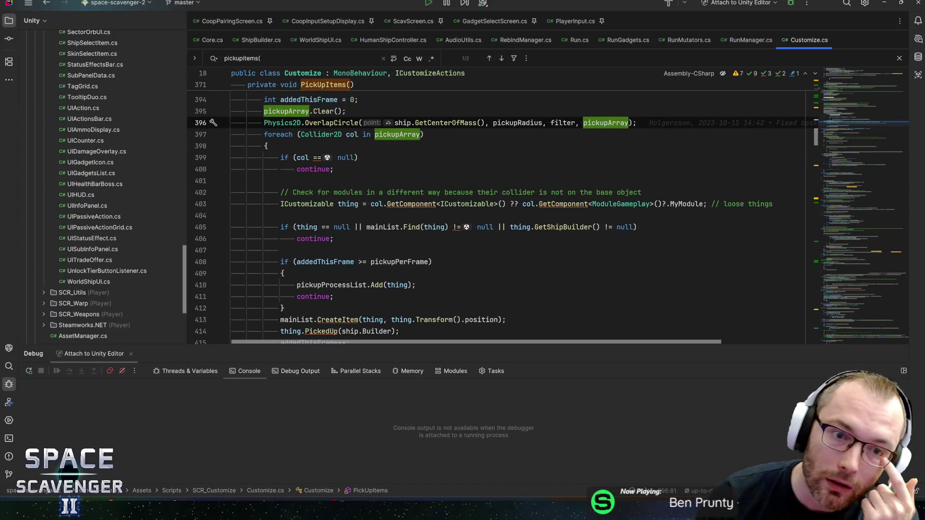
mouse_move(381, 227)
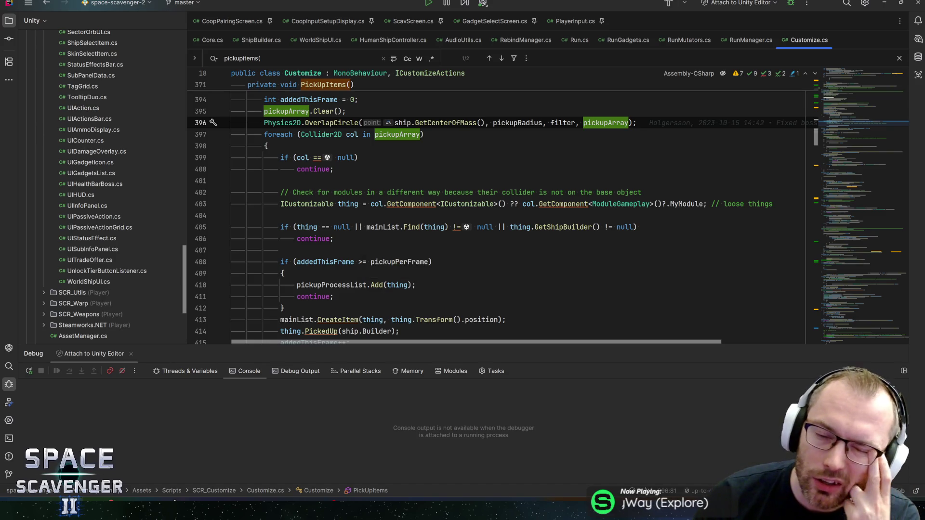
left_click(621, 204)
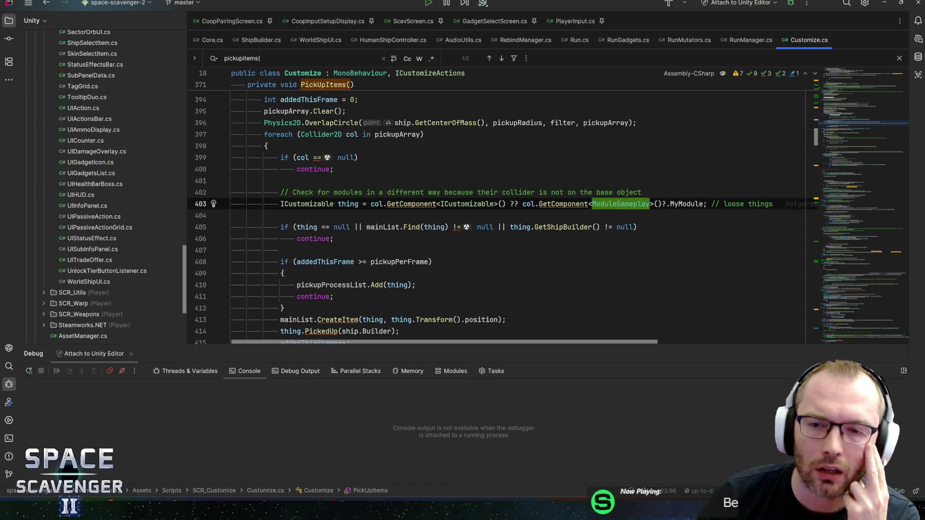
left_click(691, 203)
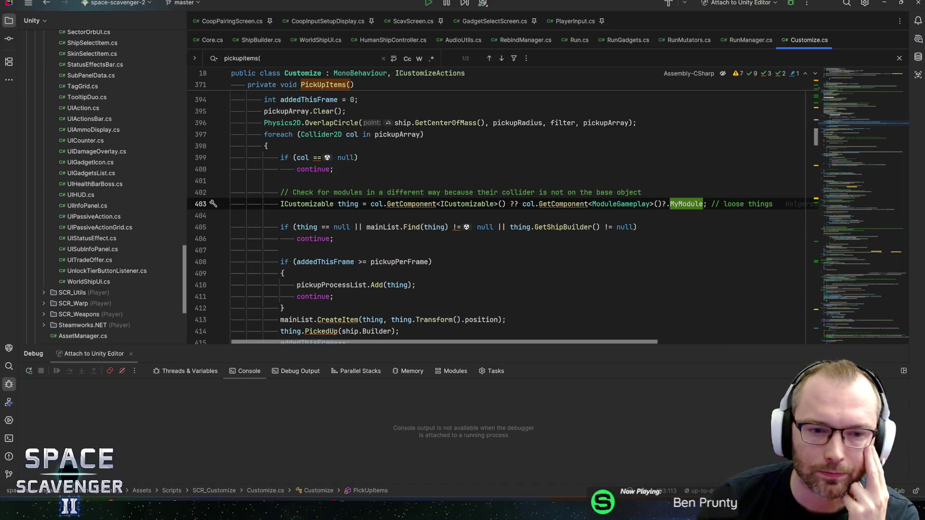
left_click(348, 204)
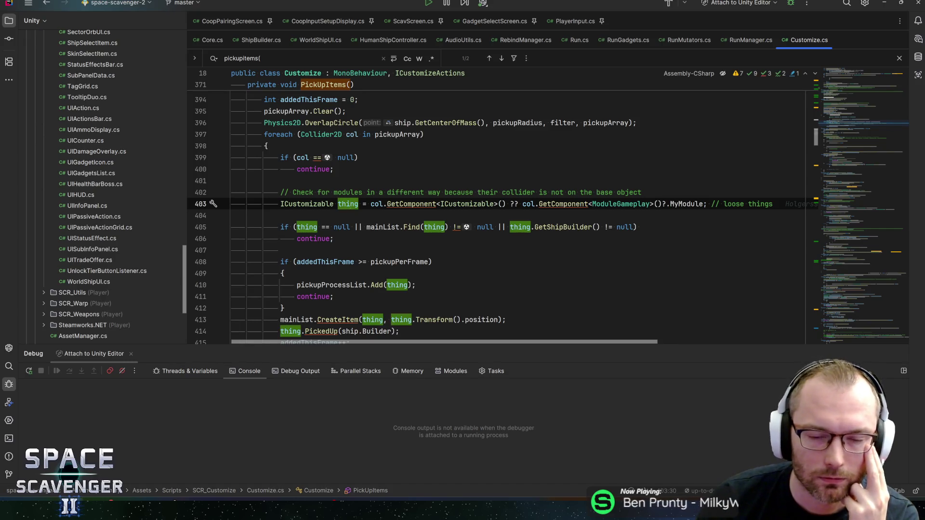
scroll(348, 204, "down", 1)
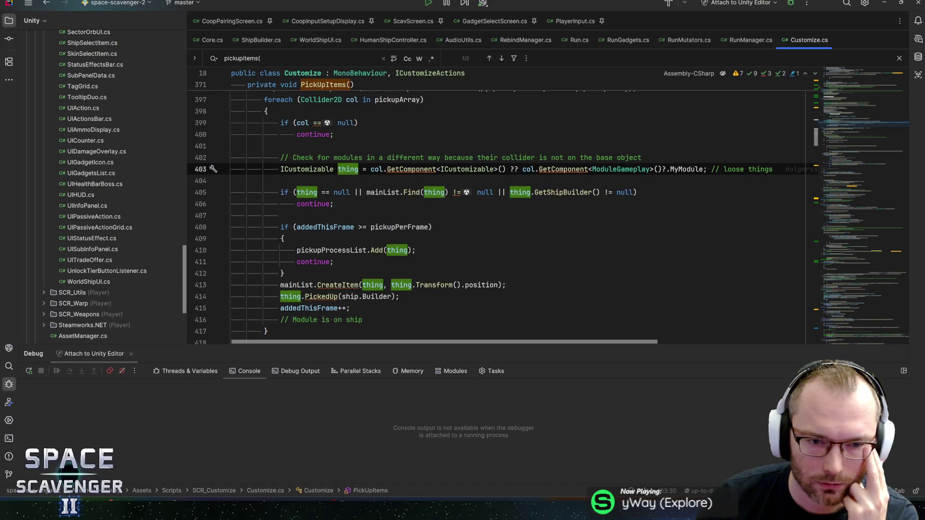
scroll(348, 226, "down", 1)
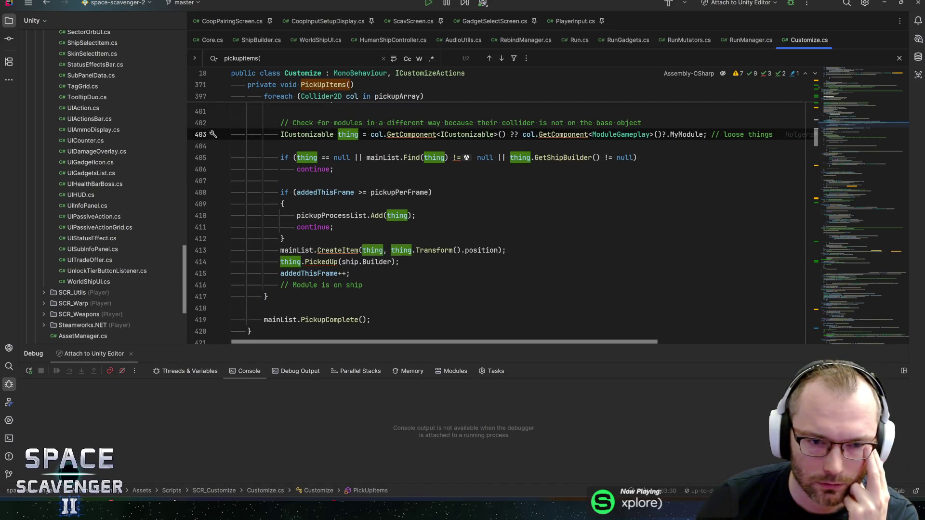
left_click(339, 215)
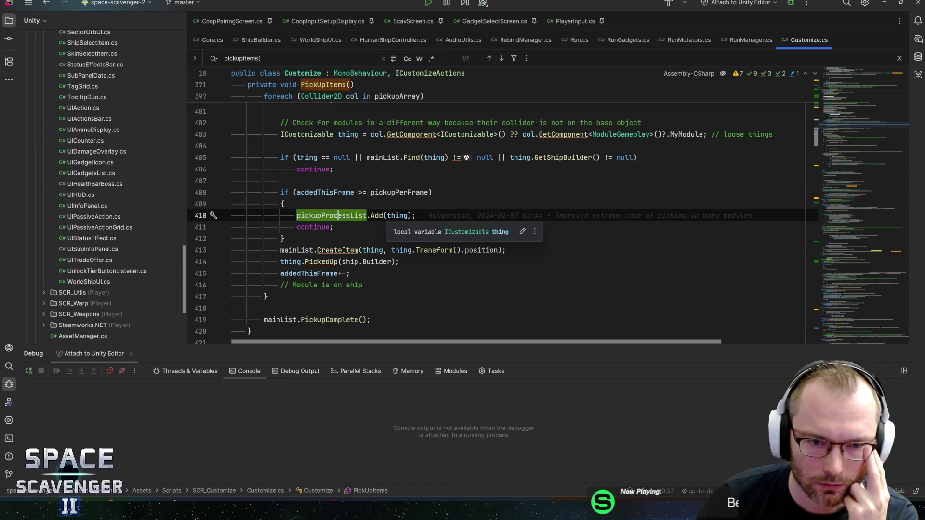
left_click(398, 216)
scroll(398, 217, "up", 1)
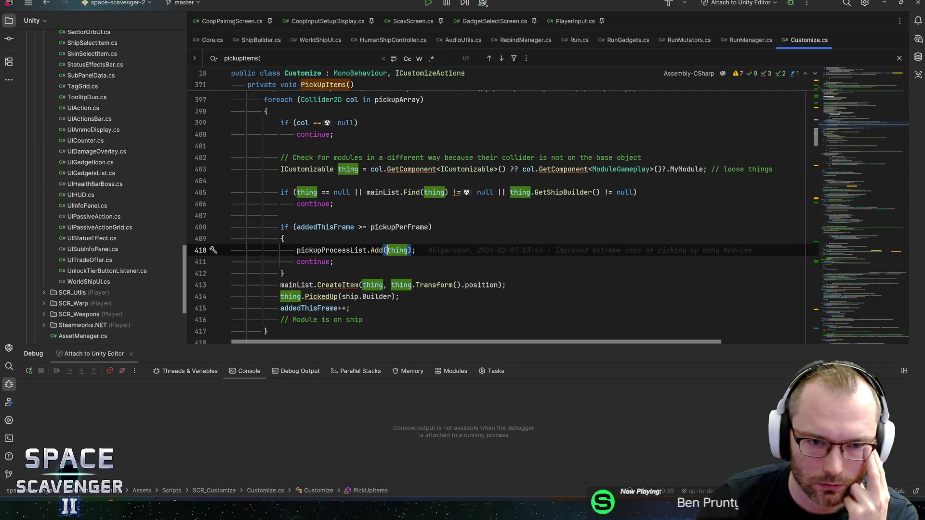
left_click(232, 180)
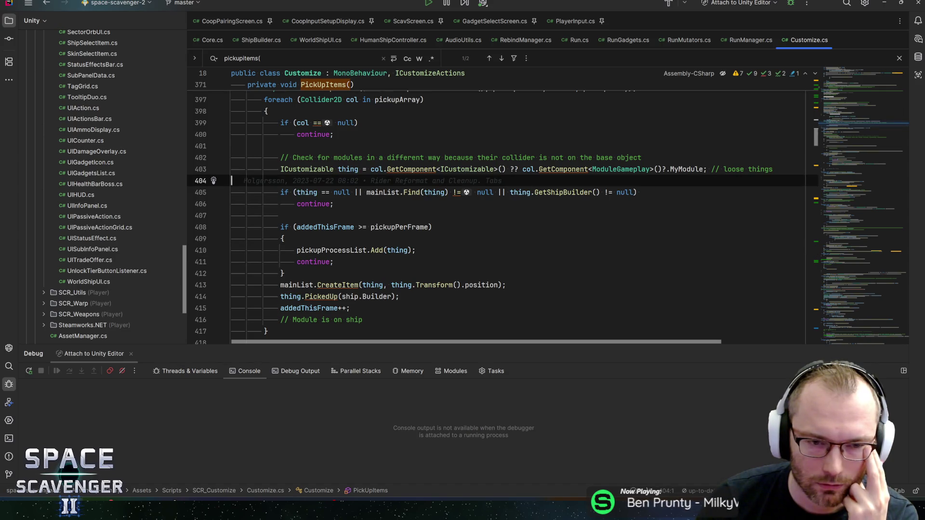
scroll(232, 181, "up", 1)
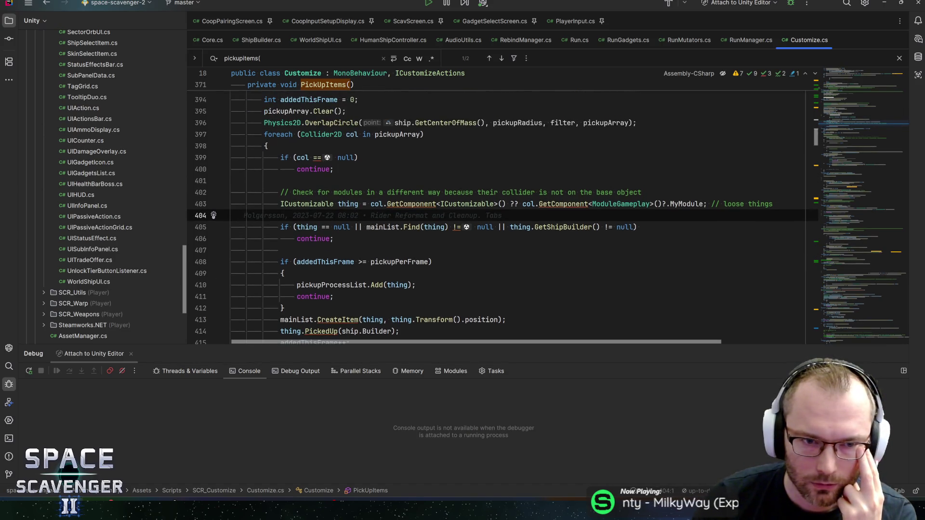
left_click(285, 135)
left_click(396, 134)
Step: Declare 'bool hasPickedCrate = false;' above the foreach loop in PickUpItems
key("ctrl+alt+Return")
type("bool hasPickedCrate =")
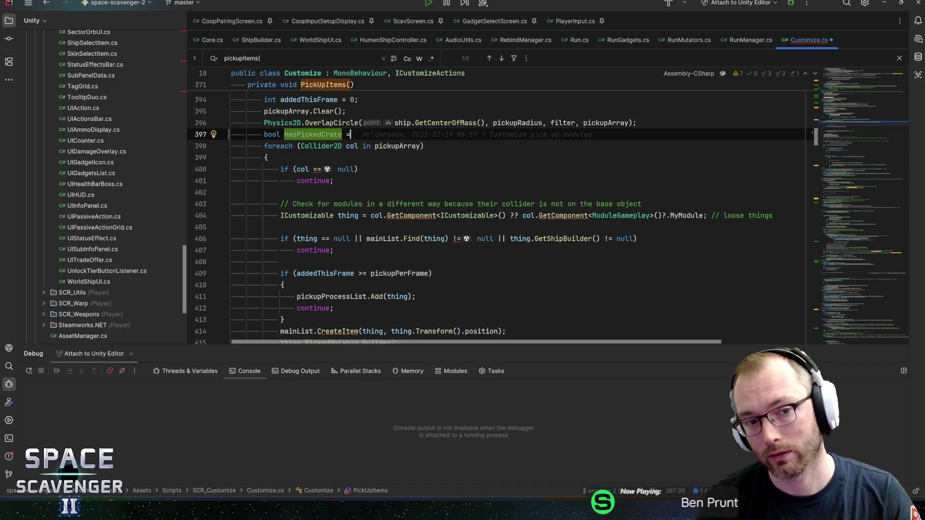
type(" false;")
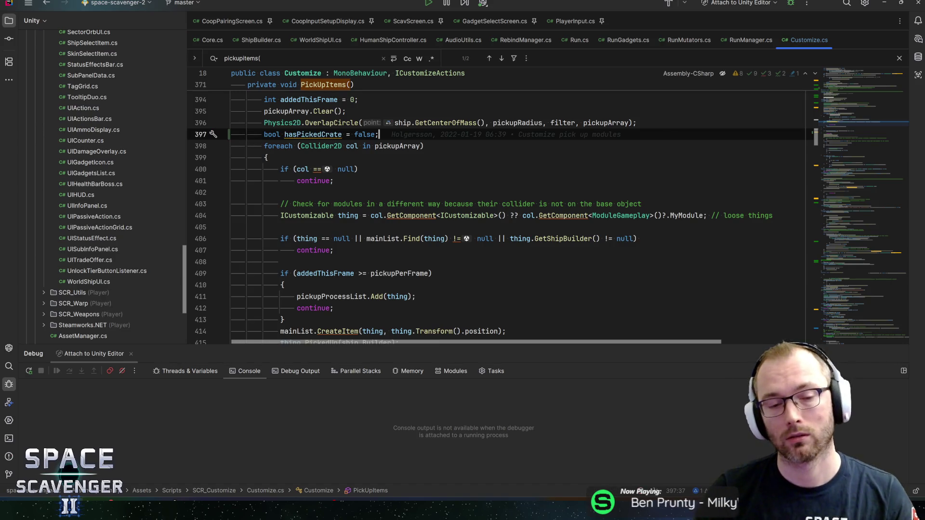
left_click(280, 227)
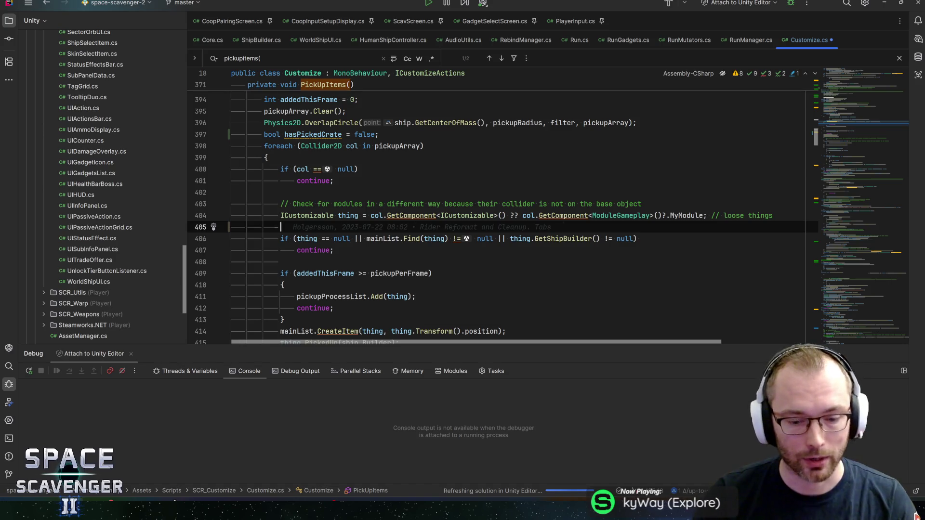
Step: Switch from Rider to the Unity editor
key("alt+Tab")
key("alt+Tab")
key("alt+Tab")
key("alt+Tab")
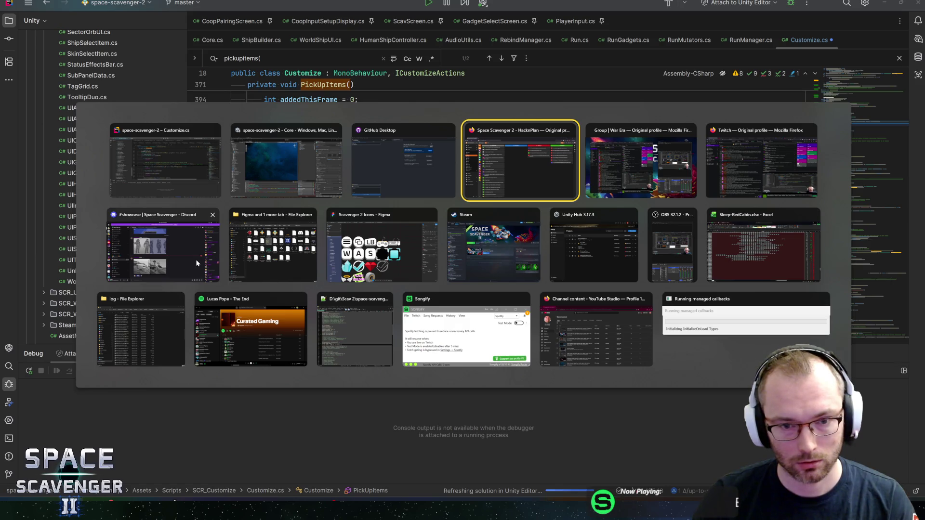
key("shift+alt+Tab")
key("shift+alt+Tab")
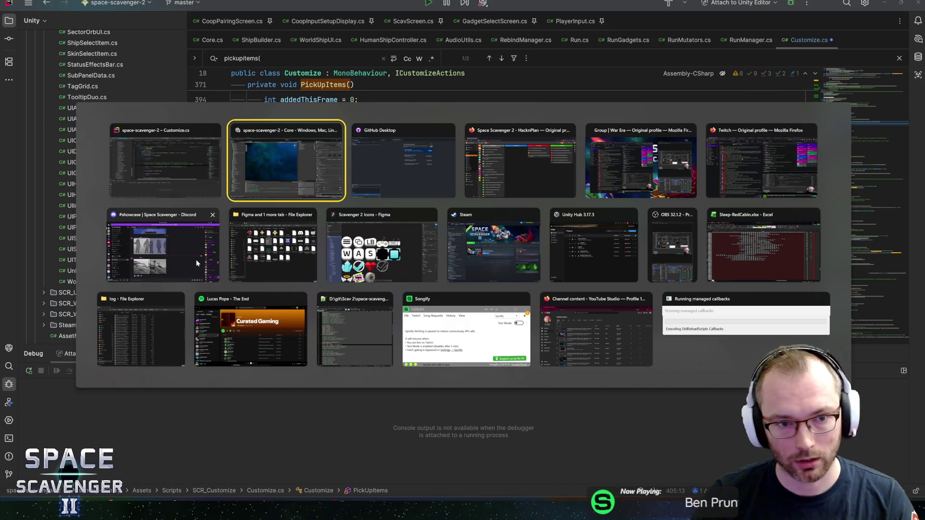
key("Escape")
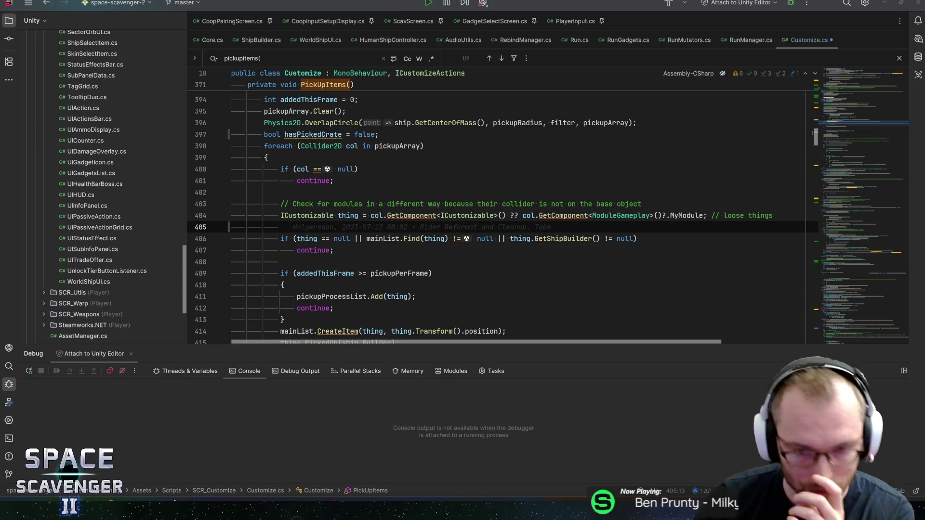
key("alt+Tab")
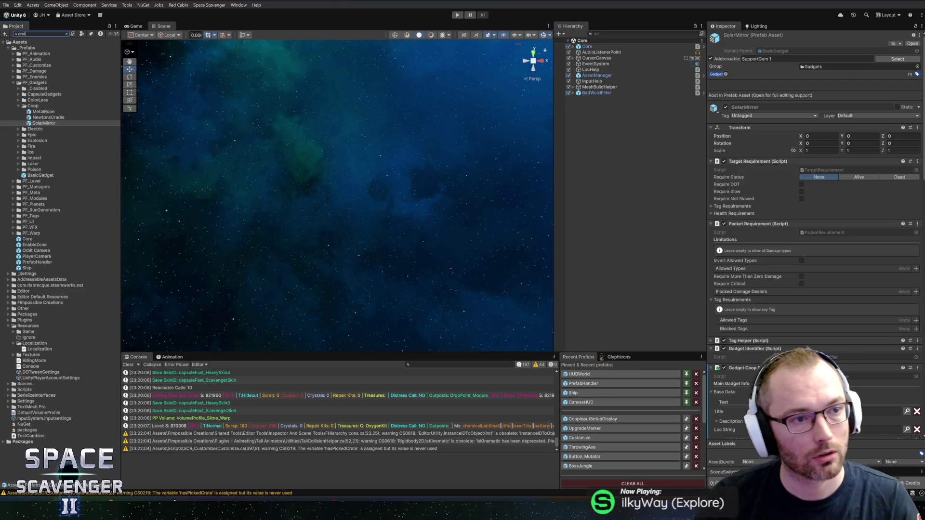
Step: Find the crate prefabs, then open and inspect SupplyCrate in Prefab Mode
type("e")
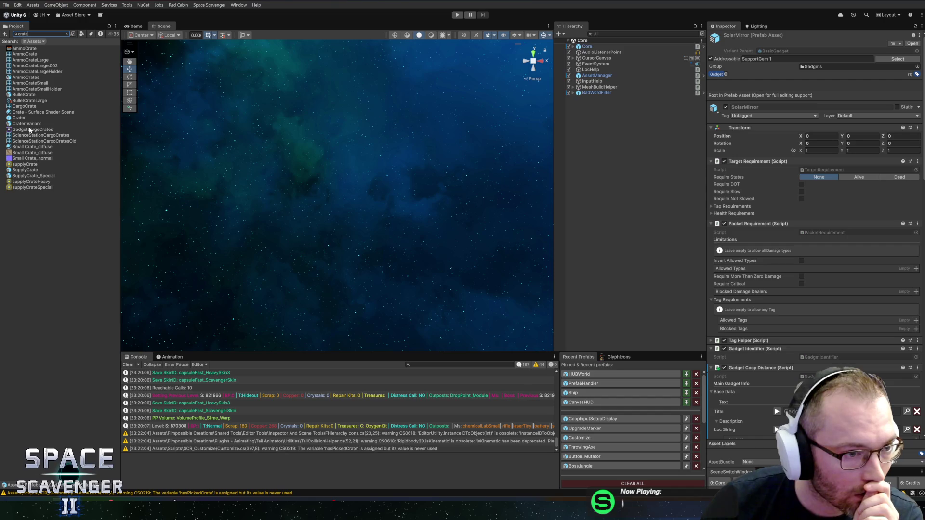
left_click(24, 170)
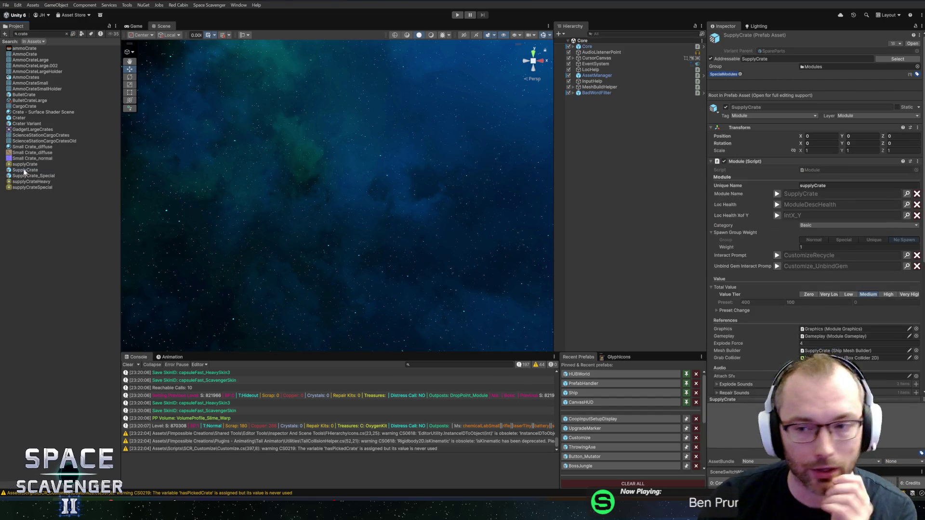
double_click(24, 171)
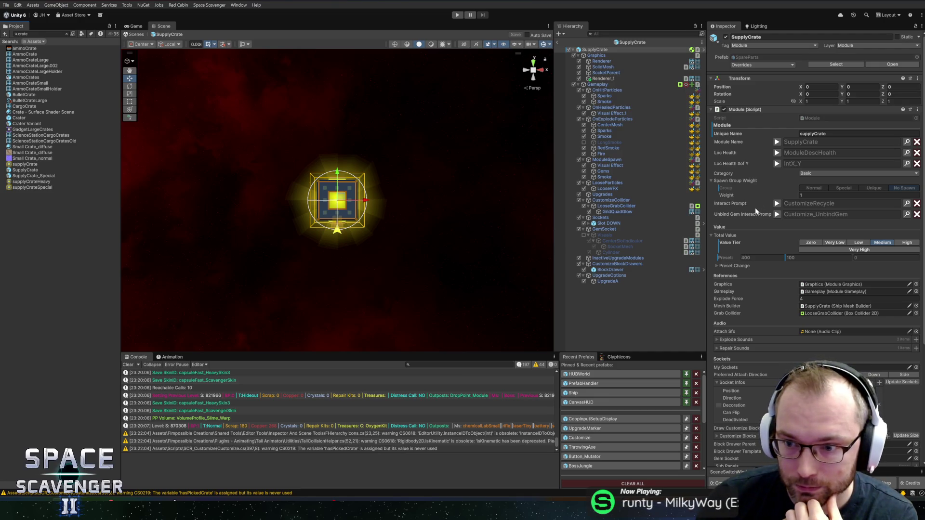
scroll(755, 222, "down", 5)
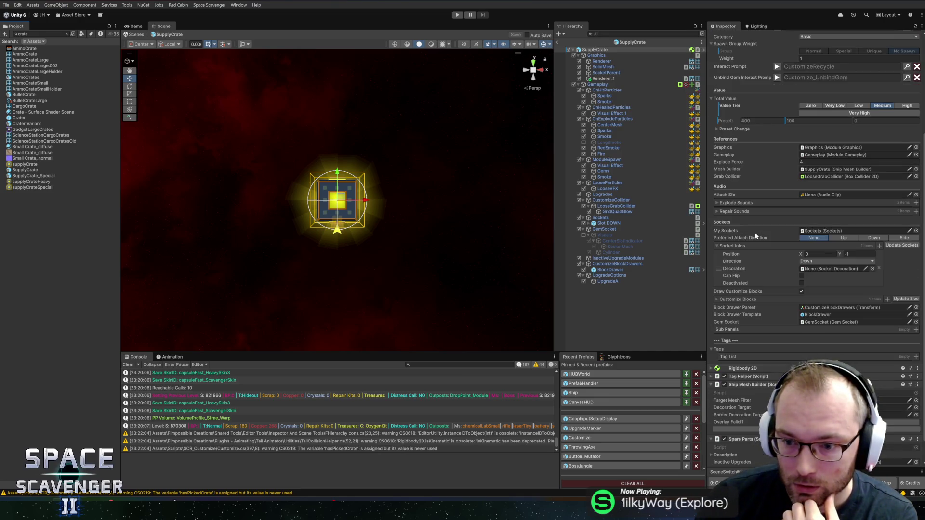
scroll(756, 239, "up", 5)
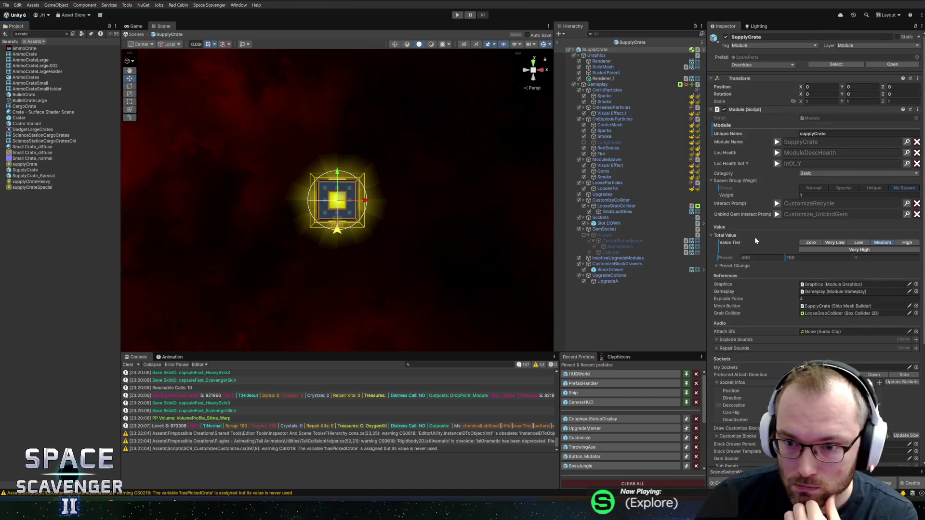
scroll(746, 247, "down", 6)
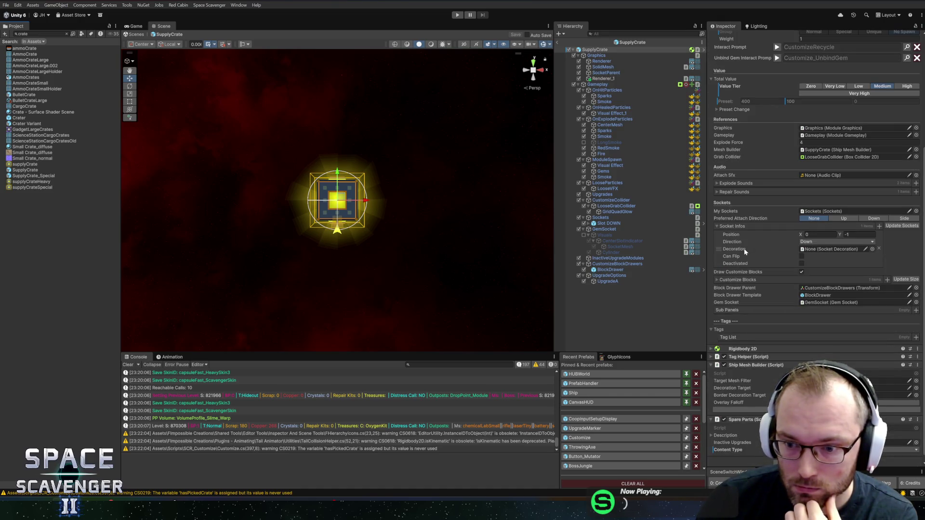
scroll(744, 248, "down", 1)
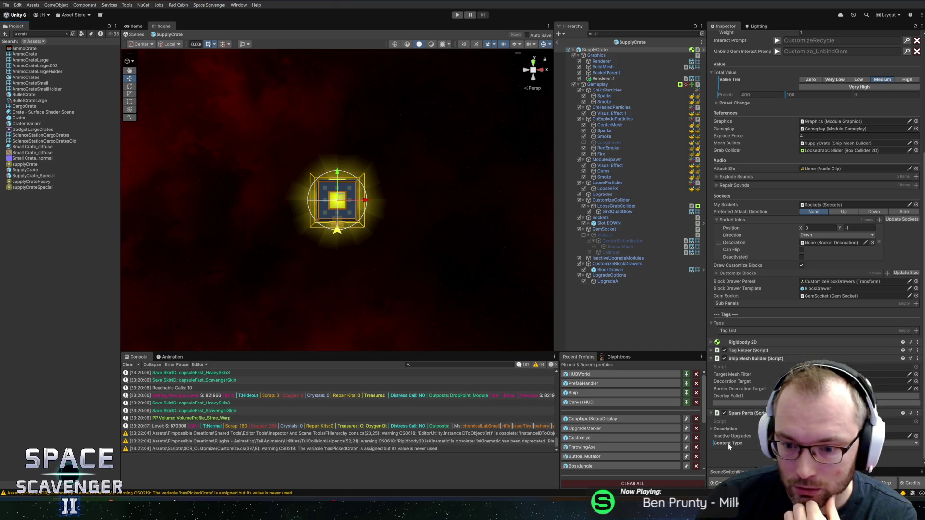
left_click(632, 43)
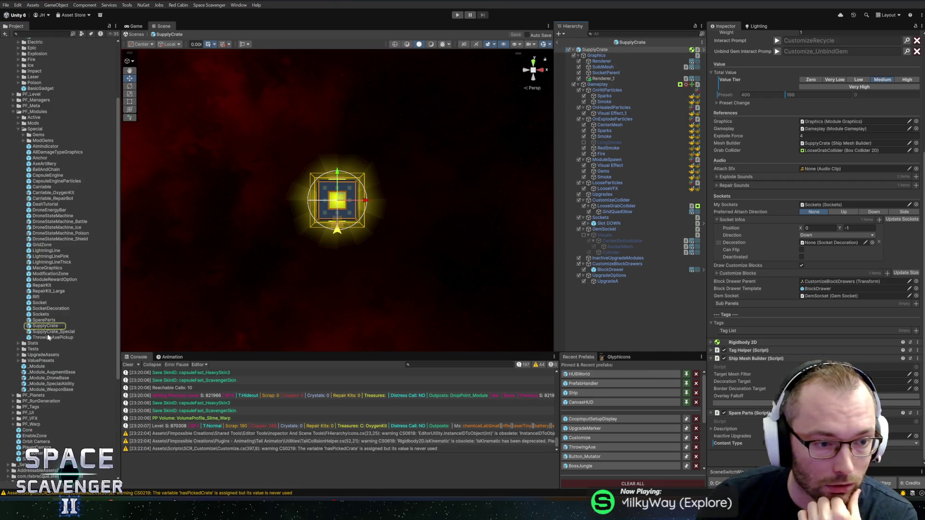
Step: Open SupplyCrate_Special, then the SpareParts prefab, in Prefab Mode
double_click(51, 332)
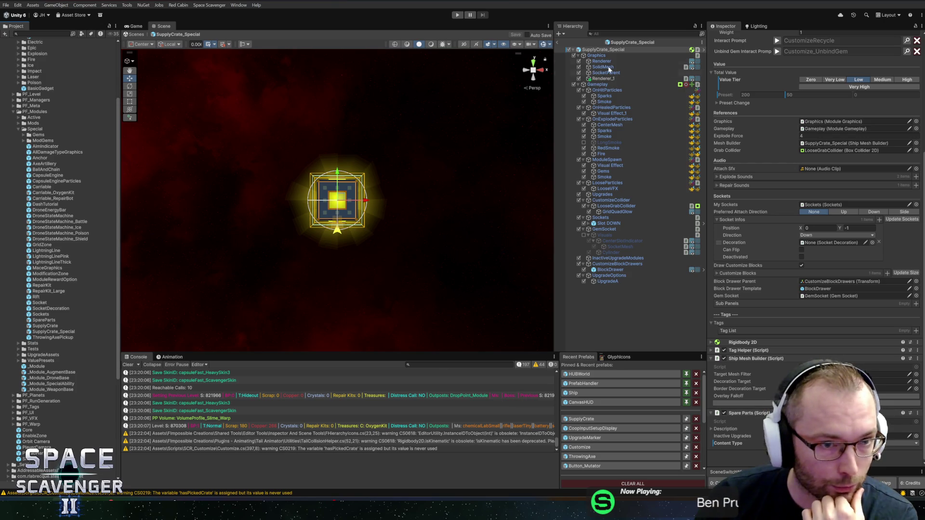
left_click(632, 42)
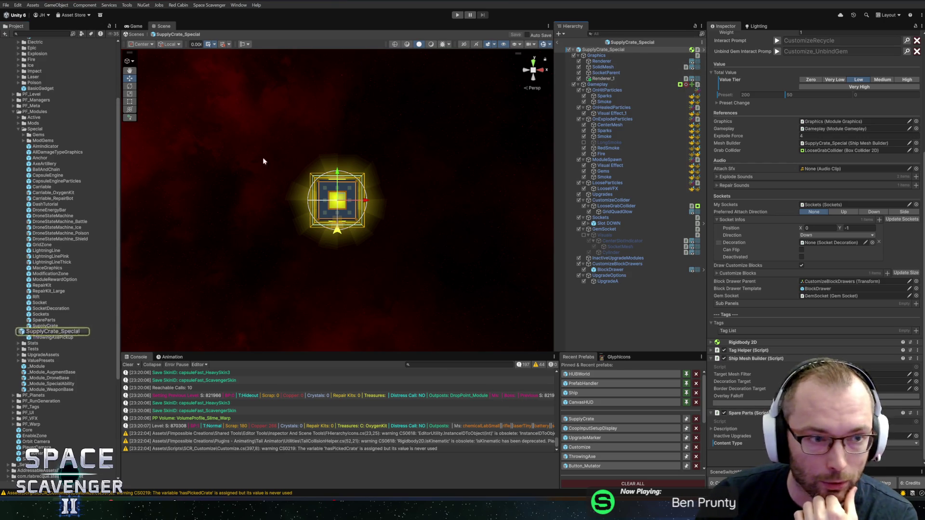
double_click(42, 320)
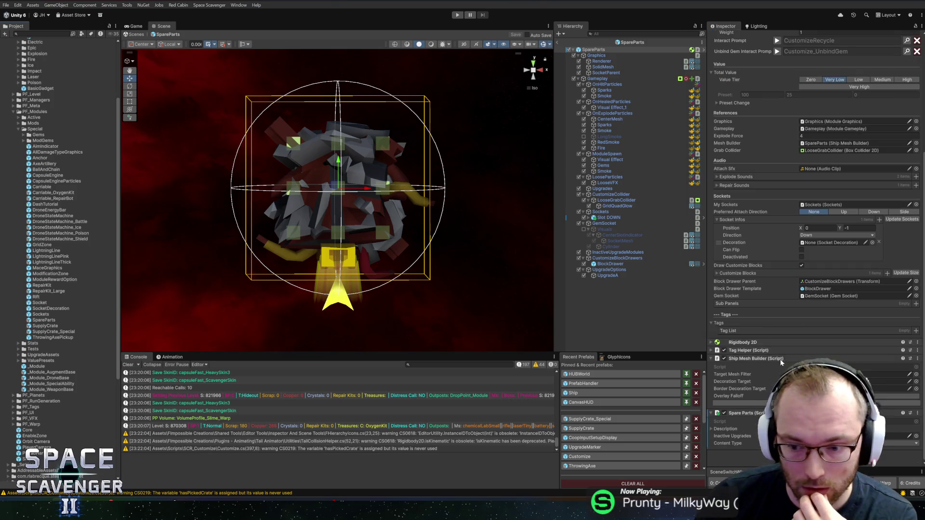
left_click(829, 444)
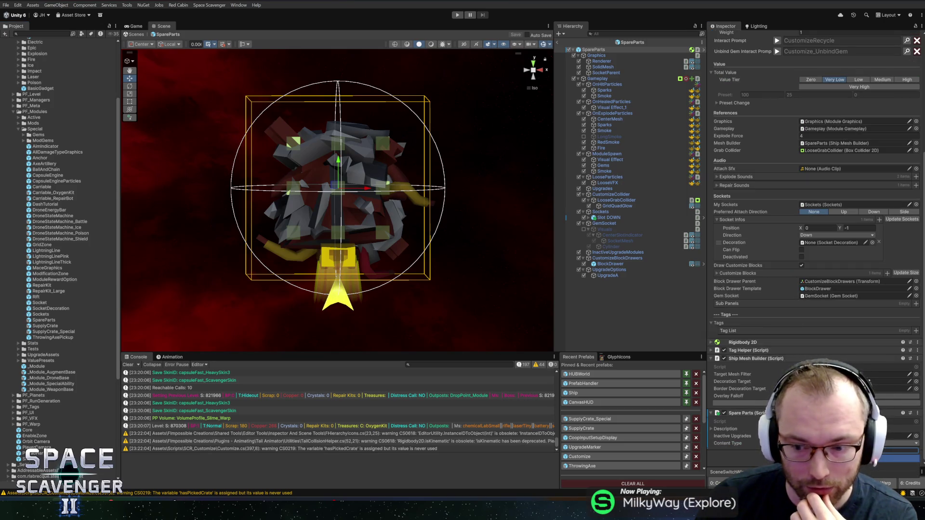
Step: Flip between Rider's Customize.cs and the Unity editor
key("alt+Tab")
key("alt+Tab")
key("alt+Tab")
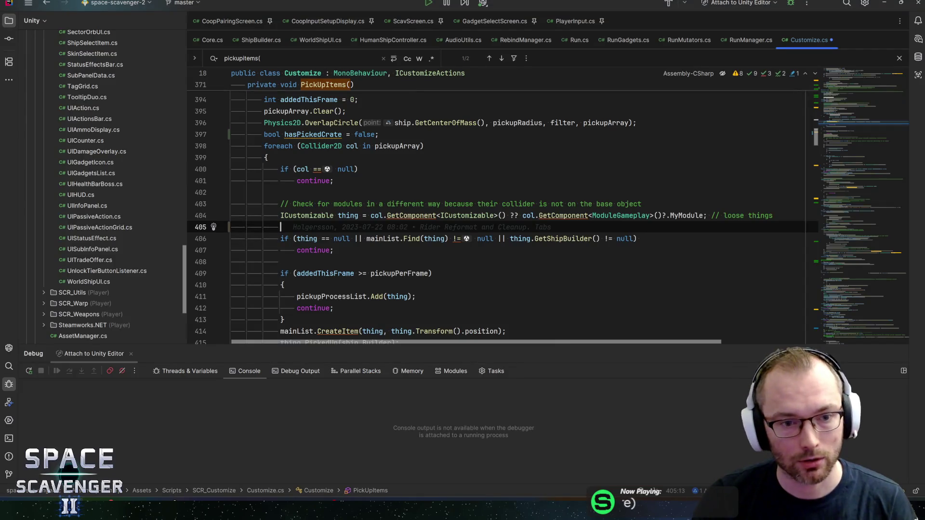
key("alt+Tab")
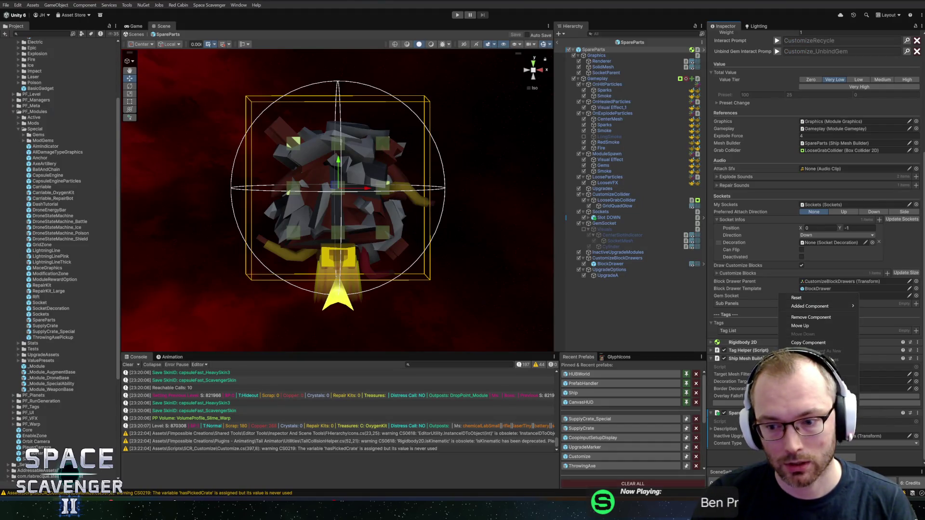
key("alt+Tab")
key("alt+Tab")
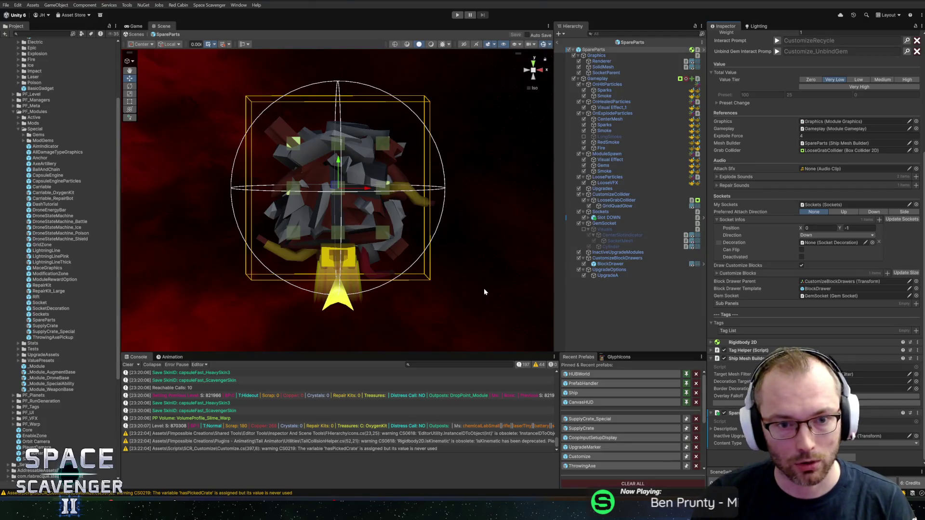
key("alt+Tab")
key("alt+Tab")
key("alt+Tab")
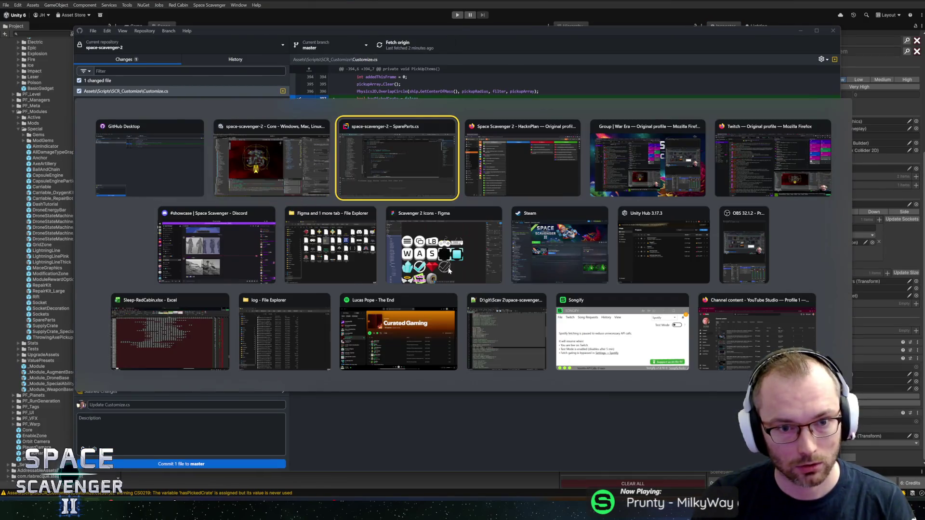
Step: Add thing.GetGameObject().TryGetComponent(out SpareParts spareParts) on line 405
key("ctrl+Tab")
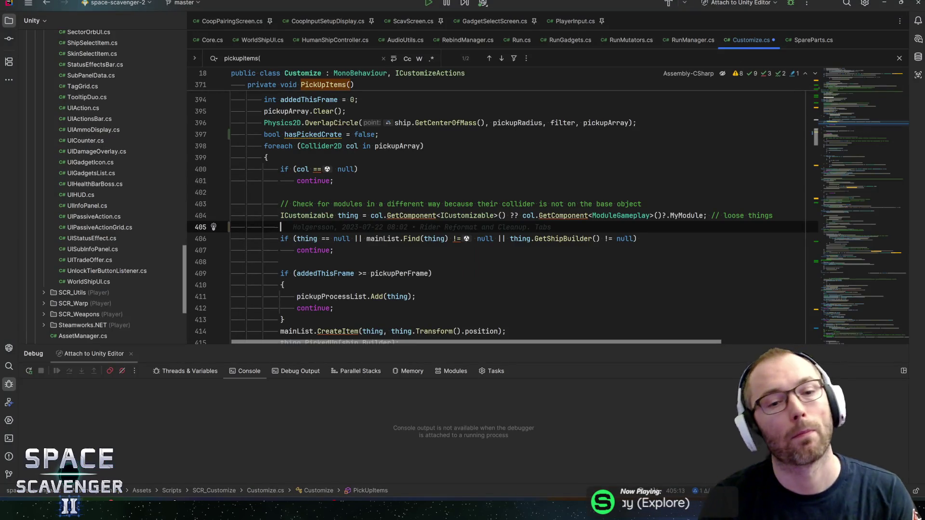
type("thing.gameo")
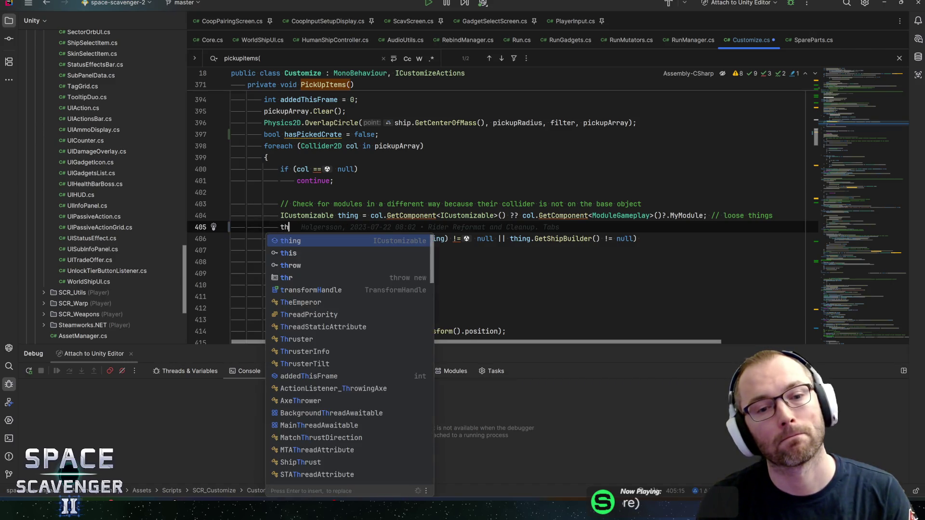
key("Return")
type(".tryge")
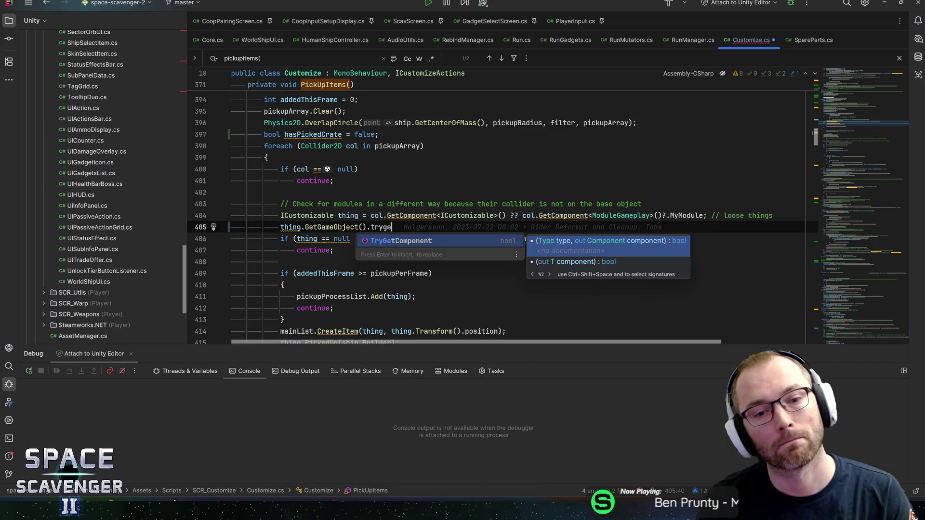
key("Return")
type("S")
key("BackSpace")
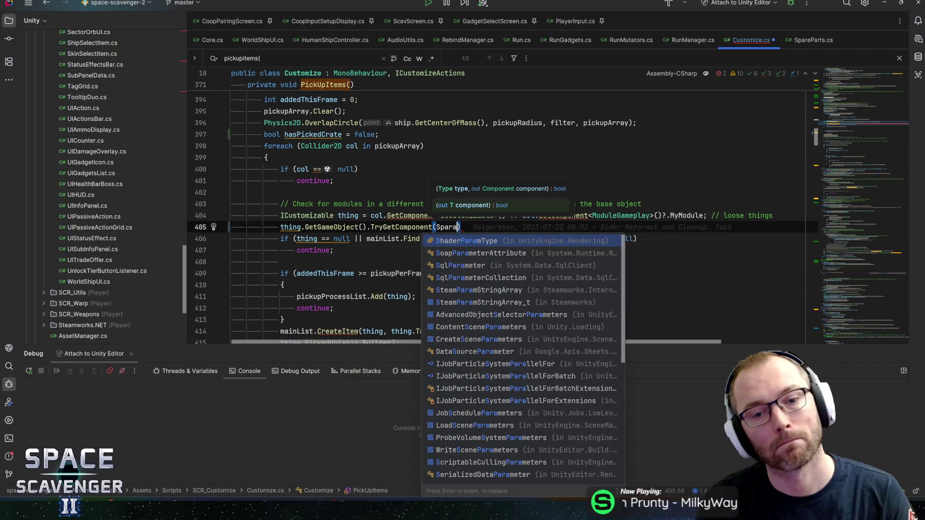
type("out ")
type("Spar")
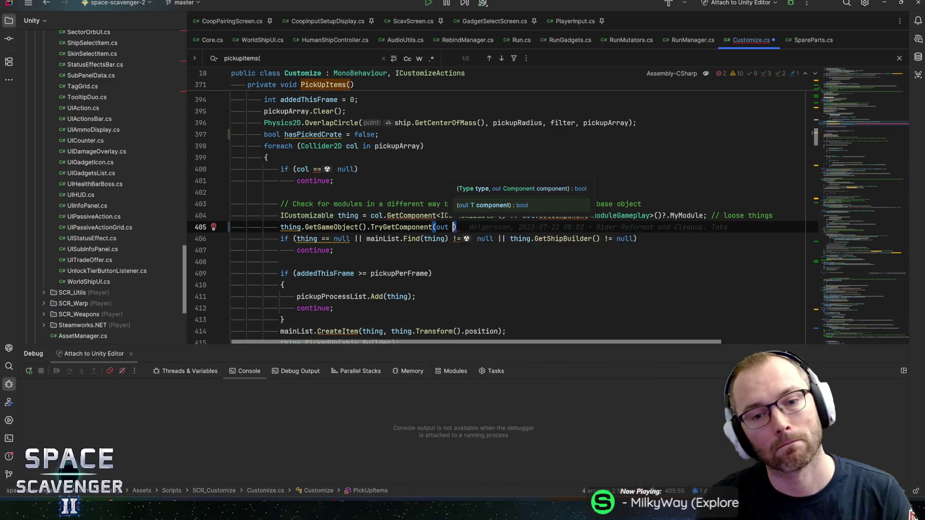
key("Return")
type("sp")
key("Return")
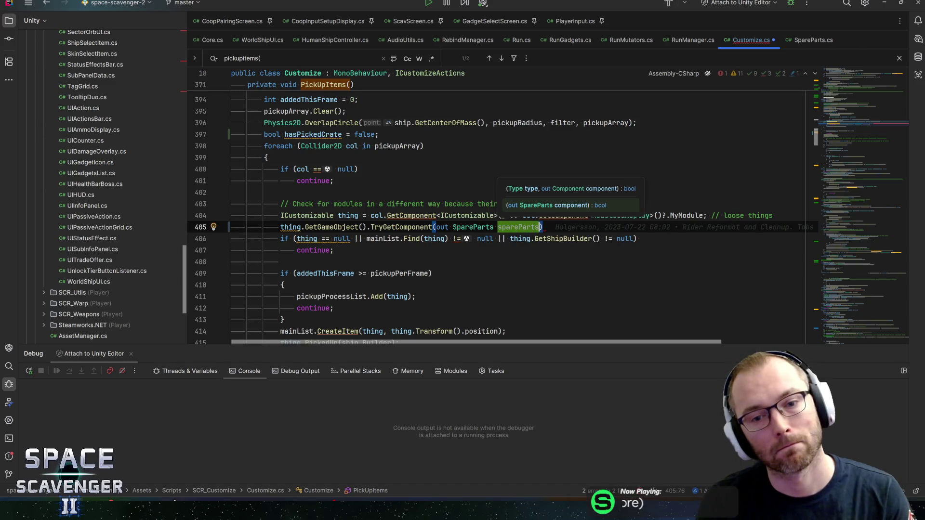
Step: Wrap the call in an if requiring spareParts.ContentType != SpareParts.Content.Crafting
key("End")
type("{")
key("Return")
key("Up")
key("Up")
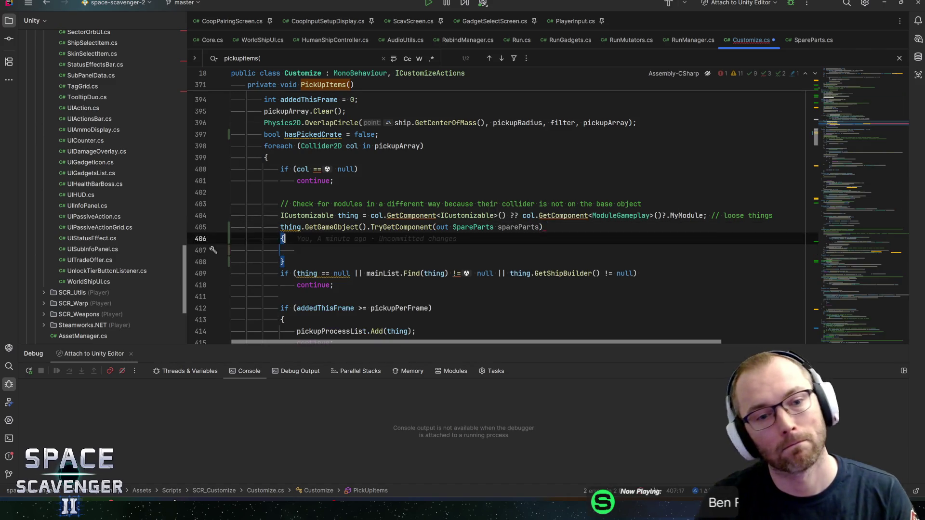
key("Home")
type("if (")
key("Escape")
key("End")
type(")")
type("spar")
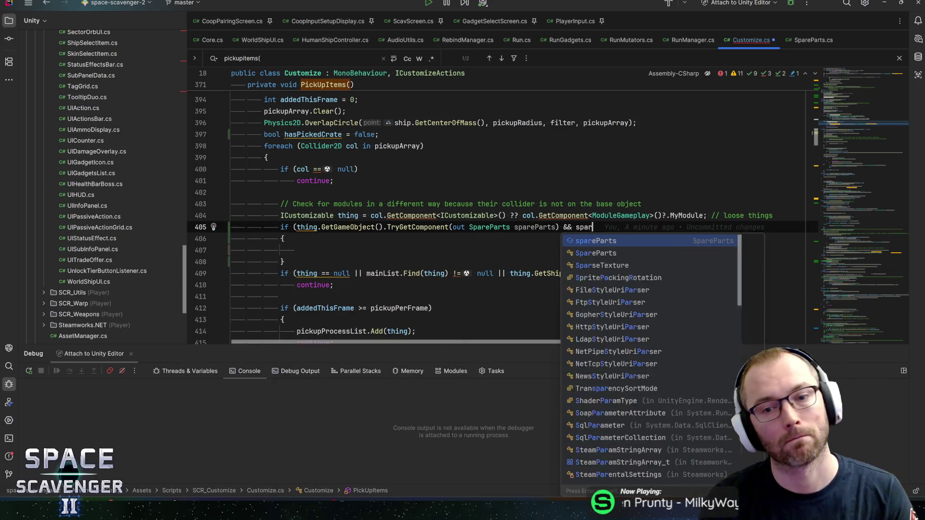
type("eParts.cont")
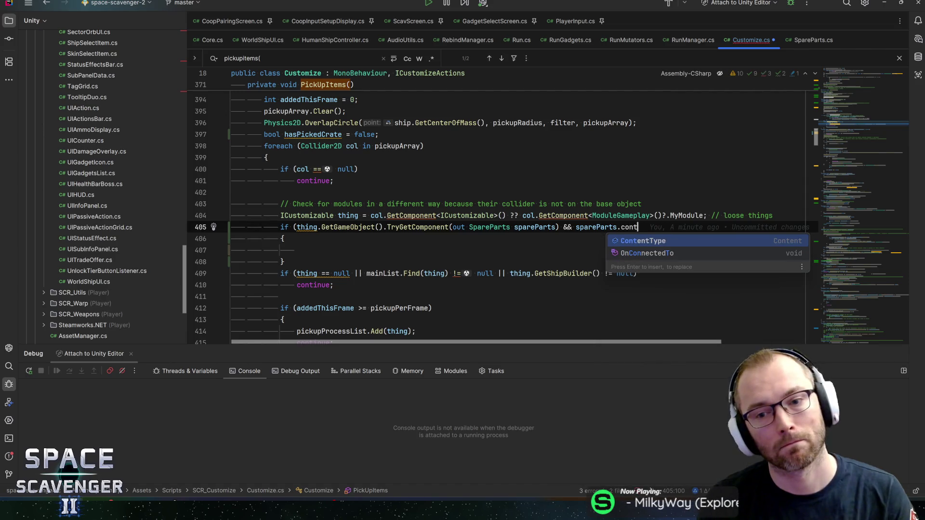
key("Return")
type("!=")
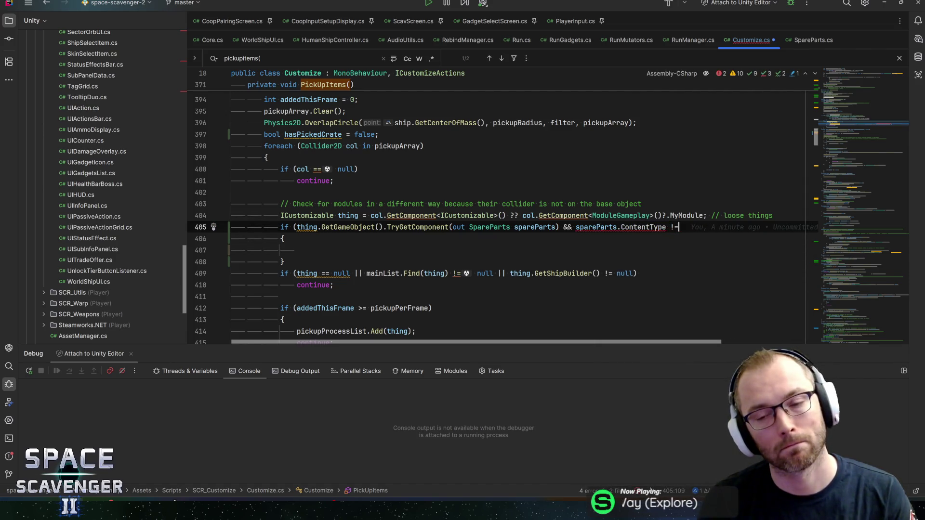
key("Return")
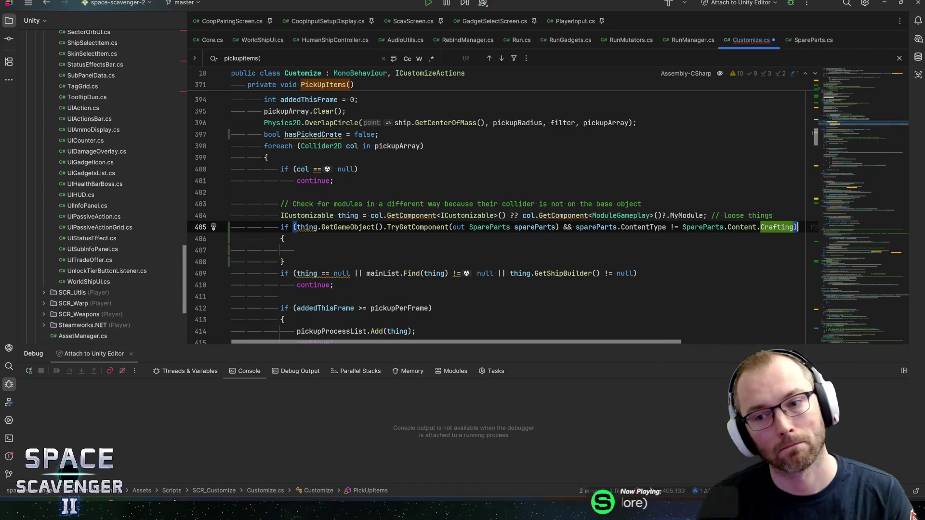
Step: Inside the block, continue if hasPickedCrate, otherwise set hasPickedCrate = true
left_click(297, 250)
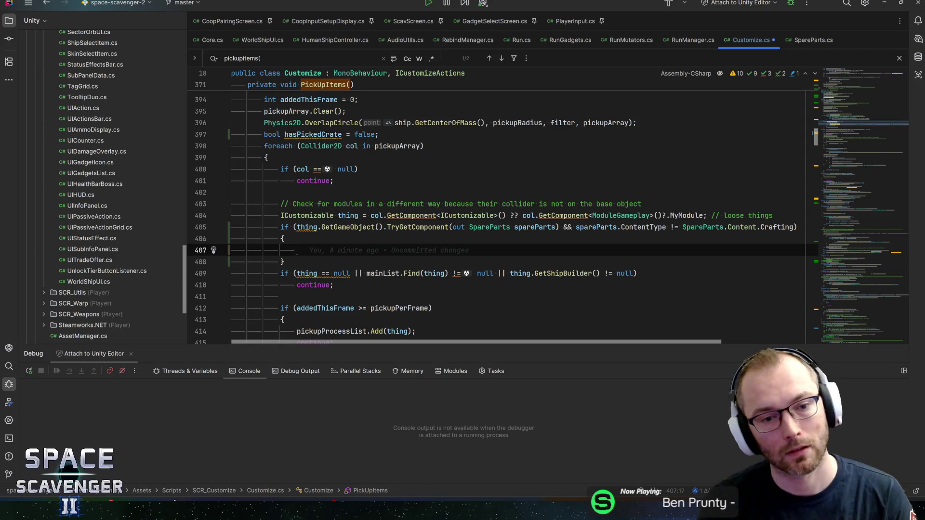
type("if (hasopi)")
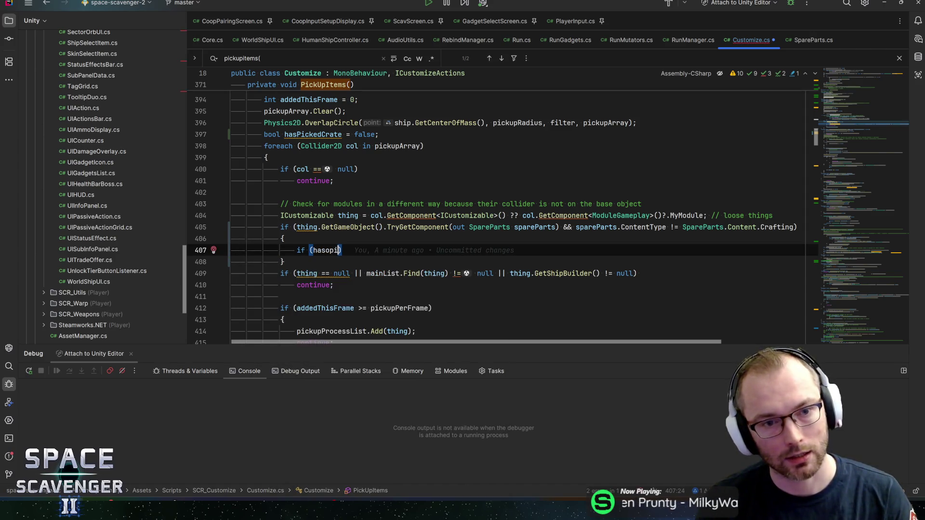
key("BackSpace")
key("BackSpace")
key("BackSpace")
type("Pi")
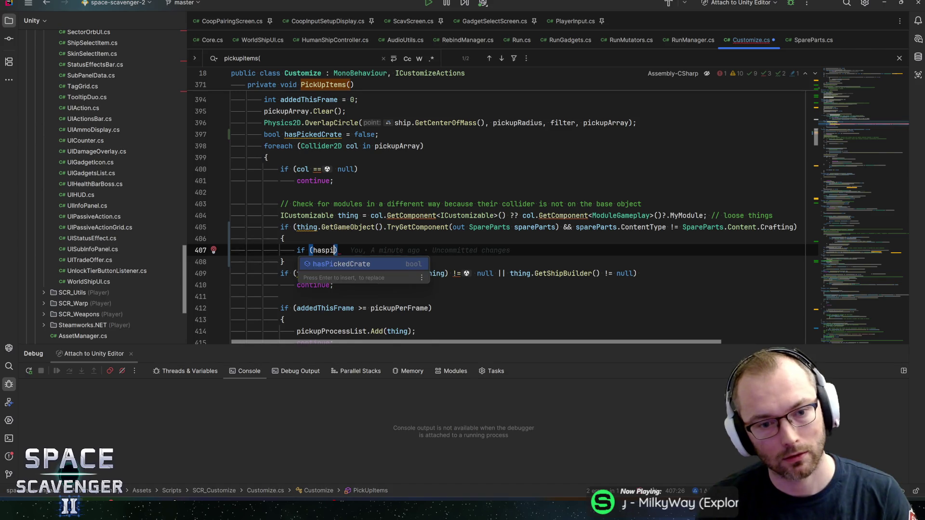
key("Return")
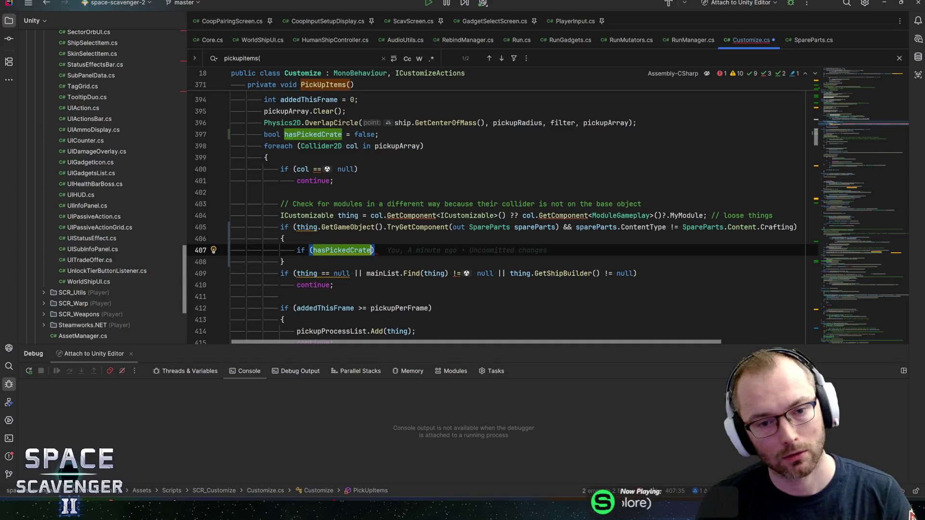
key("Return")
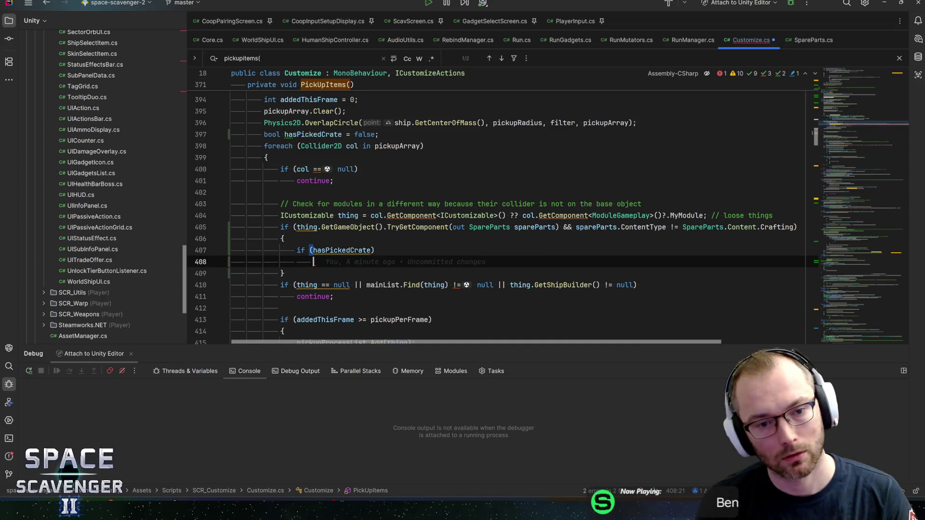
type("continue;")
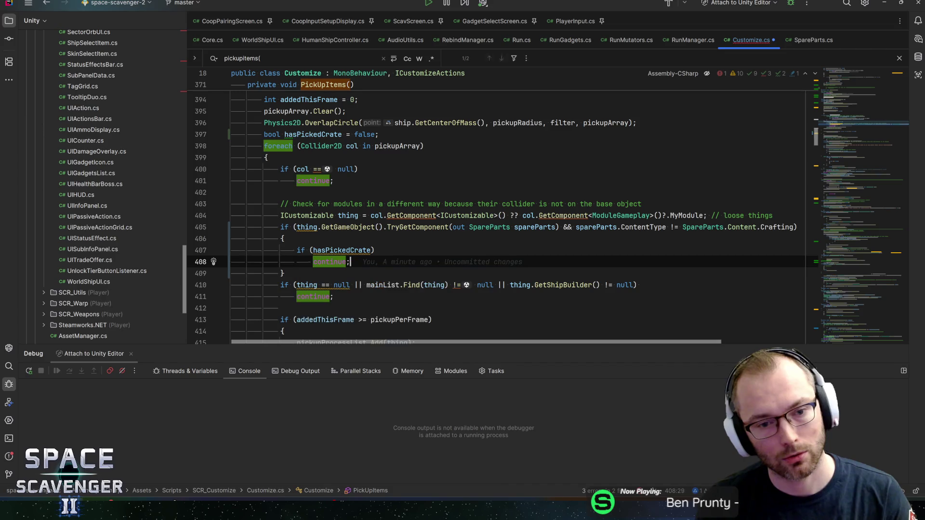
key("Return")
key("Return")
key("Return")
key("BackSpace")
type("has")
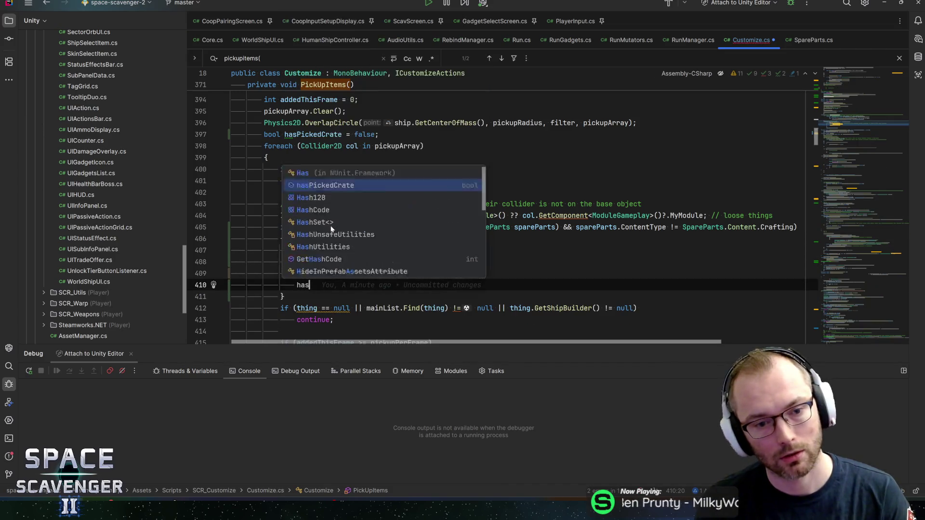
type("PickedCrate = true;")
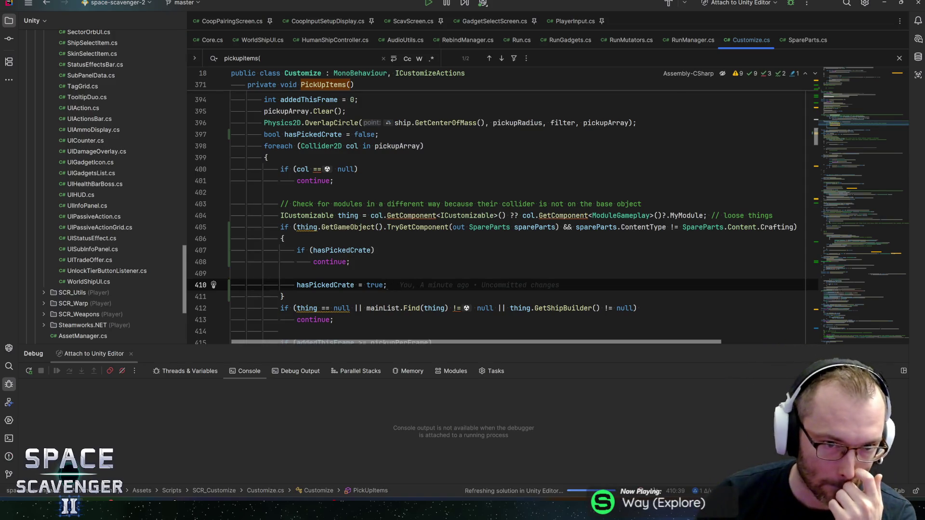
Step: Try changing hasPickedCrate to int, revert it to bool, and review usages of thing
double_click(272, 134)
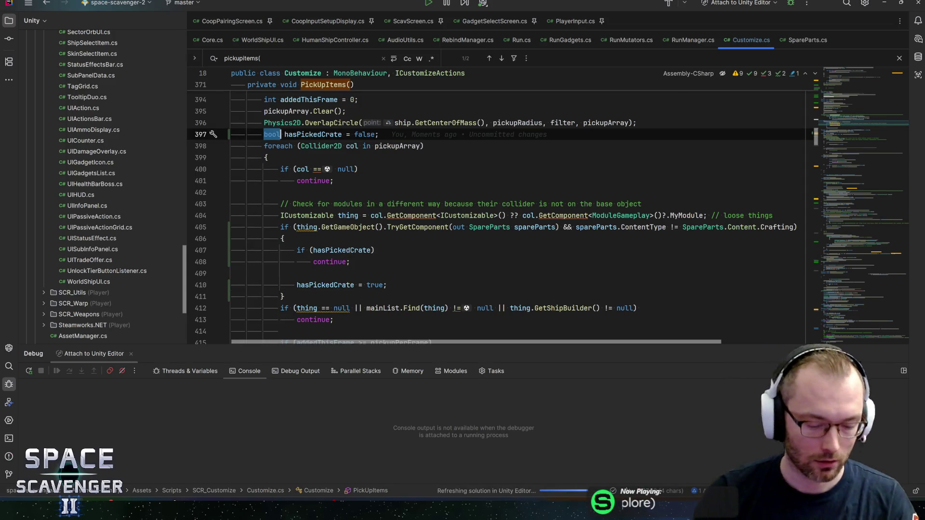
type("int")
key("Escape")
key("ctrl+z")
left_click(360, 169)
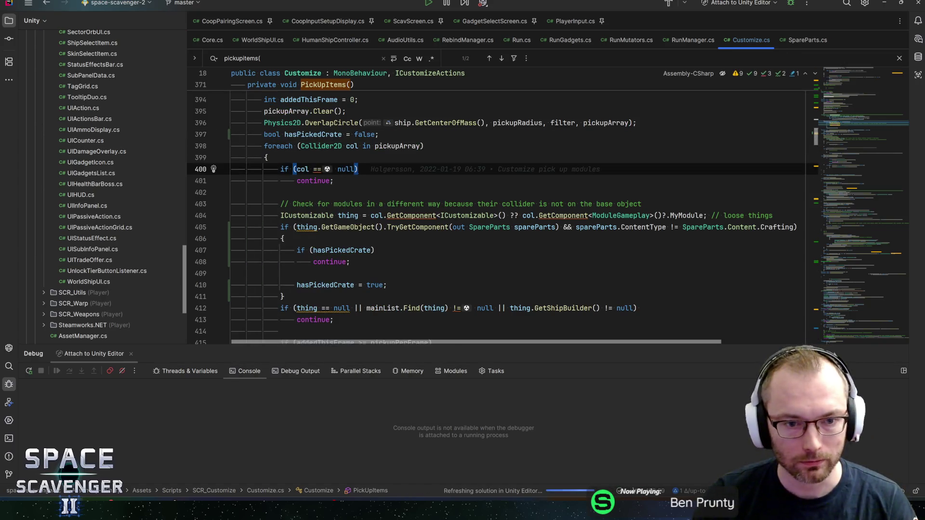
left_click(305, 227)
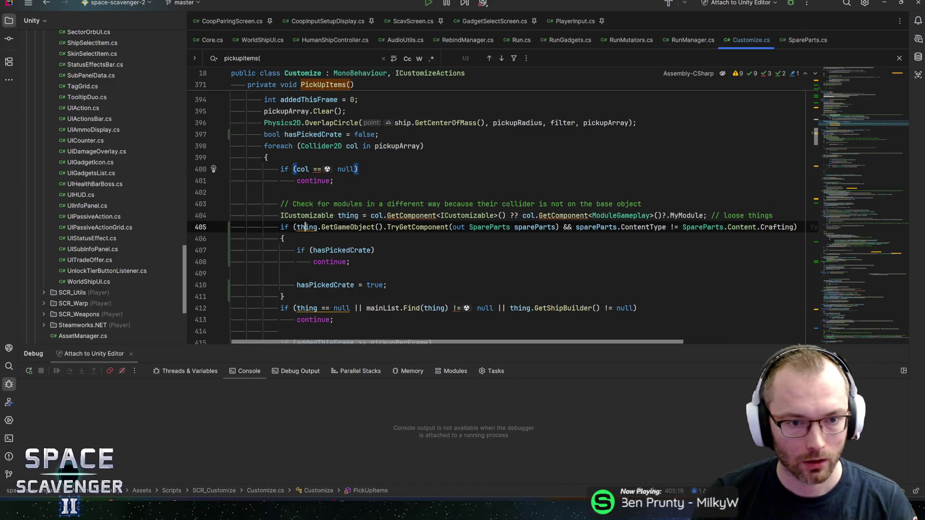
scroll(306, 227, "down", 2)
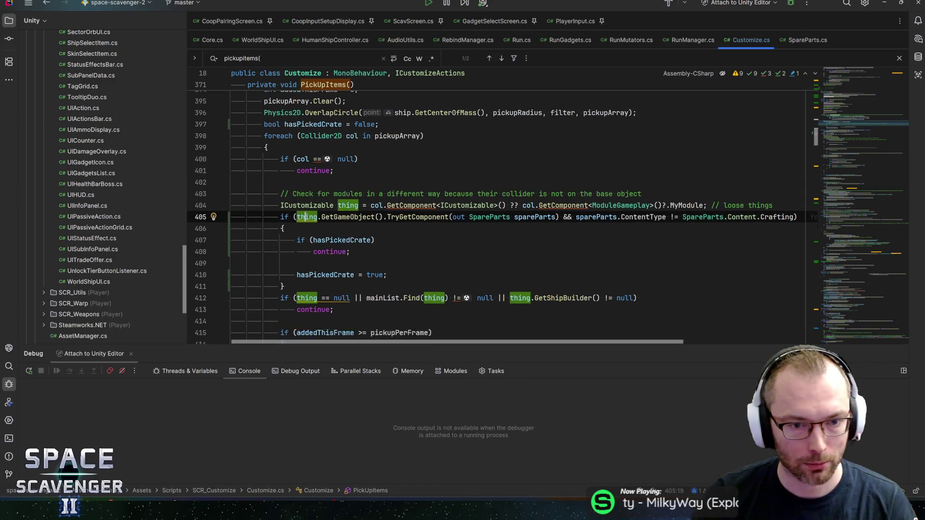
left_click_drag(285, 227, 175, 152)
key("shift+Up")
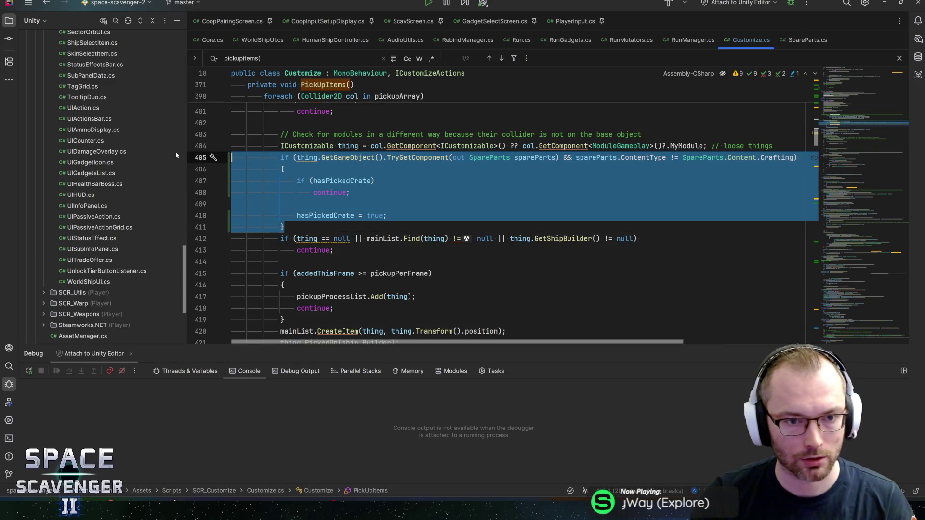
key("alt+shift+Down")
key("alt+shift+Down")
key("alt+shift+Down")
key("Right")
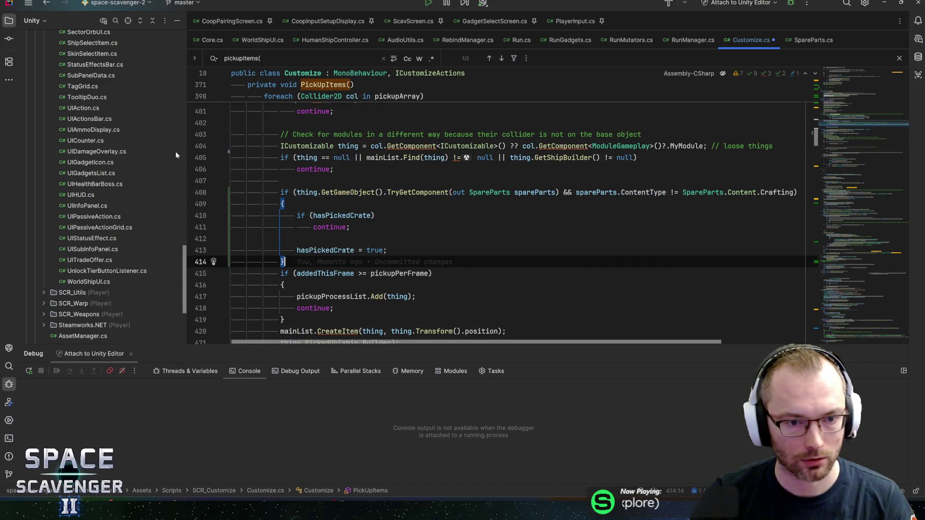
key("Return")
key("Up")
key("Up")
key("Up")
key("Return")
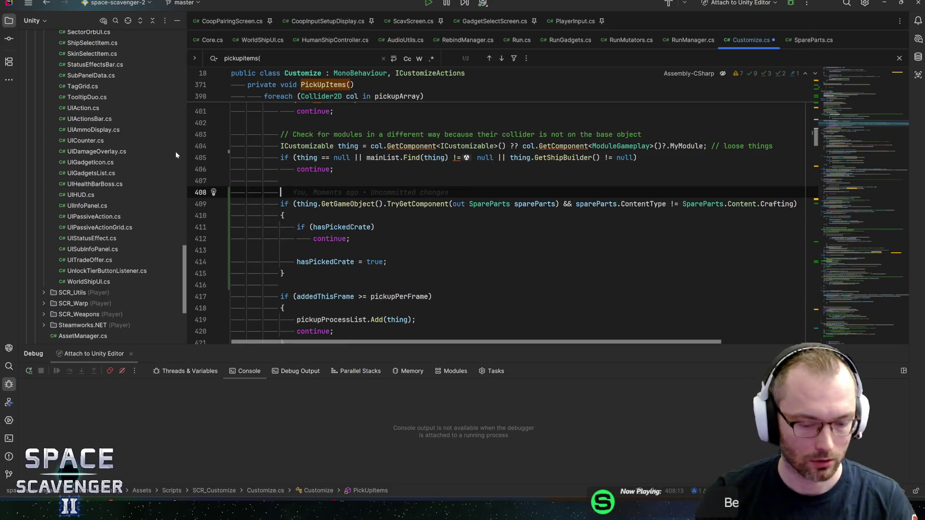
type("// Coop = ")
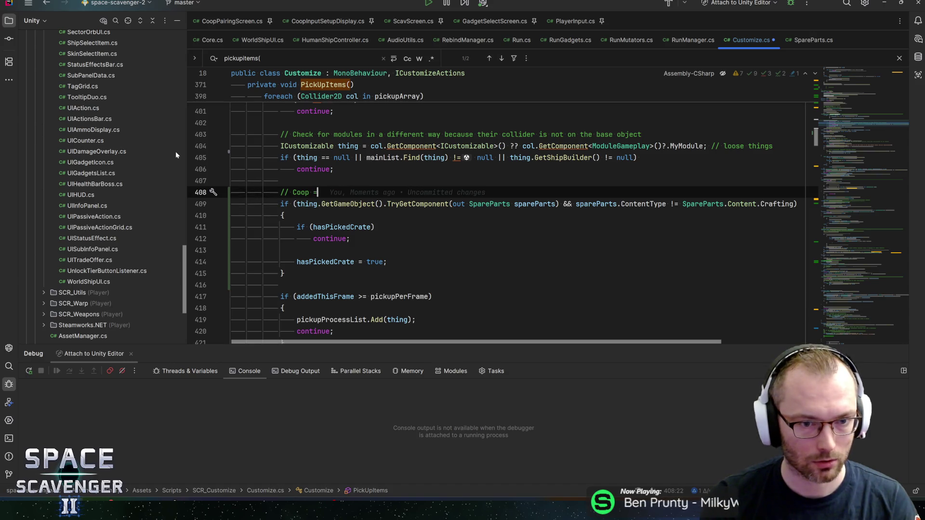
type("nly pick one C")
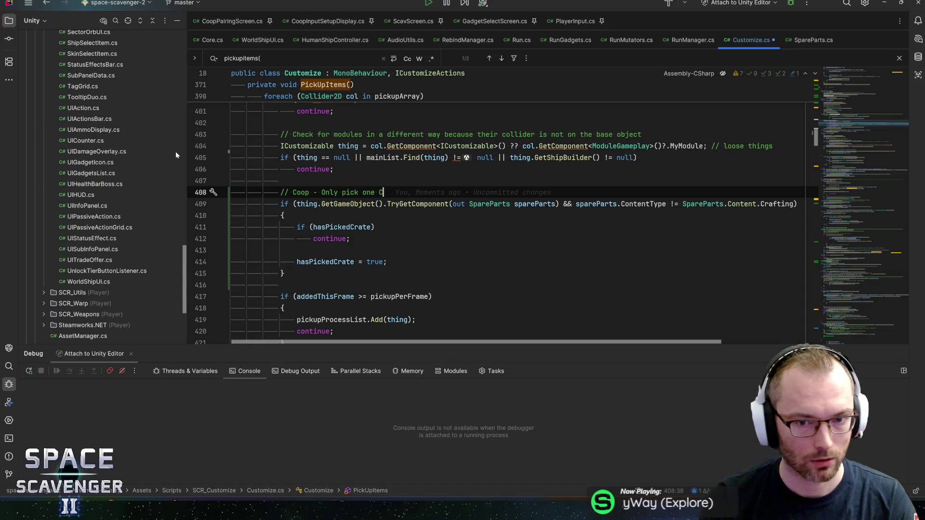
key("BackSpace")
type("\"Crate\"")
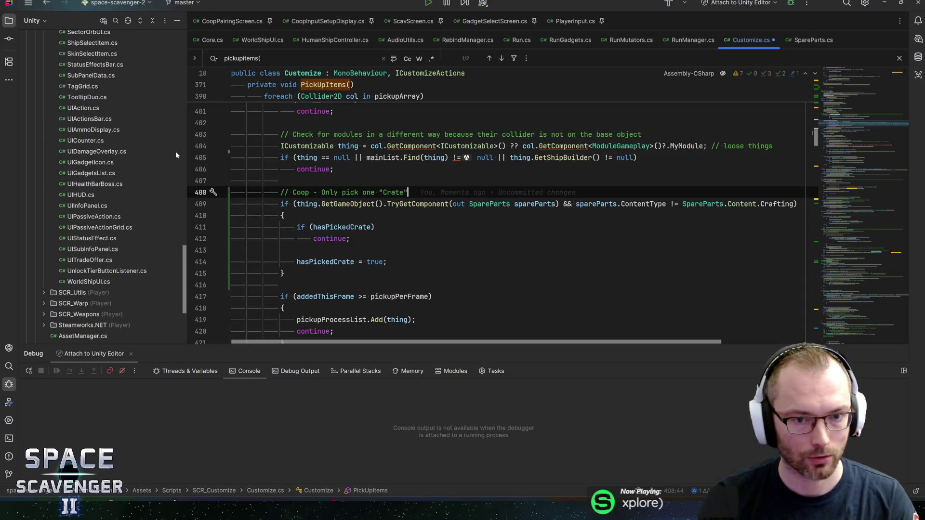
type(" aftoss/")
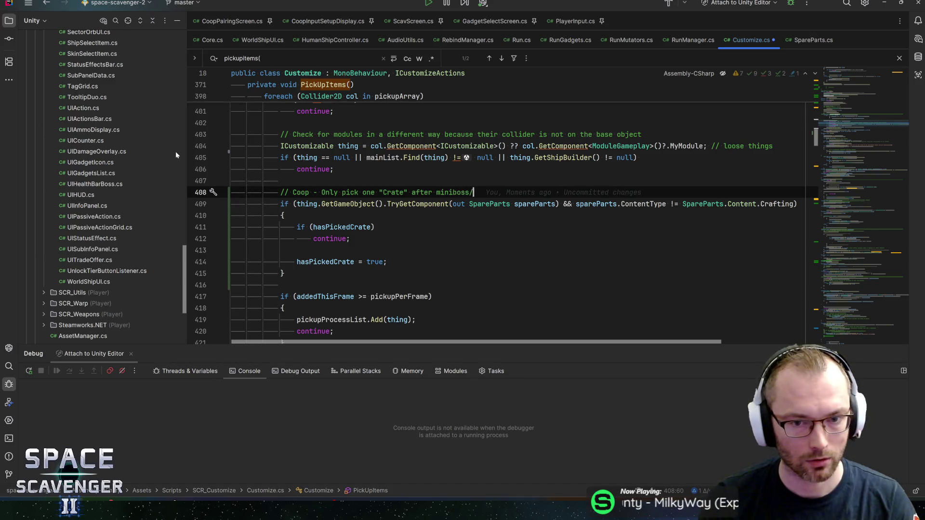
type("ht")
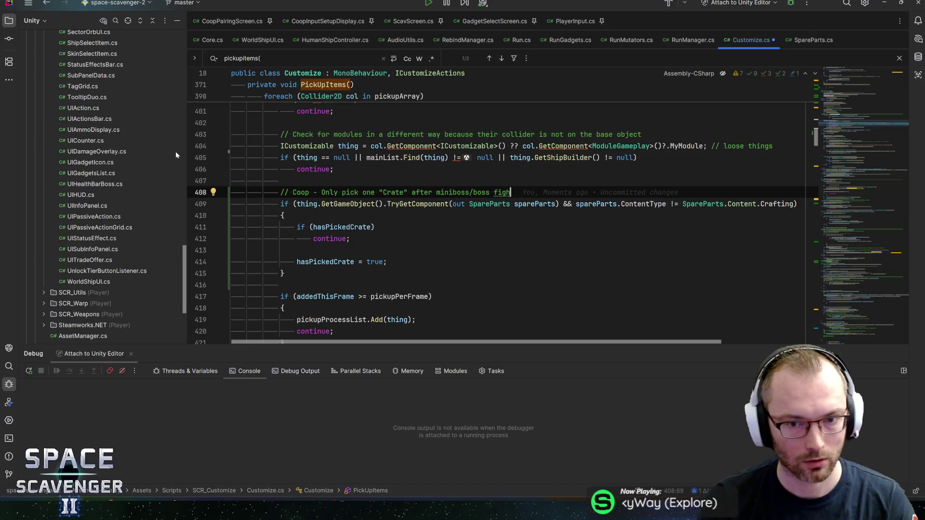
key("BackSpace")
type(".")
key("ctrl+s")
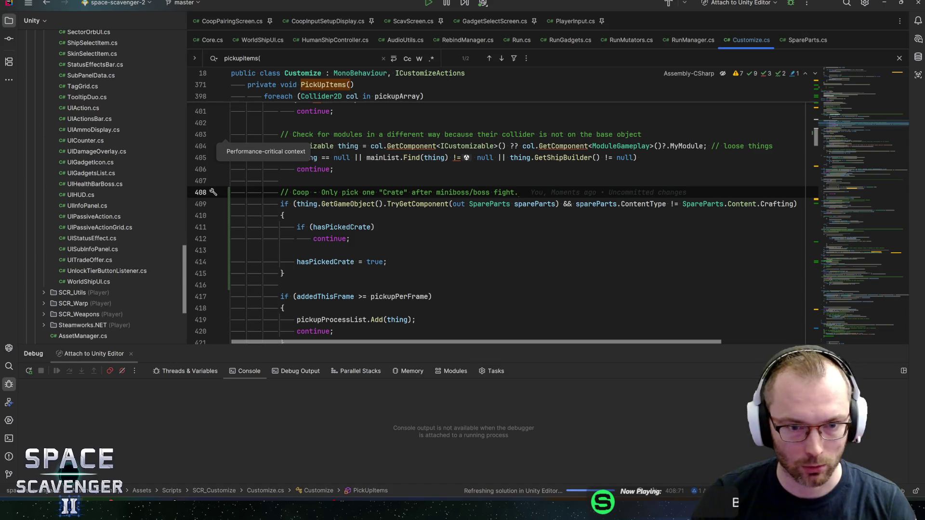
key("Down")
key("Down")
key("Down")
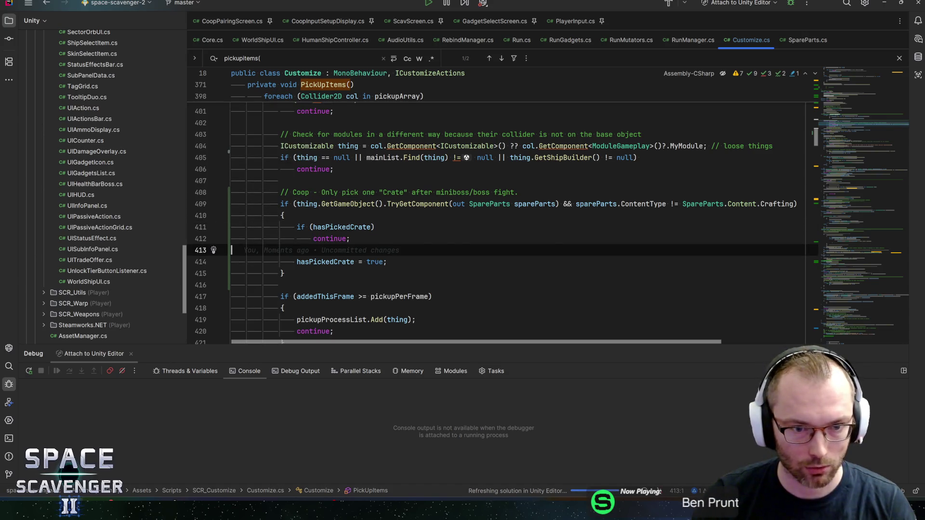
key("Down")
key("Up")
key("Up")
key("Up")
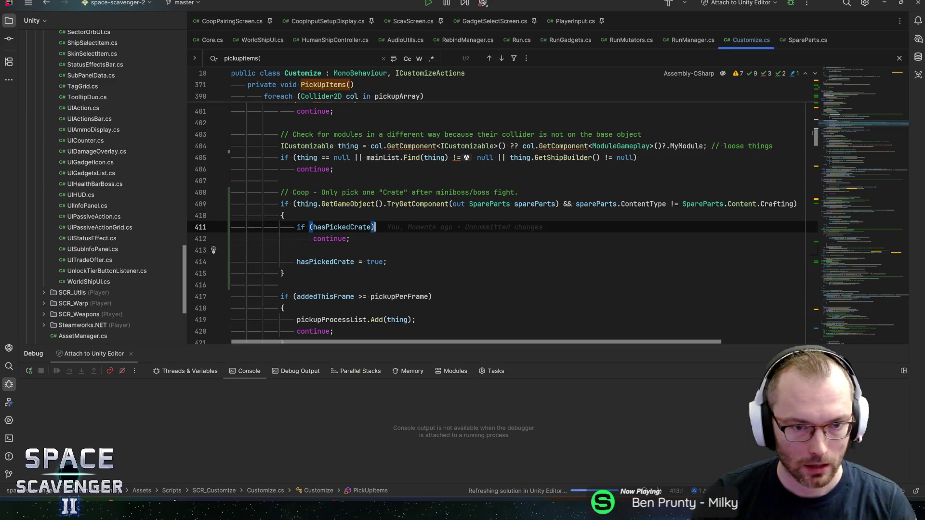
key("Down")
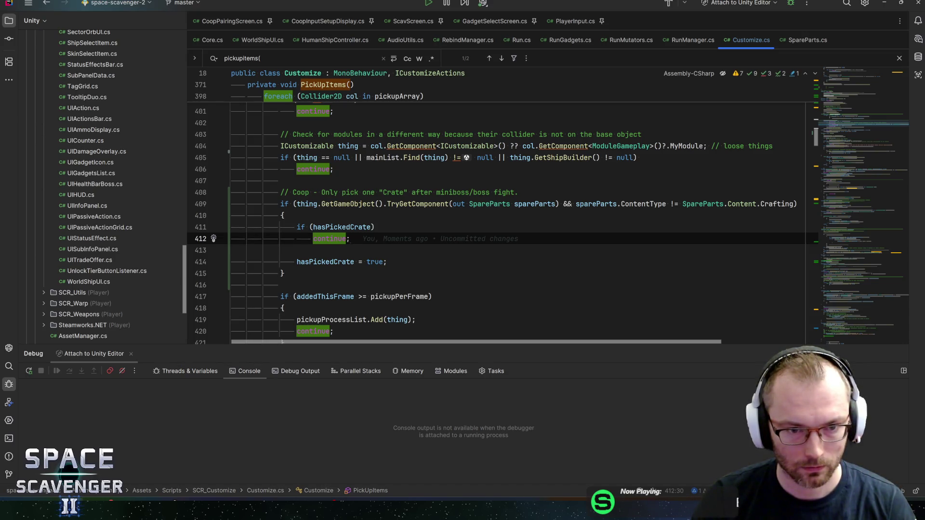
scroll(502, 217, "up", 1)
scroll(501, 217, "down", 1)
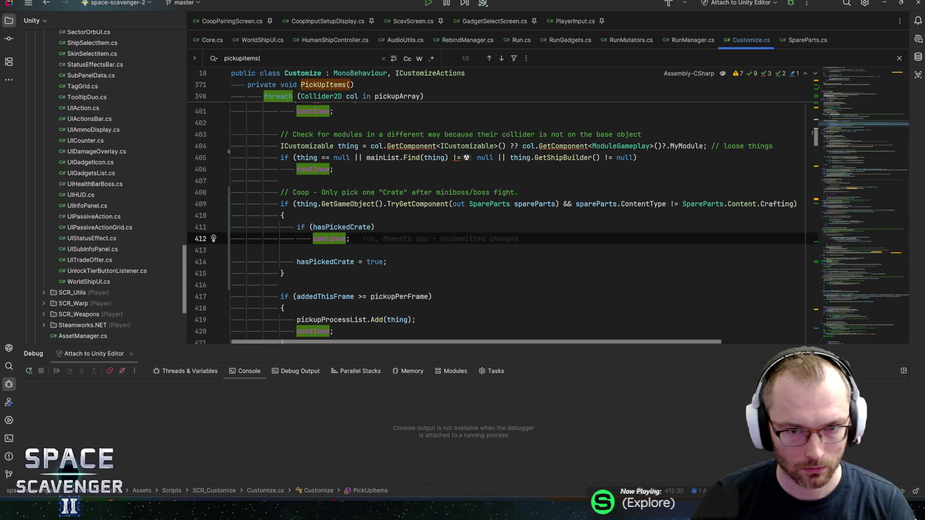
left_click(375, 227)
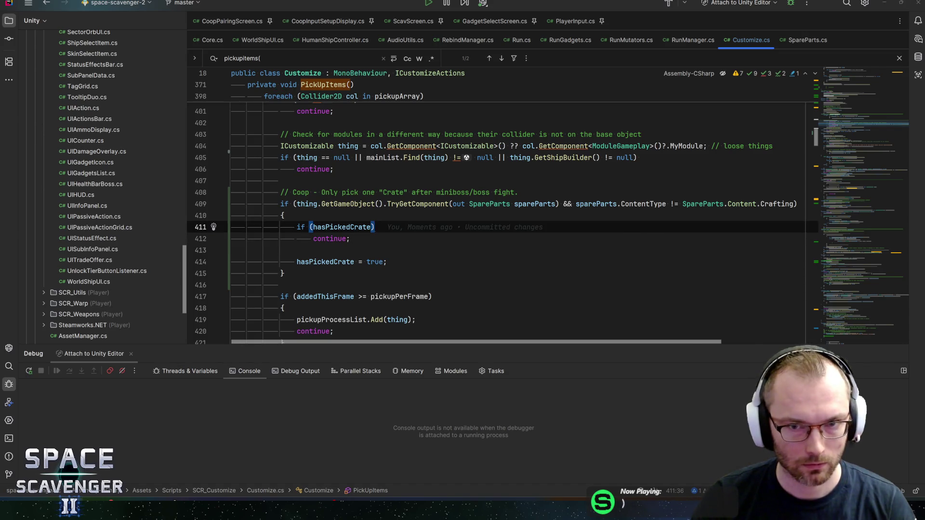
Step: Exit the SpareParts prefab to the Core scene and enter Play mode
key("alt+Tab")
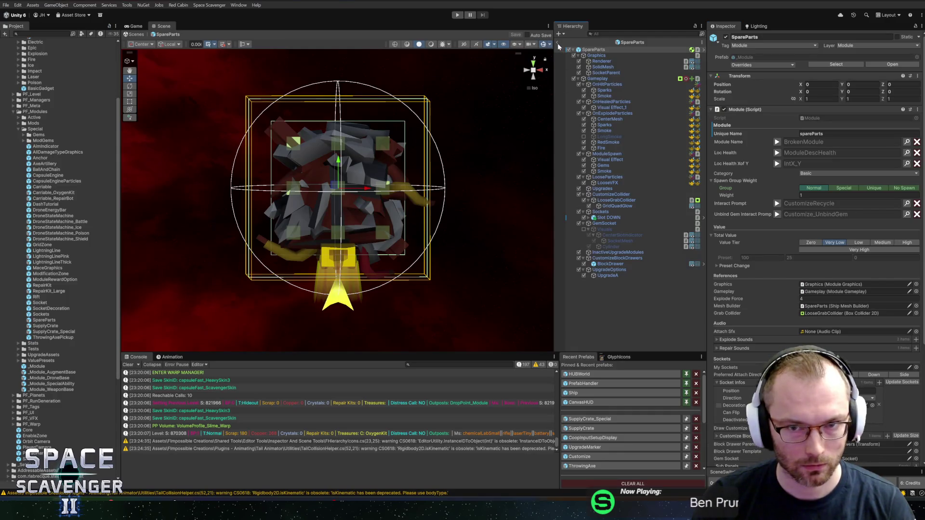
left_click(558, 43)
left_click(457, 15)
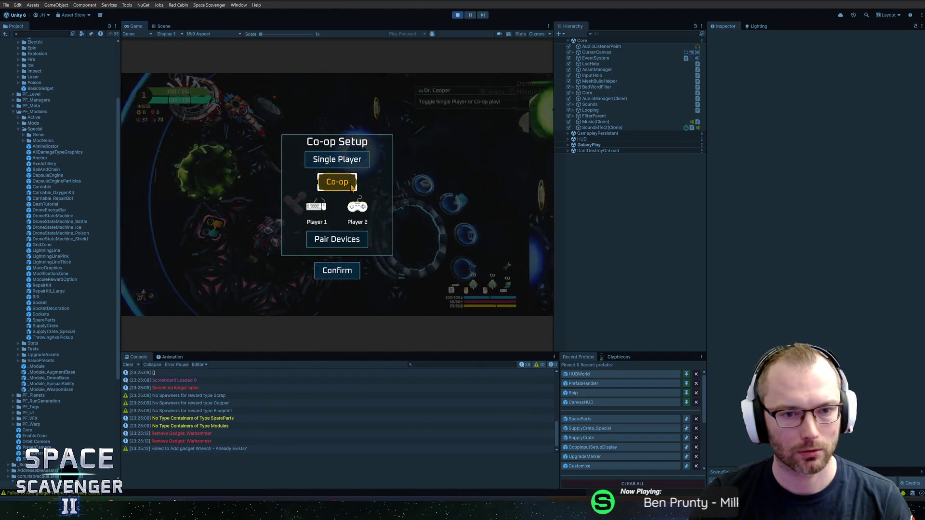
Step: Launch a co-op run and move HacknPlan task #2028 'Earmark Crates for each Player?' to In Progress
key("Return")
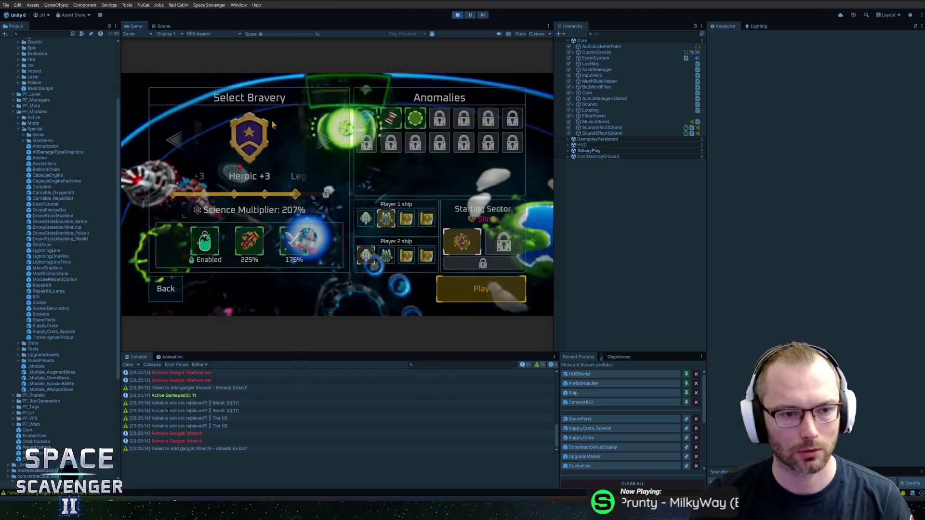
key("Return")
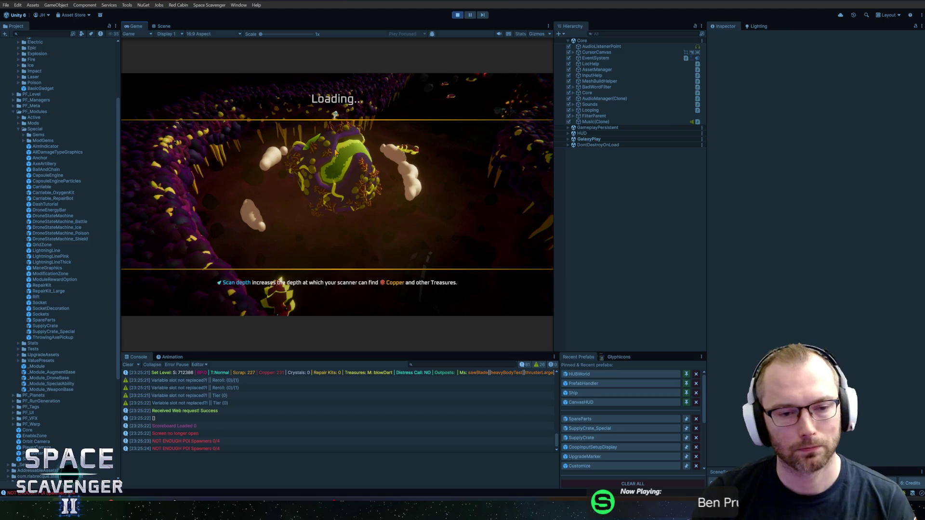
key("alt+Tab")
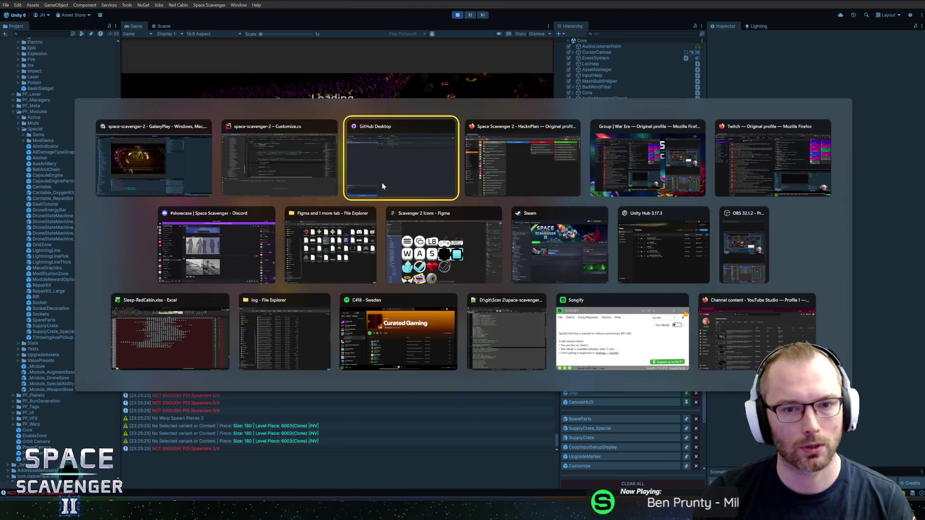
left_click(381, 182)
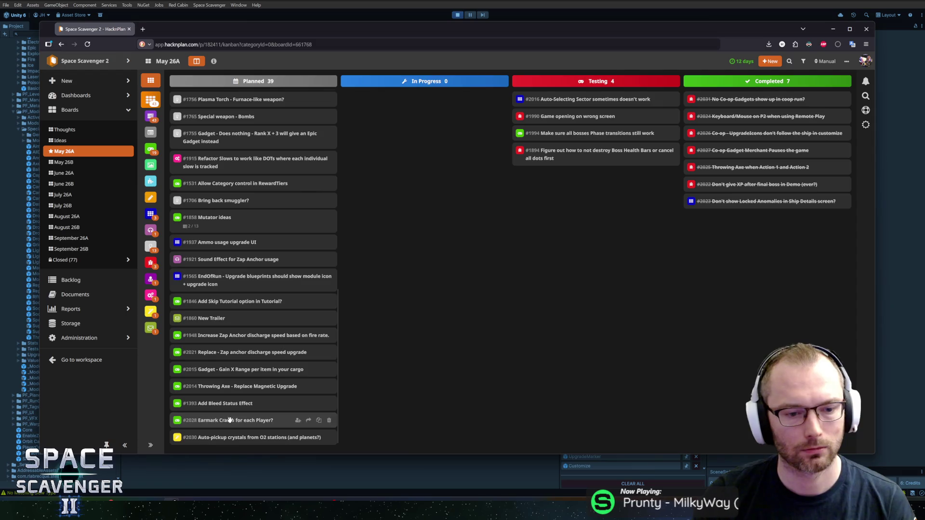
left_click_drag(231, 428, 404, 235)
scroll(281, 318, "down", 1)
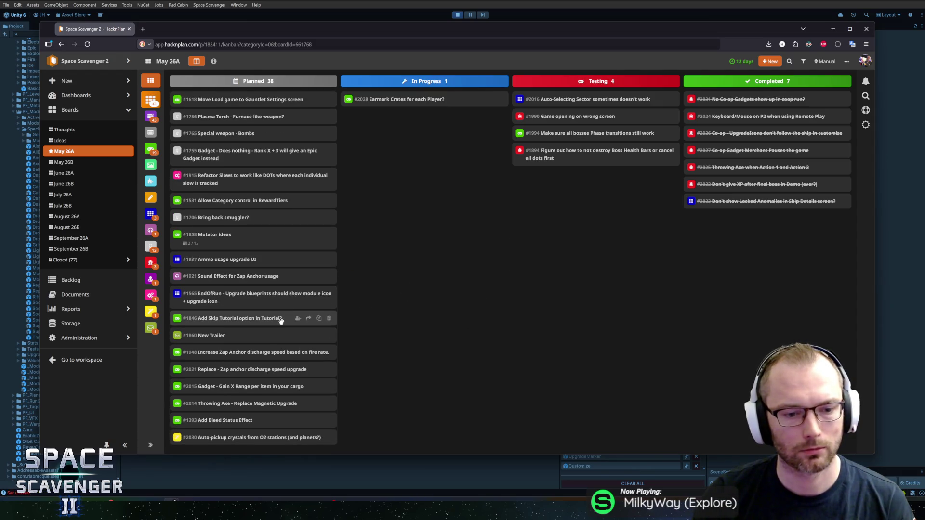
key("alt+Tab")
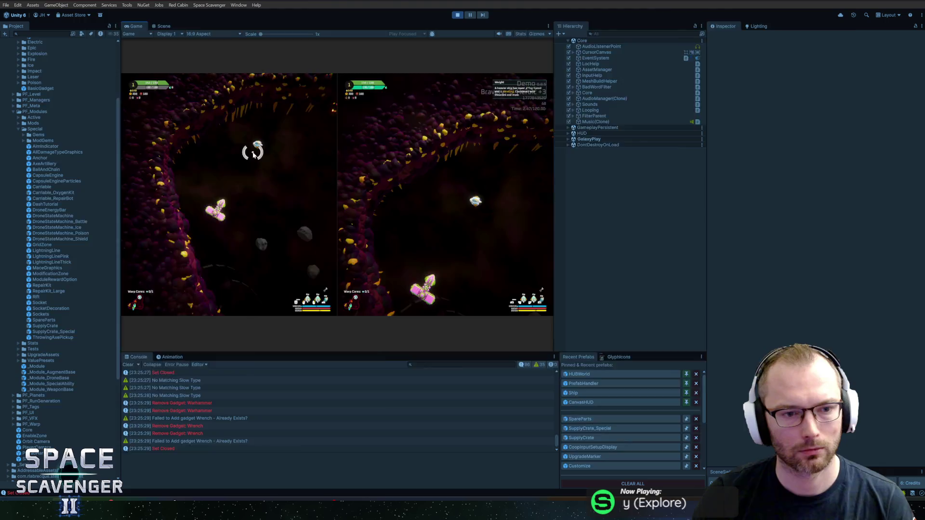
Step: Maximize the Game view and run 'level clear' then 'debug damageAll' in the debug console
key("alt+Tab")
left_click(253, 155)
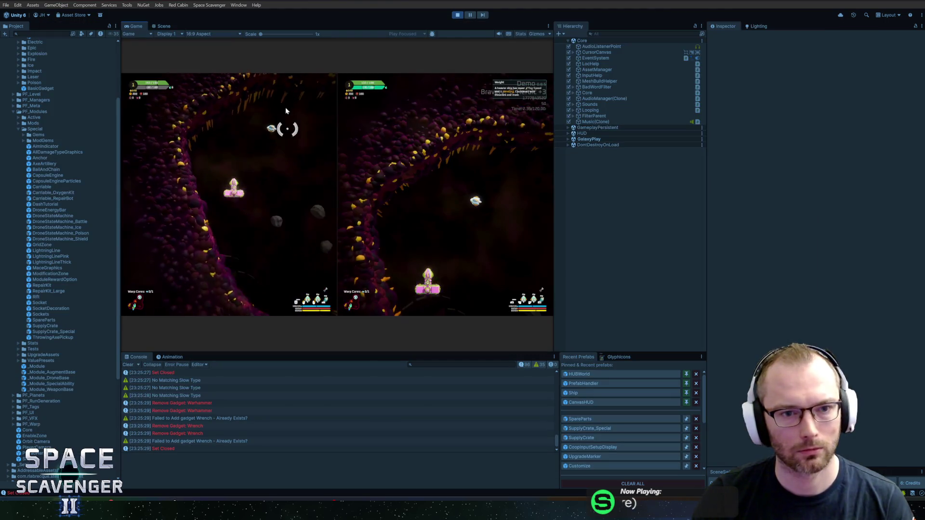
double_click(135, 28)
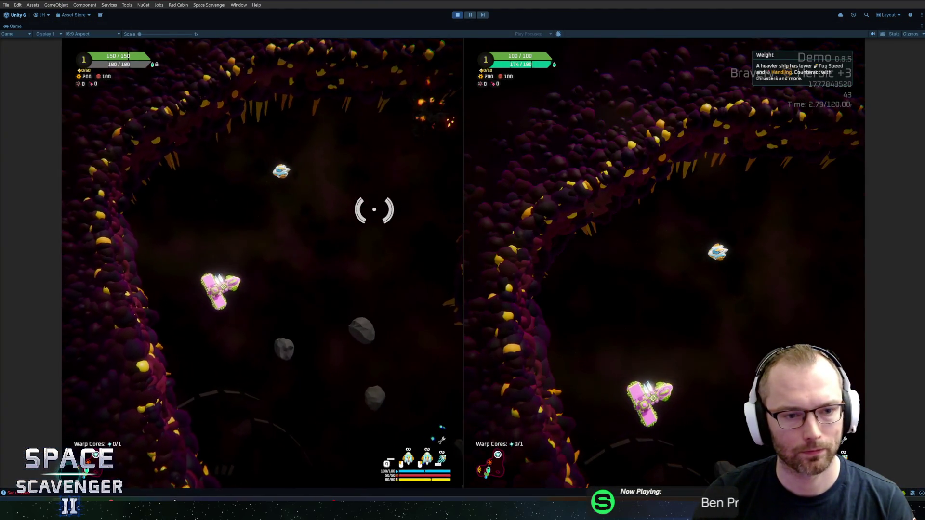
key("grave")
type("level clear")
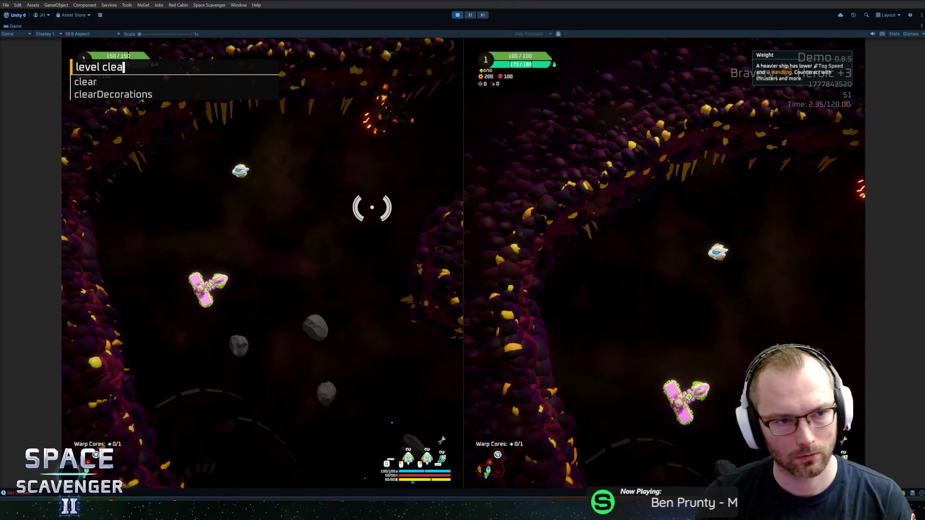
key("Return")
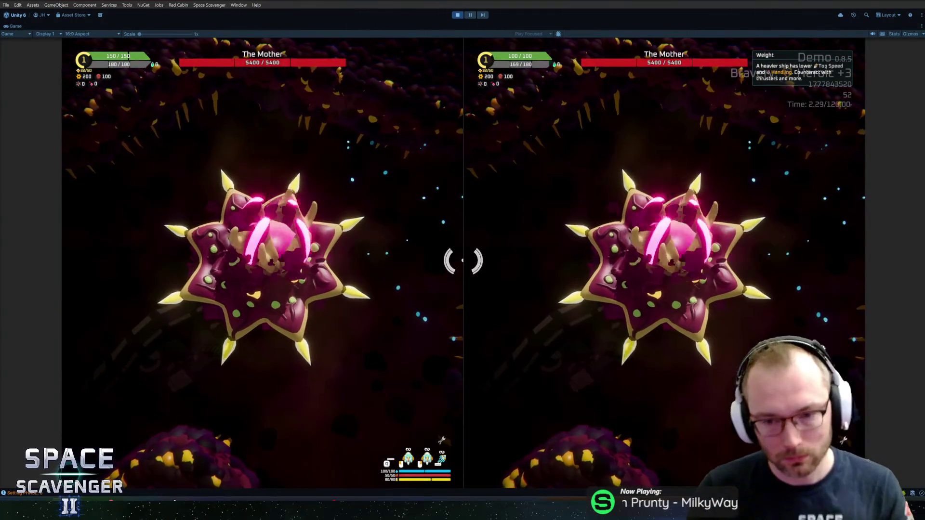
key("grave")
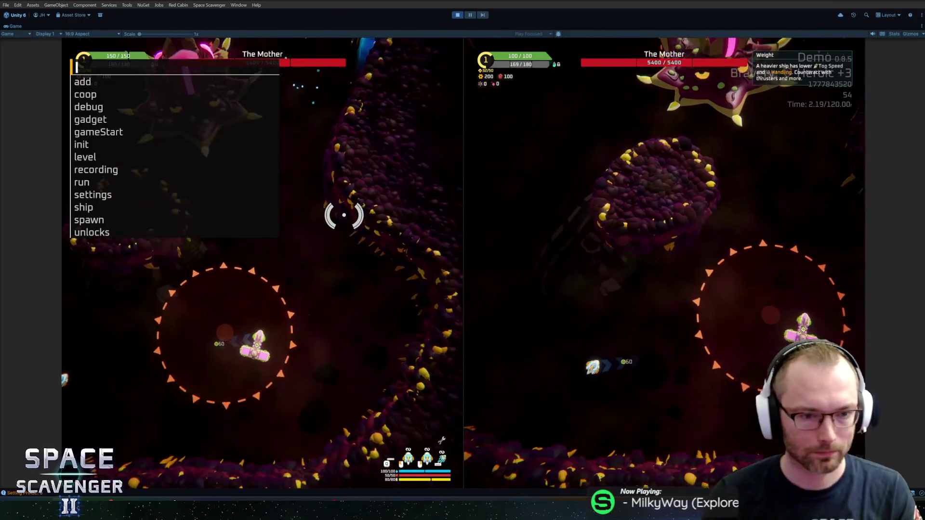
type("debug damageAll")
key("Return")
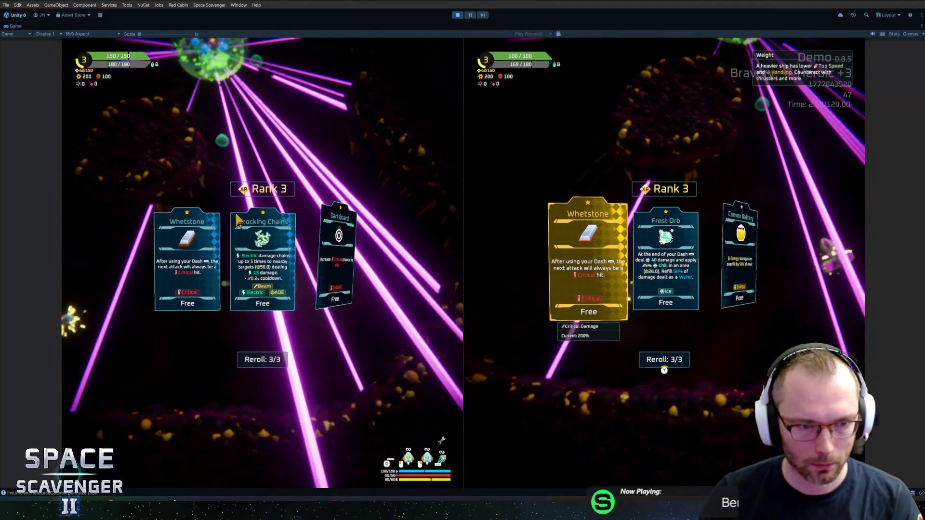
Step: Pick rank cards (Frost Orb, Metal Rope), attach the crate's Deflector to player one, then stop play
left_click(238, 223)
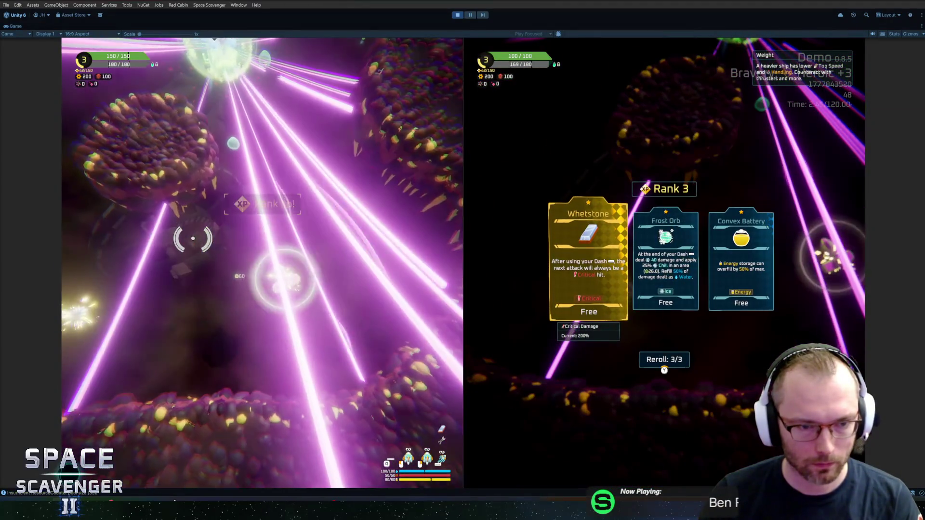
key("Return")
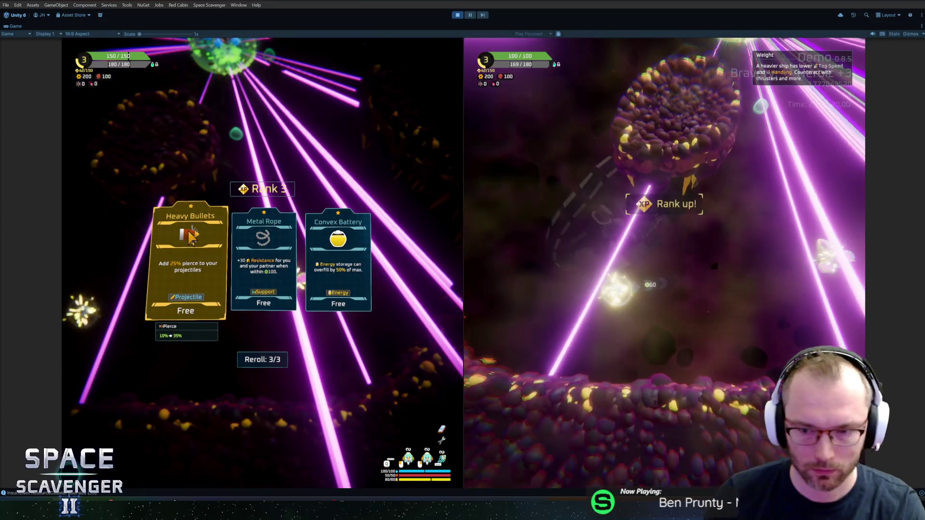
left_click(284, 246)
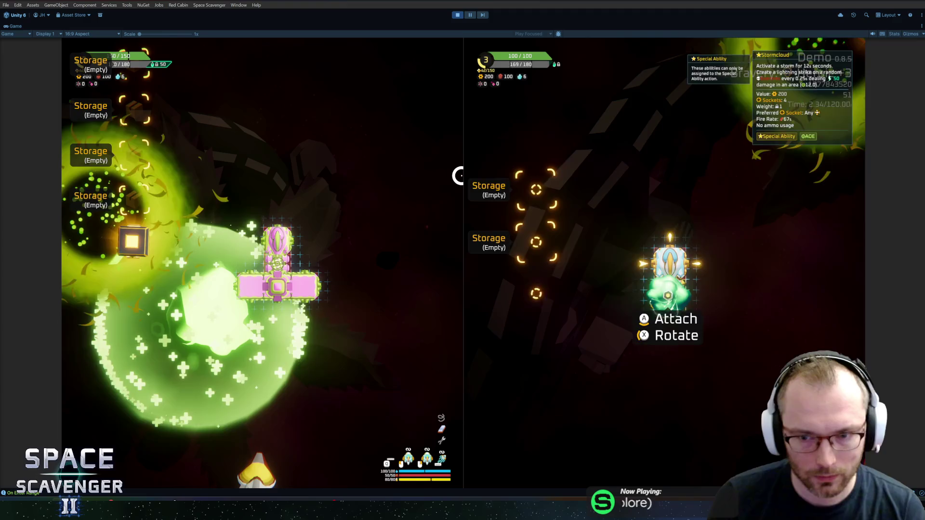
left_click(131, 241)
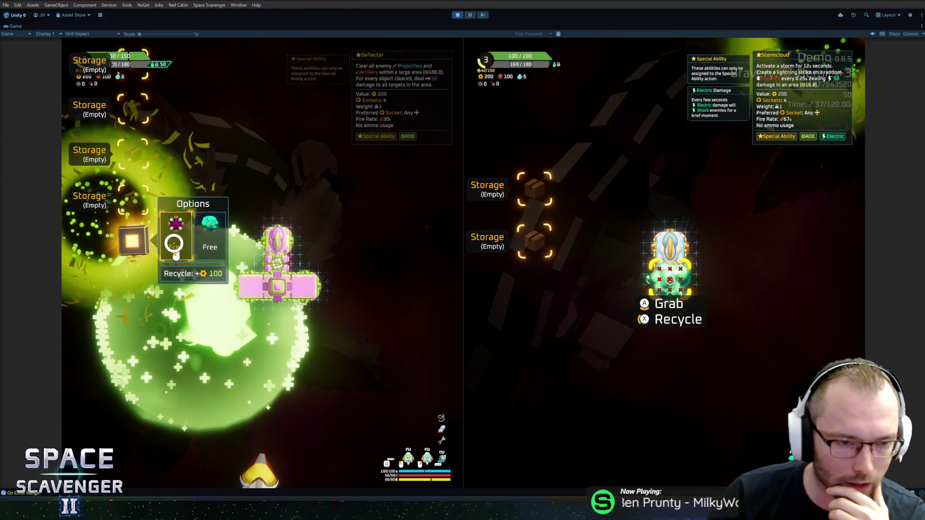
left_click_drag(117, 274, 240, 303)
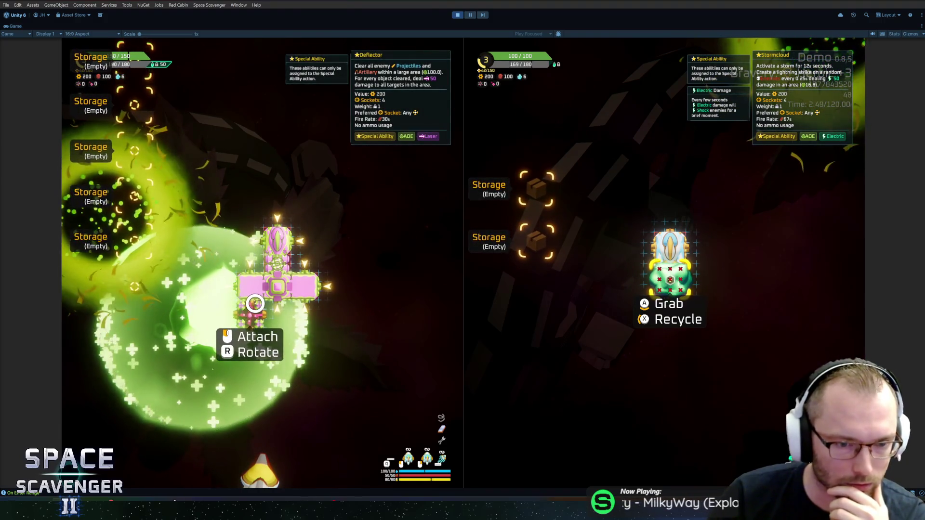
left_click(250, 283)
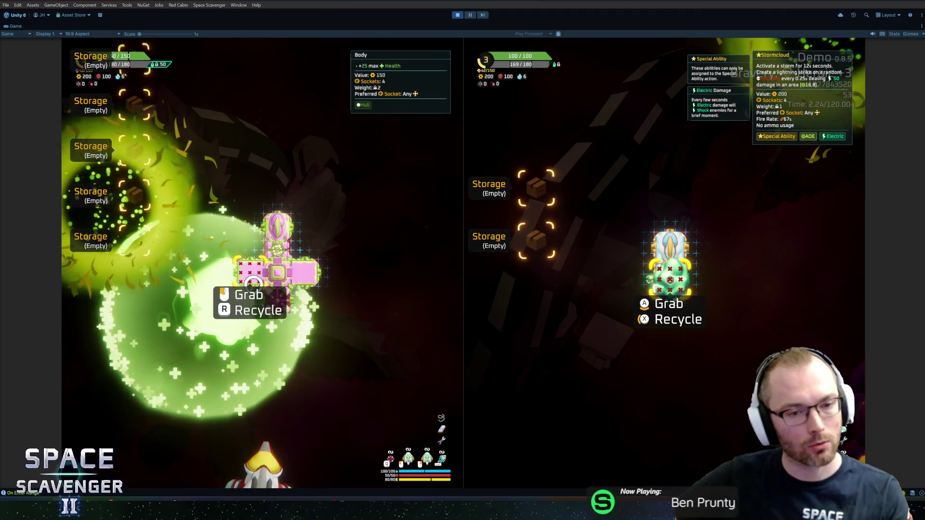
left_click(458, 15)
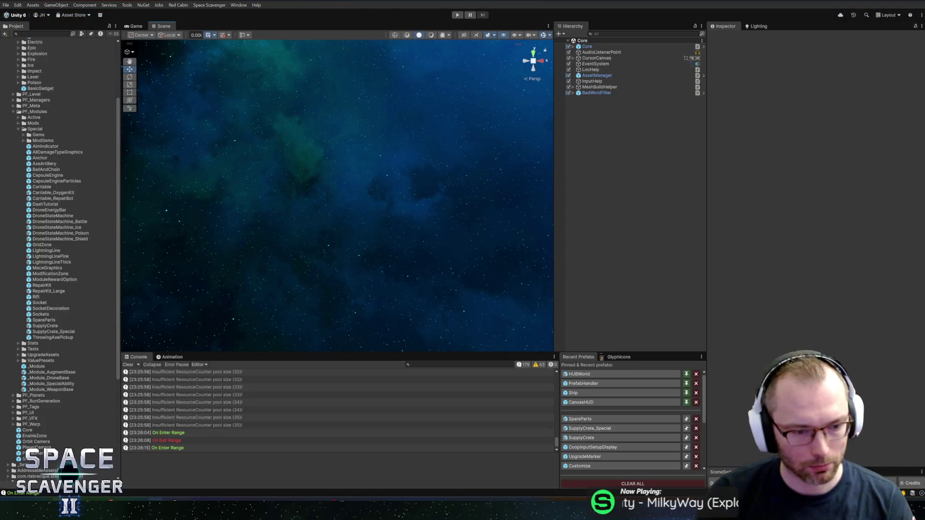
Step: Create Bug task 'Only 2 Special options in co-op Heavy Crates' in HacknPlan's Planned column
left_click(272, 463)
key("n")
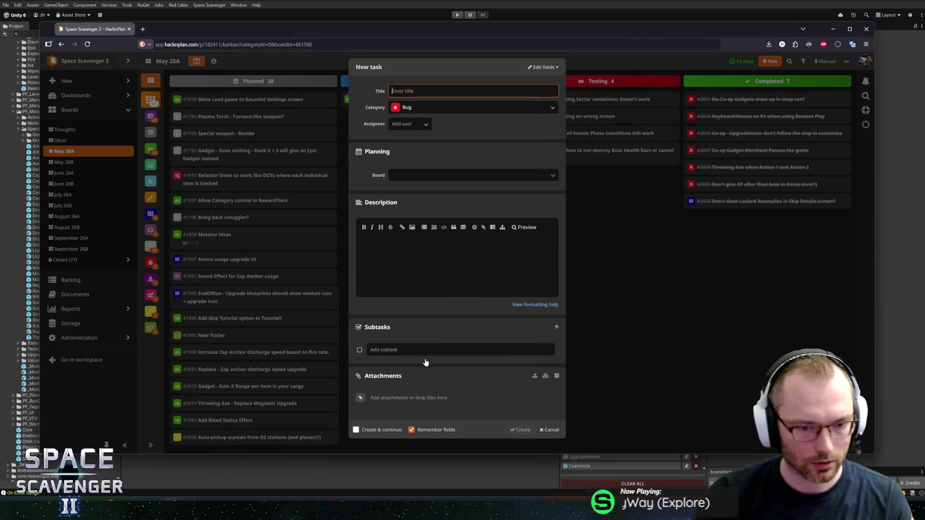
type("Only 2 S")
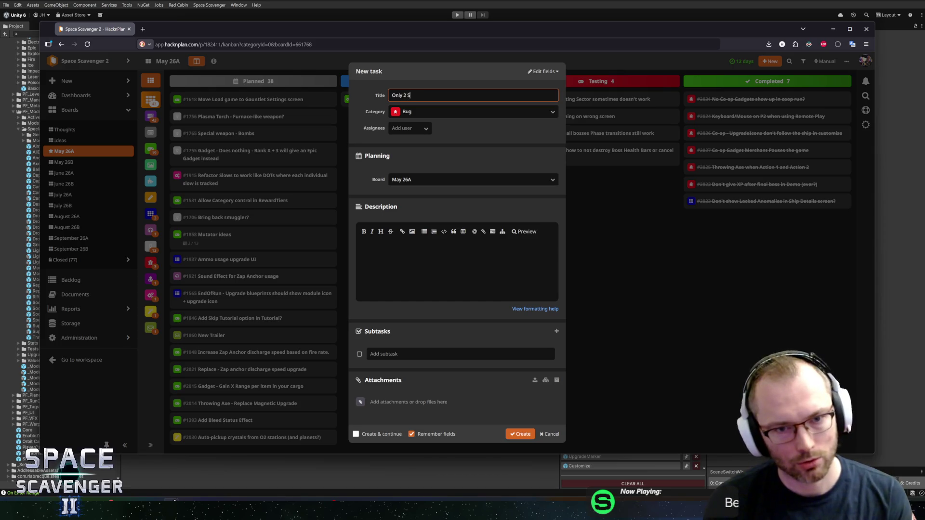
type("ion")
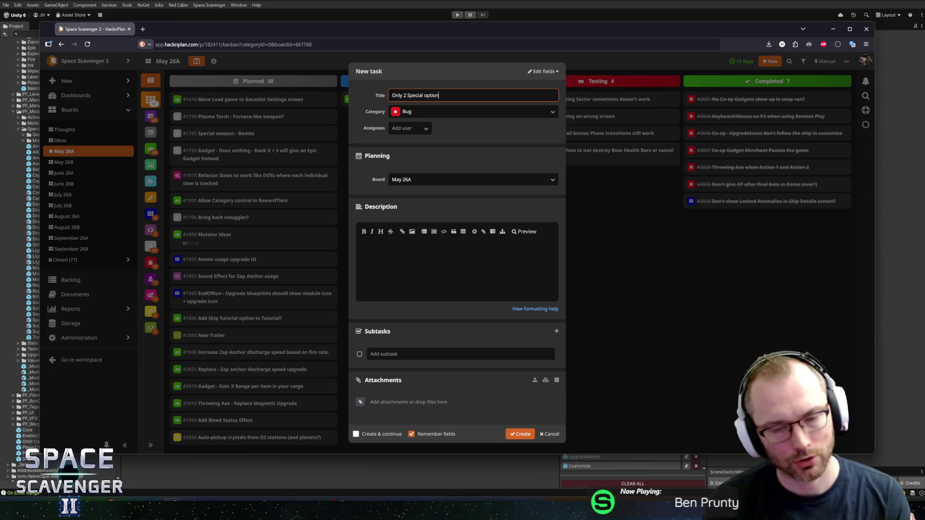
type("s in co-op")
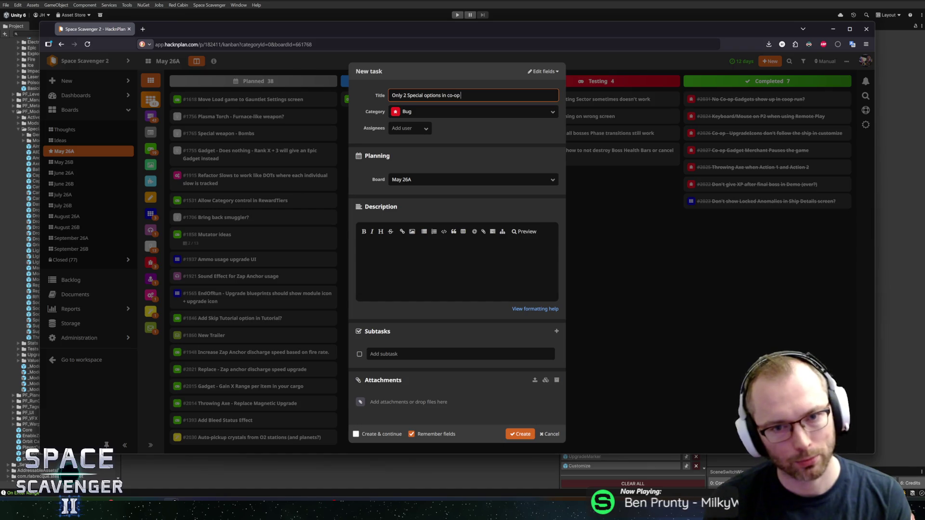
type("ratye")
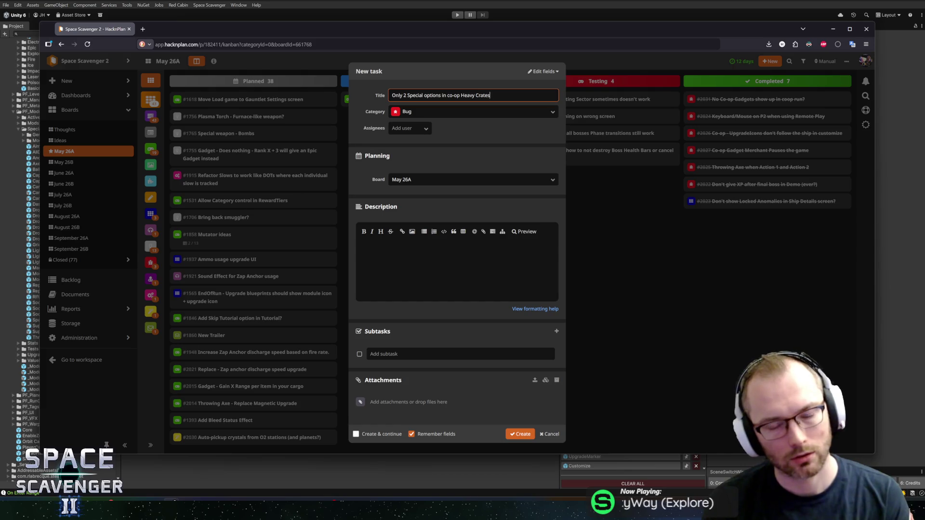
key("Tab")
left_click(520, 433)
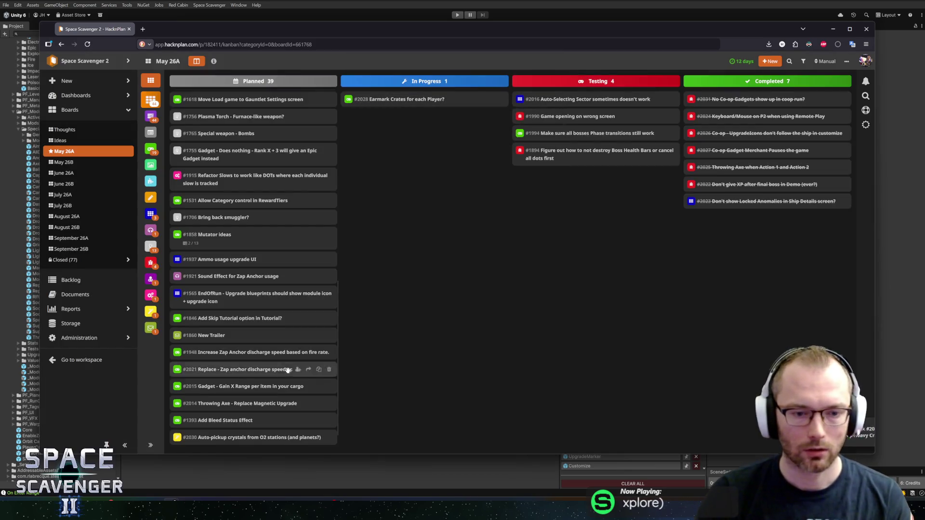
key("alt+Tab")
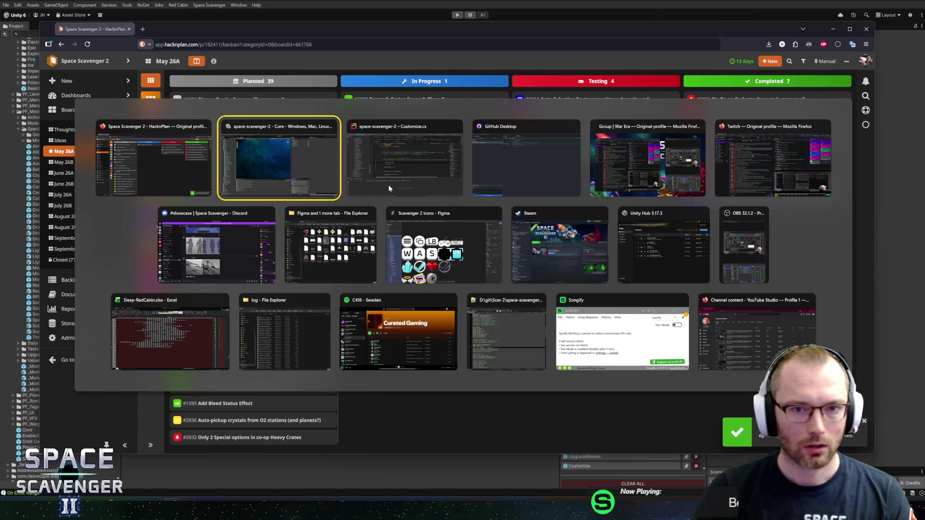
Step: Review the Customize.cs hasPickedCrate diff in GitHub Desktop, then return to Rider
key("alt+Tab")
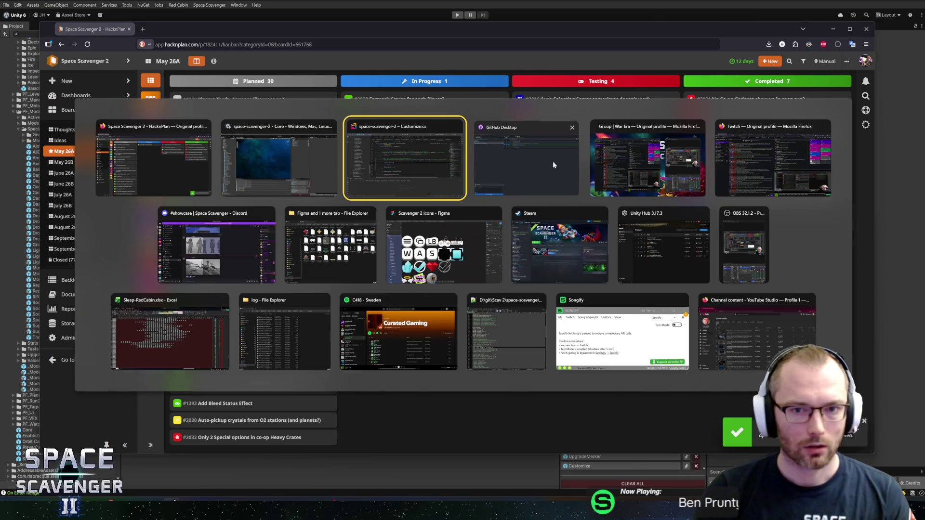
left_click(553, 161)
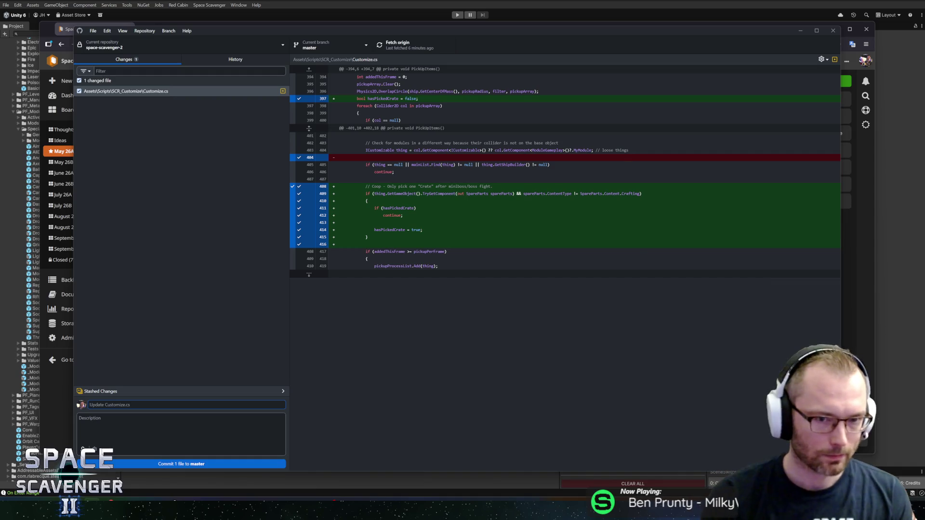
key("alt+Tab")
key("alt+Tab")
key("alt+Tab")
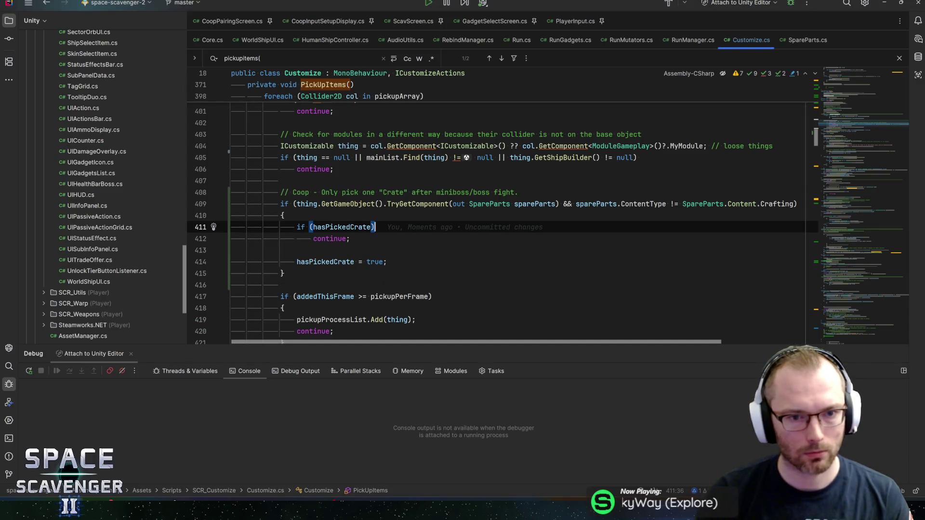
Step: Add 'Core.Instance.IsCoop() &&' to the crate condition on line 409 and save Customize.cs
left_click(518, 192)
left_click(297, 204)
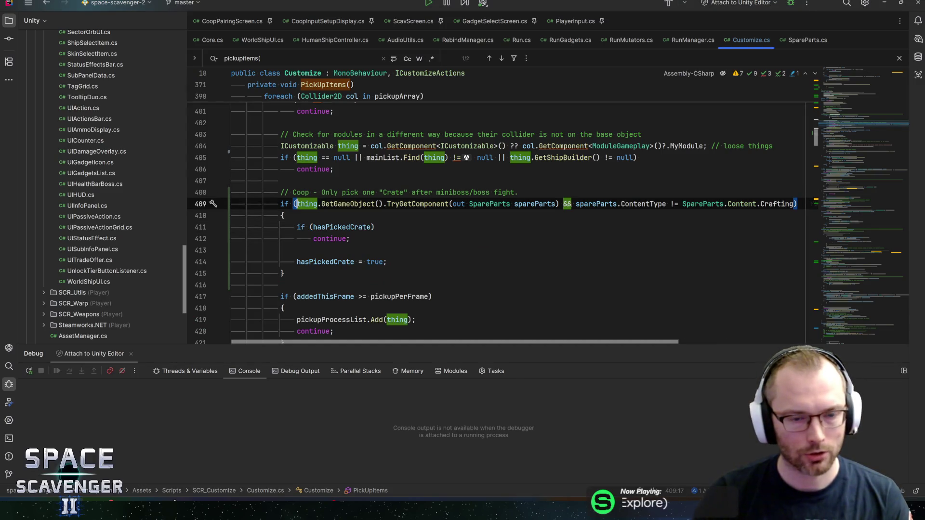
type("(Core.Instance.co")
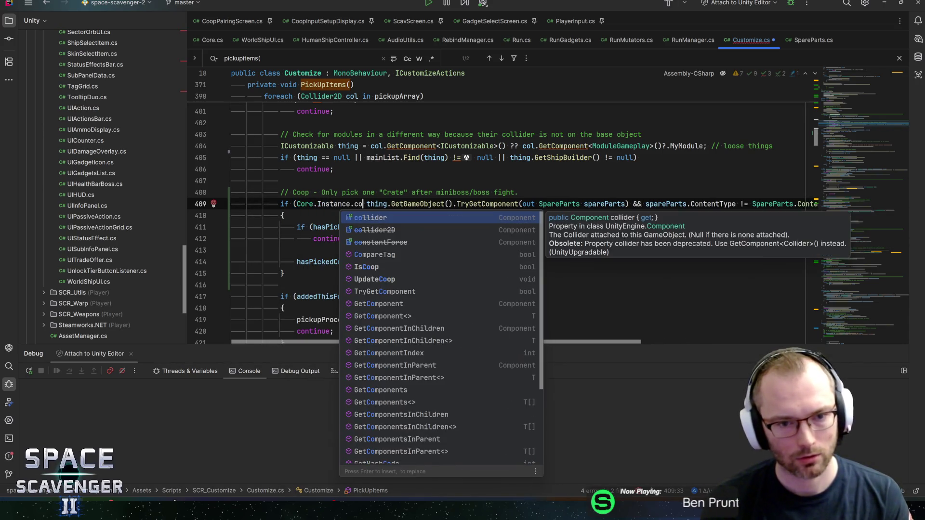
key("BackSpace")
key("BackSpace")
type("IsC")
key("Return")
type("&&")
key("End")
key("ctrl+s")
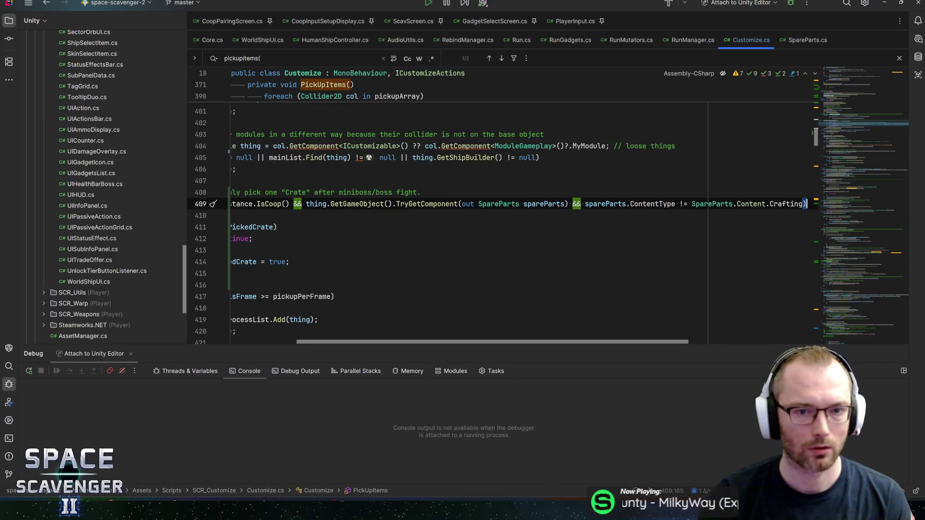
Step: Look up the IsCoop declaration, then return to the PickUpItems code
key("Home")
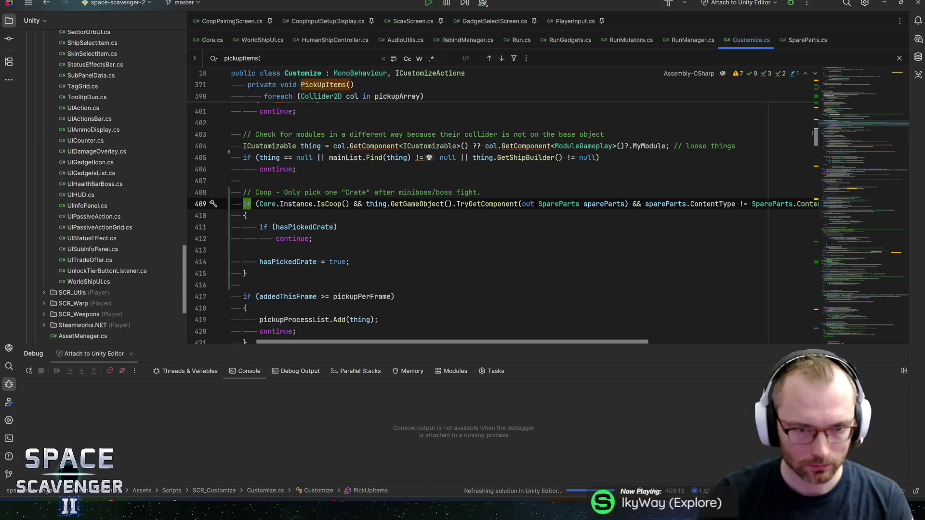
left_click(329, 204, "ctrl")
key("ctrl+alt+Left")
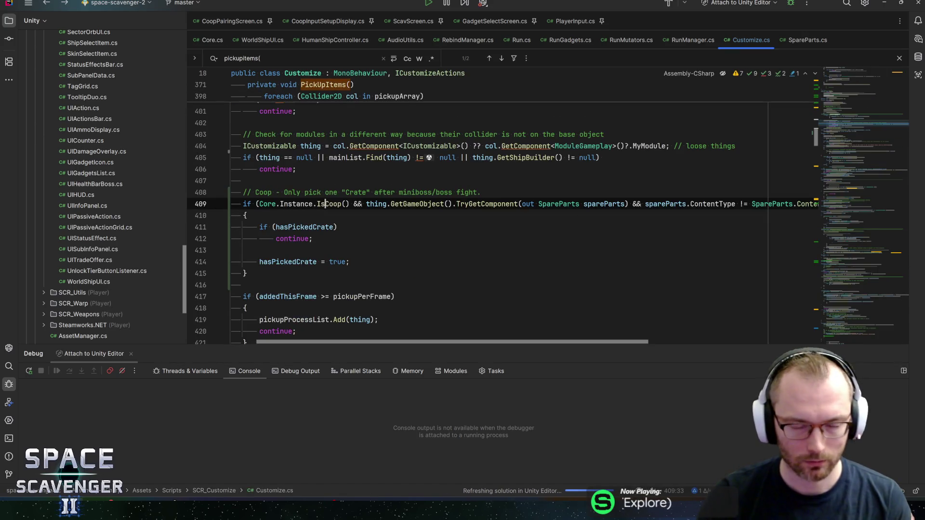
left_click(338, 227)
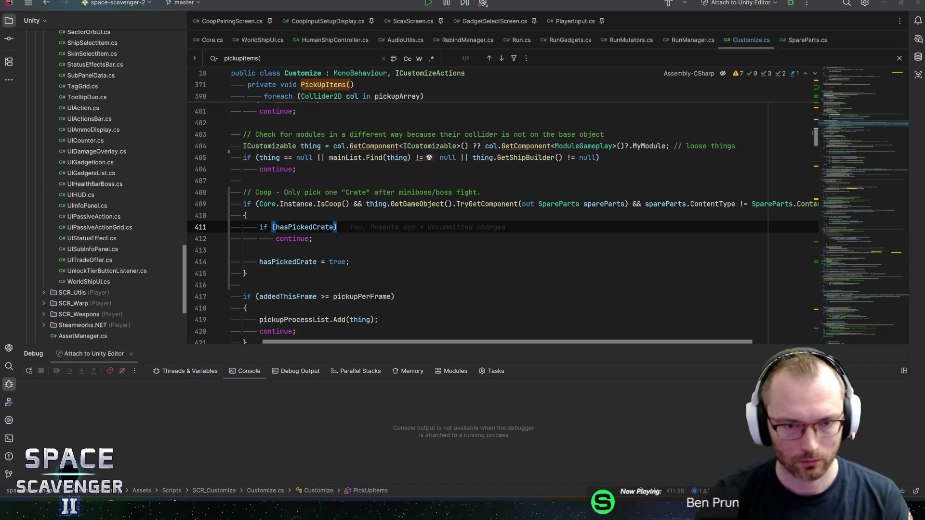
key("alt+Tab")
key("alt+Tab")
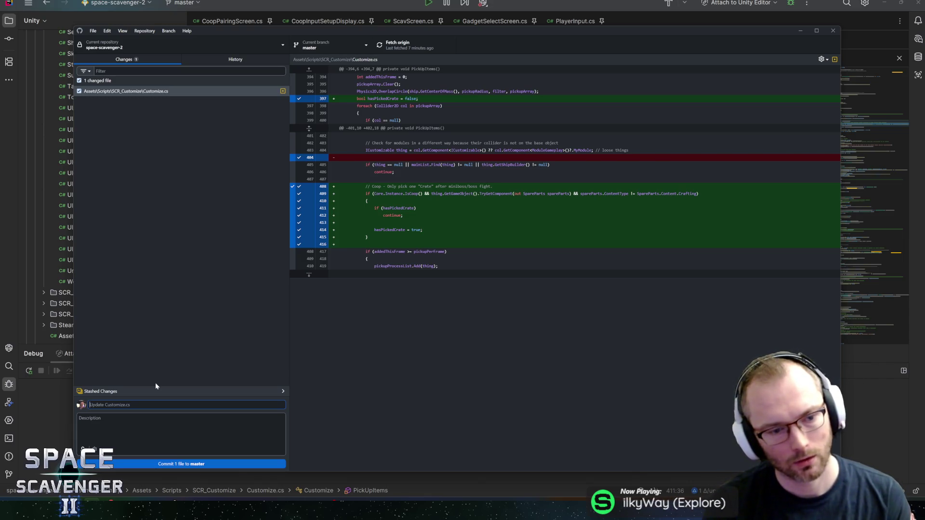
Step: Commit Customize.cs to master as 'Players only pick up one Crate in coop if there are multiple' and push
type("Players only pick up one Crate in c")
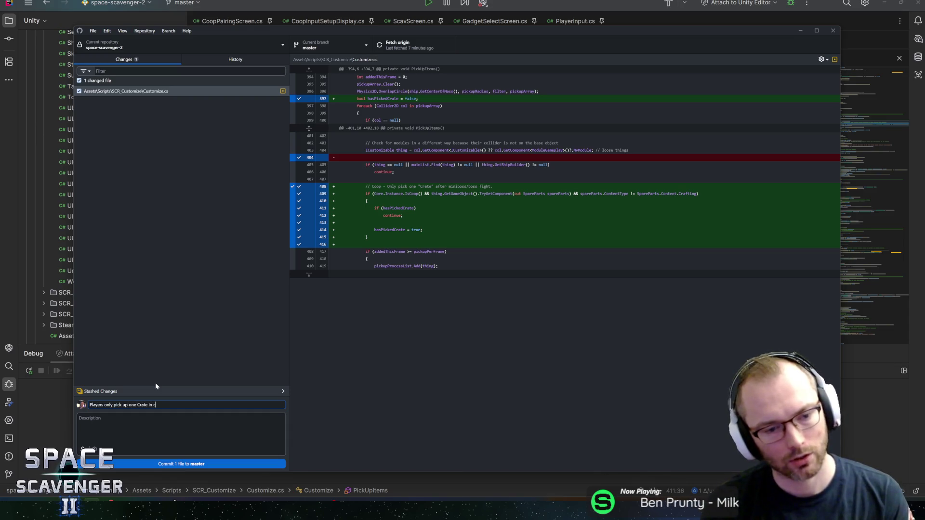
type("e are multoiple")
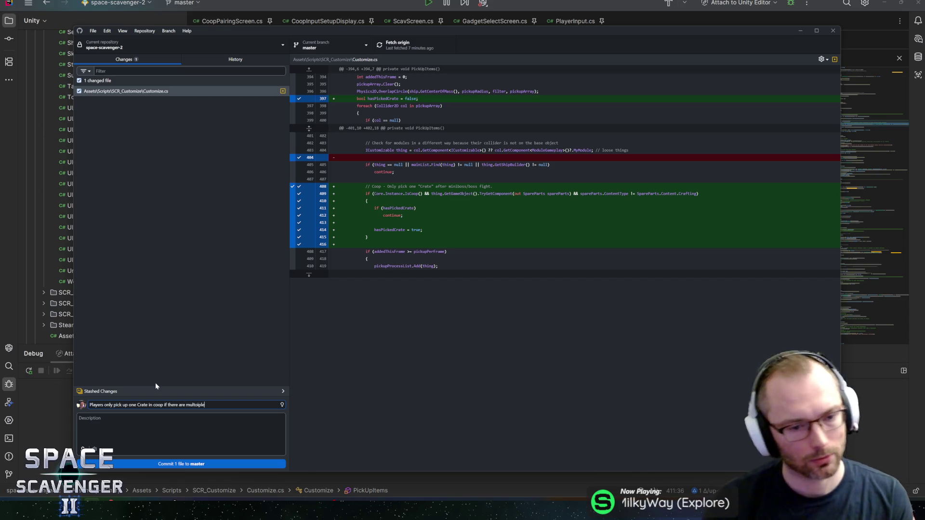
type("iple")
left_click(160, 465)
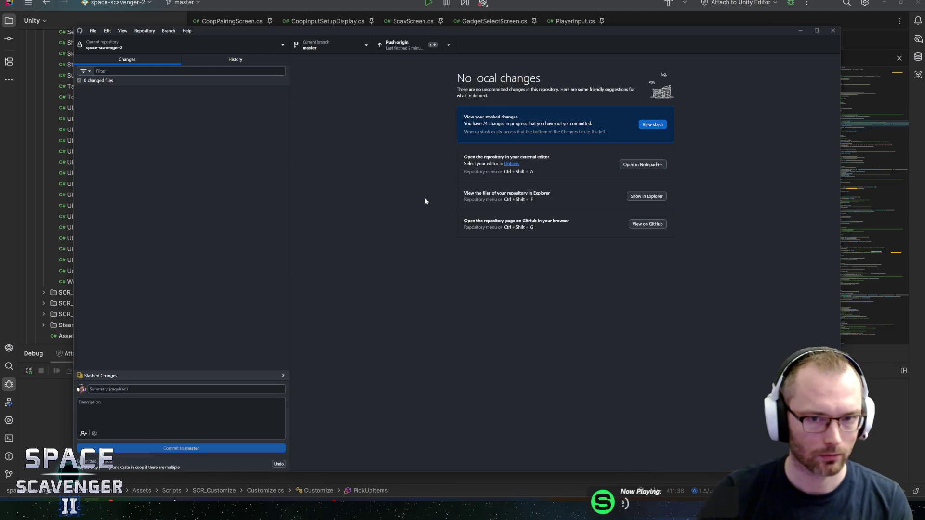
left_click(420, 39)
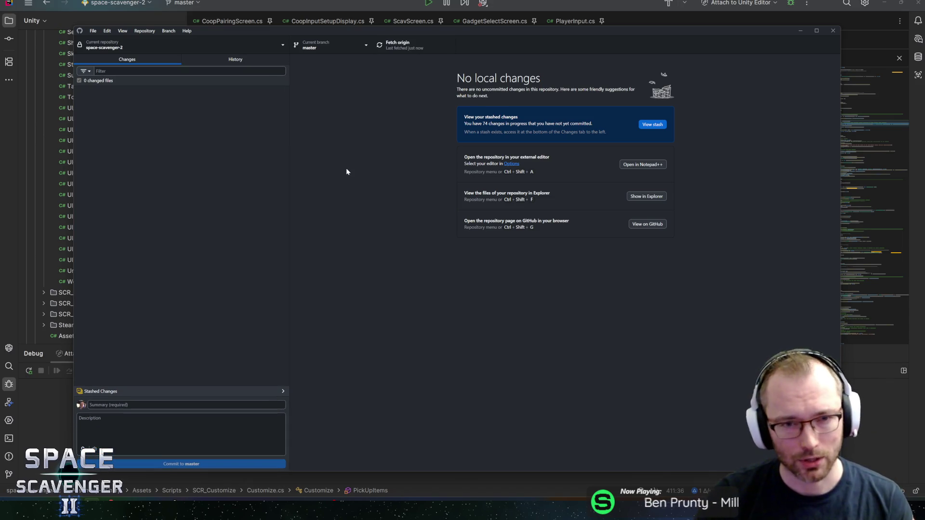
key("alt+Tab")
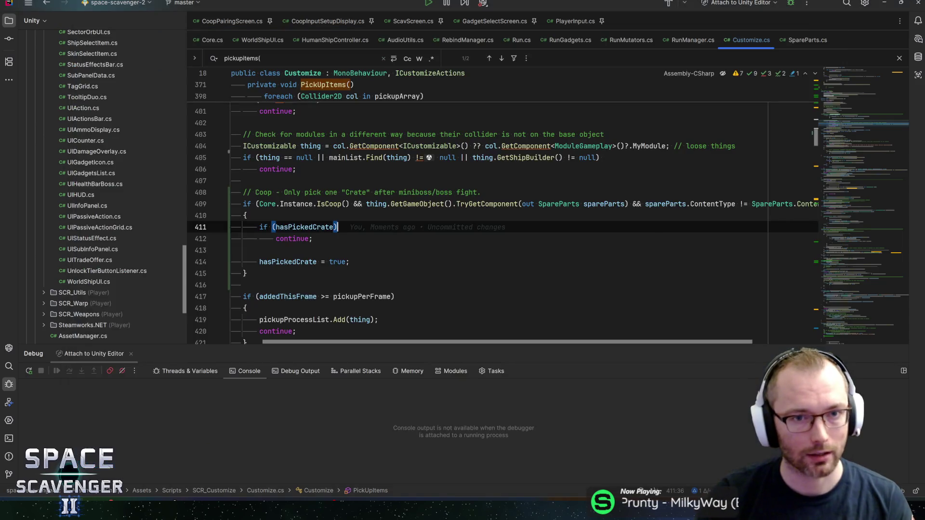
Step: Back in the Unity editor, raise the Scene/Console divider slightly to enlarge the Console
key("alt+Tab")
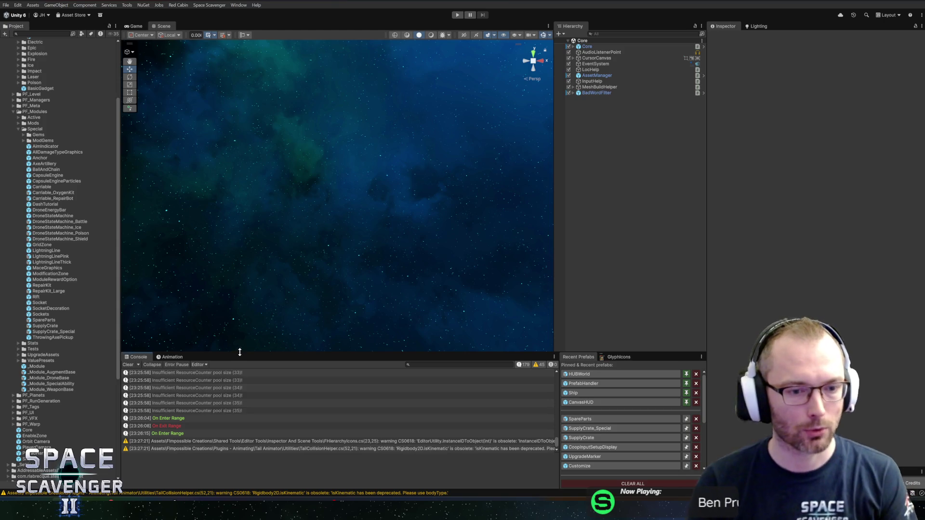
left_click_drag(239, 353, 240, 344)
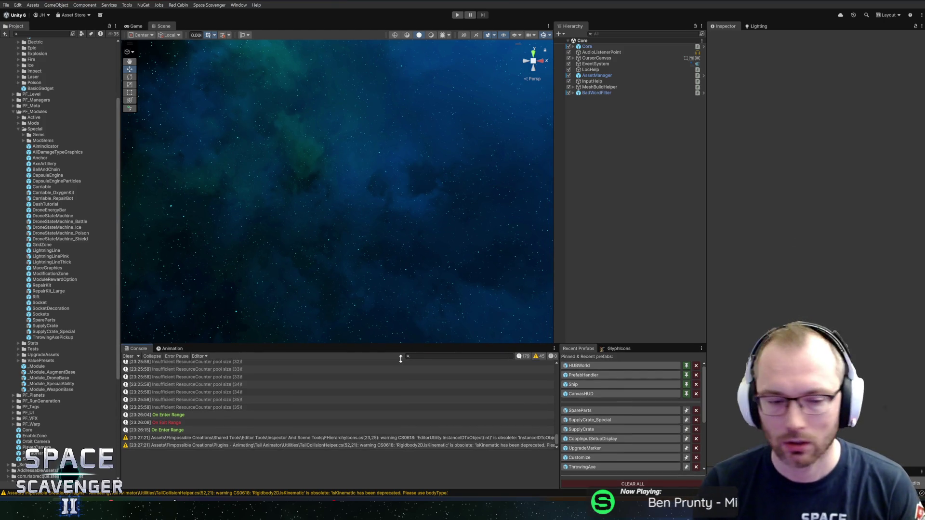